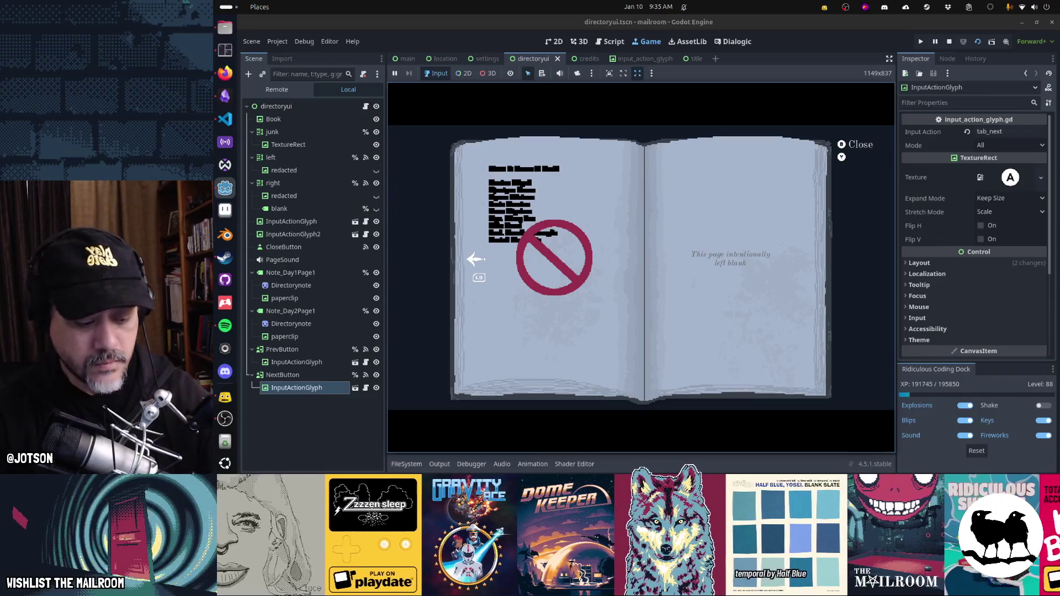
Review InputActionGlyph's glyph mode choices, leaving it on All
mouse_move(652, 259)
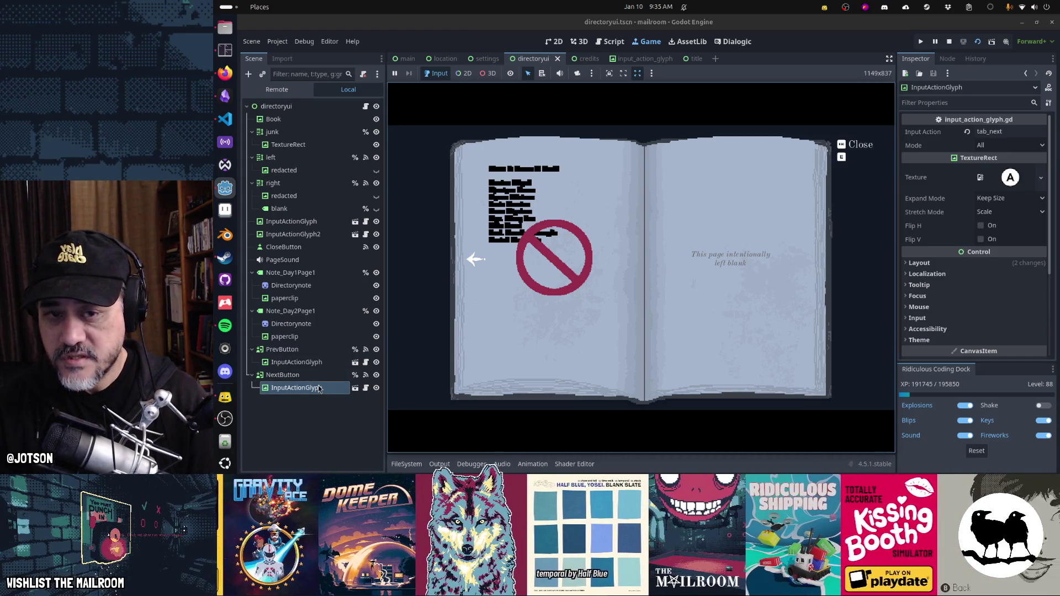
left_click(995, 147)
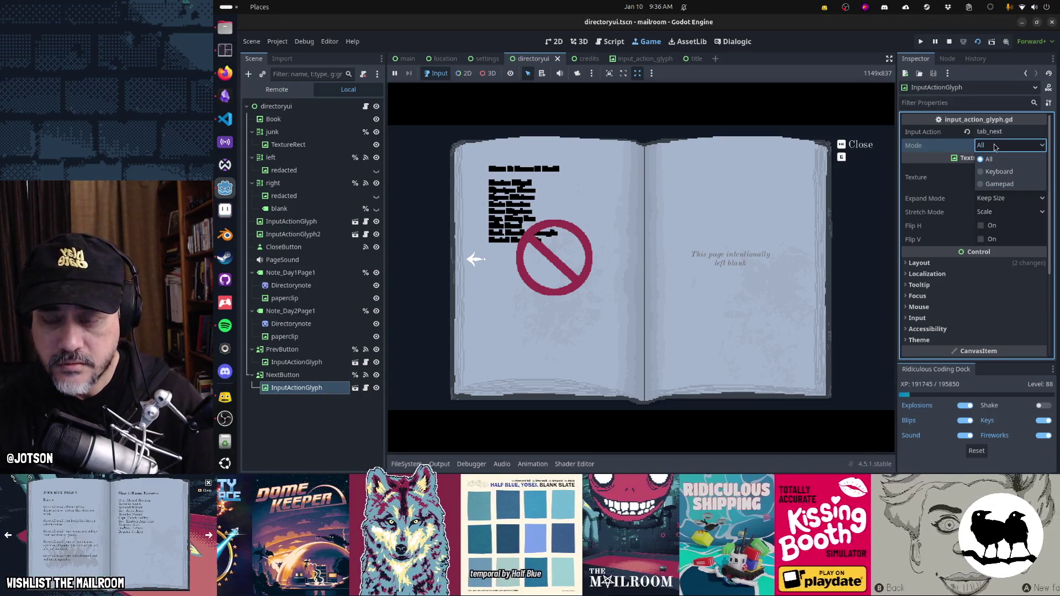
left_click(995, 147)
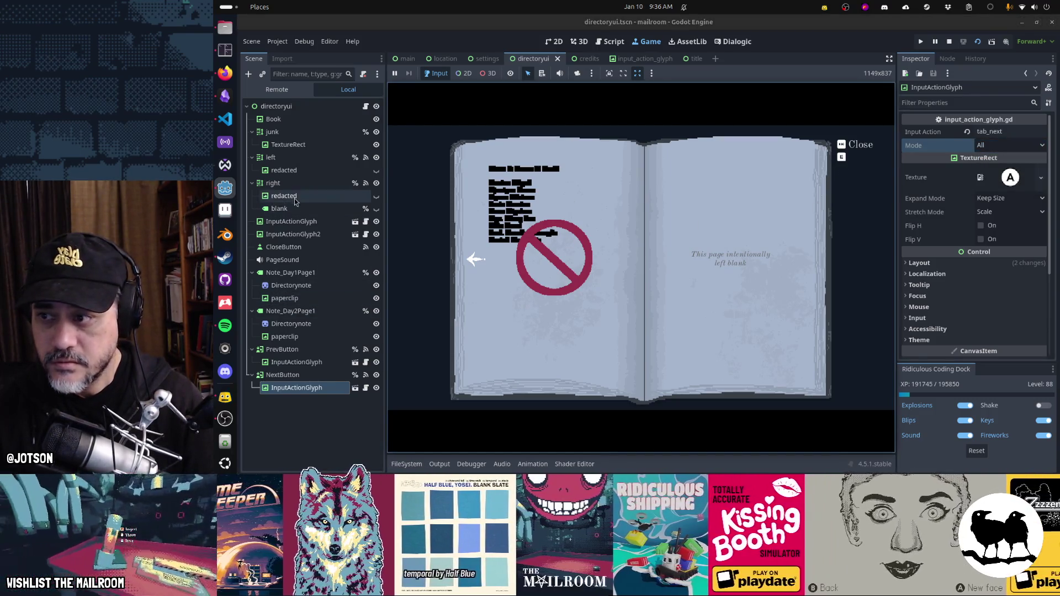
Set InputActionGlyph2's glyph mode to Keyboard and stop the running game
left_click(296, 236)
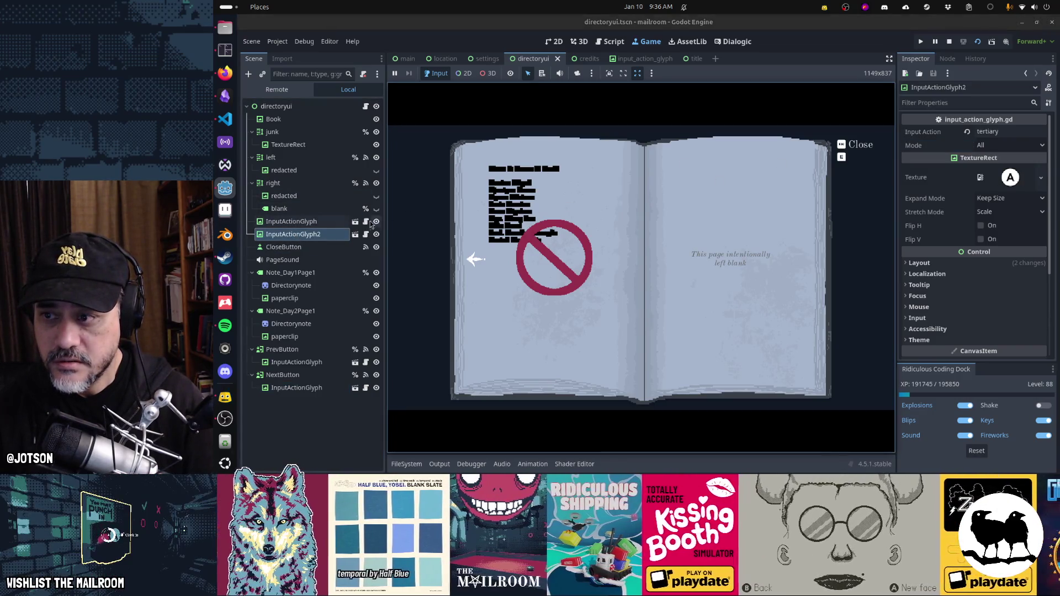
left_click(376, 234)
left_click(376, 234)
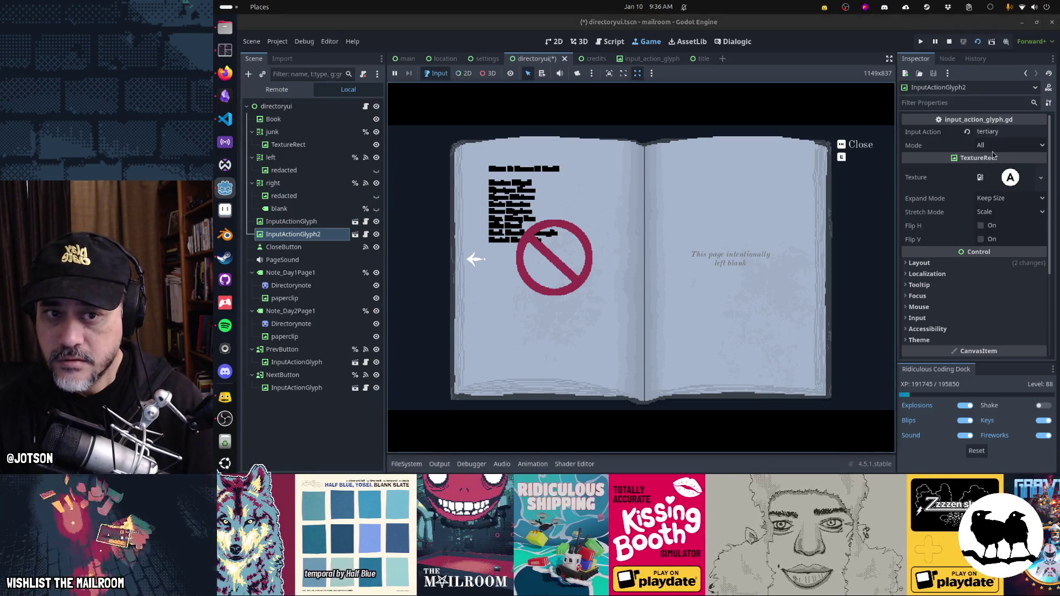
left_click(995, 147)
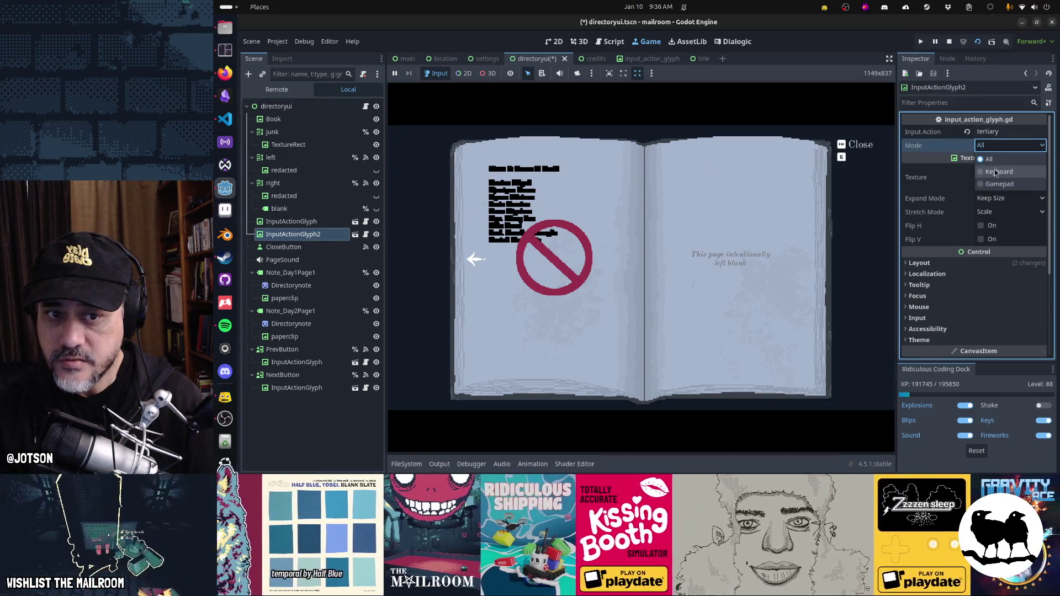
left_click(998, 172)
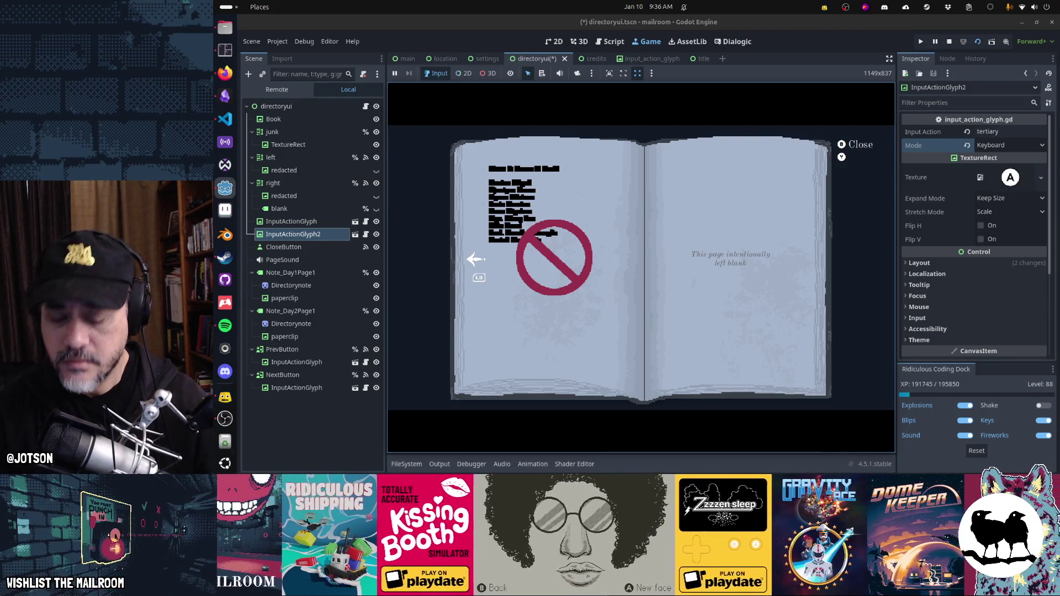
key("F8")
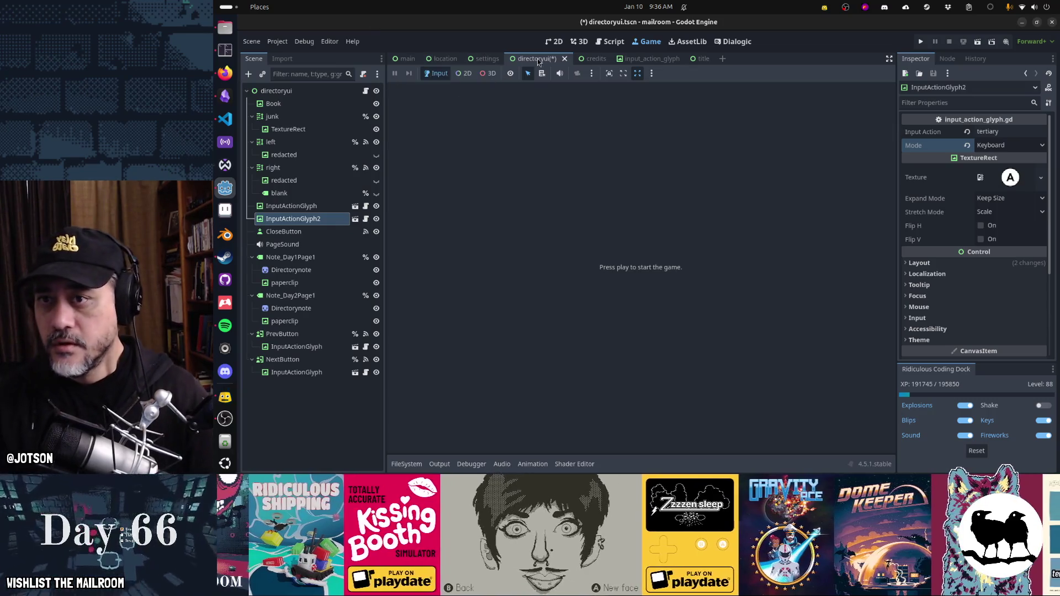
left_click(610, 41)
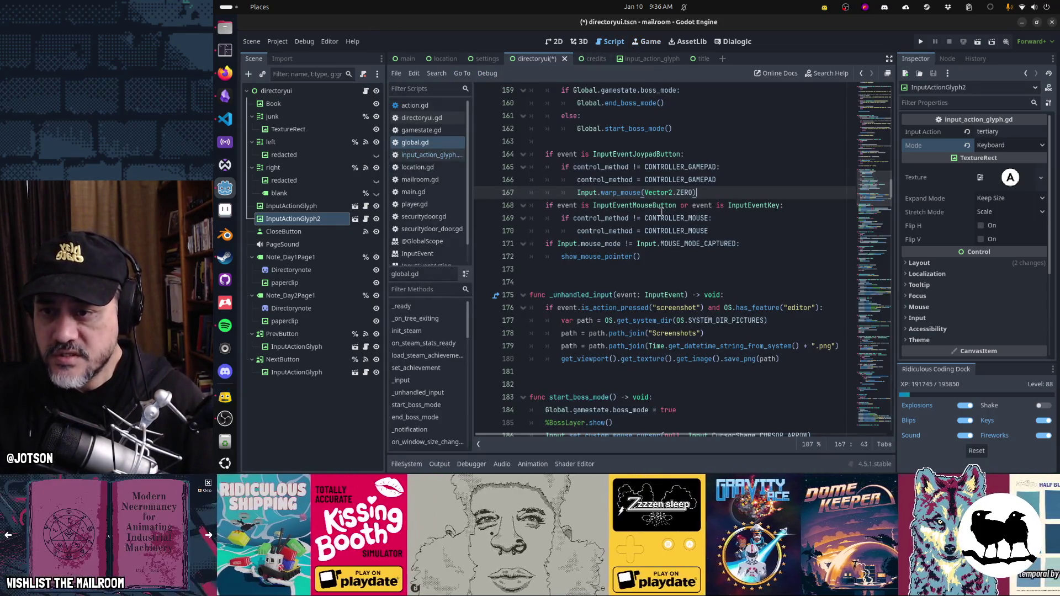
Open input_action_glyph.gd and place the cursor before 'mode' on line 6
scroll(663, 204, "up", 4)
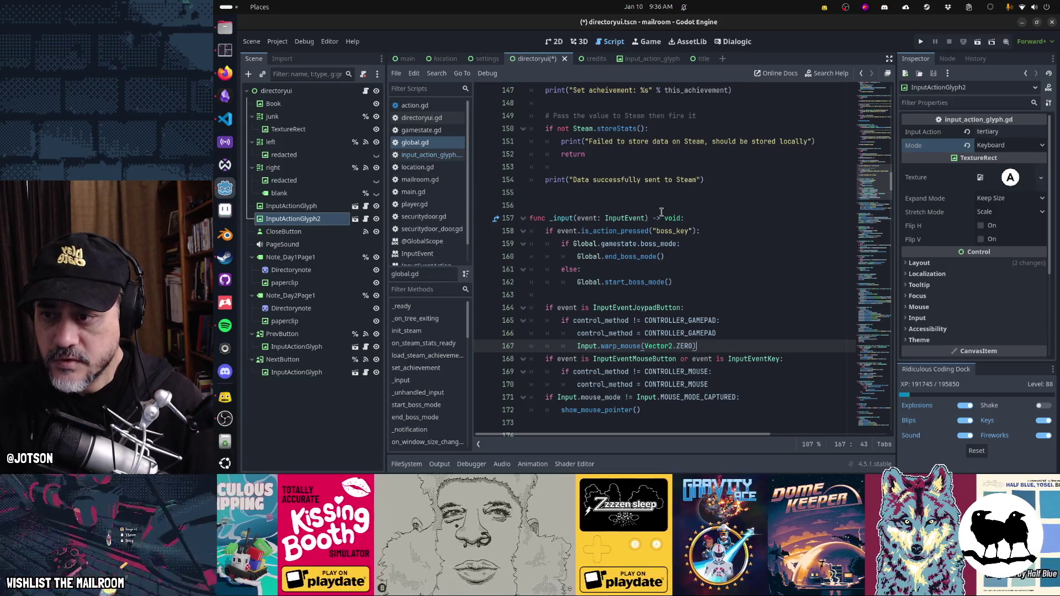
left_click(432, 155)
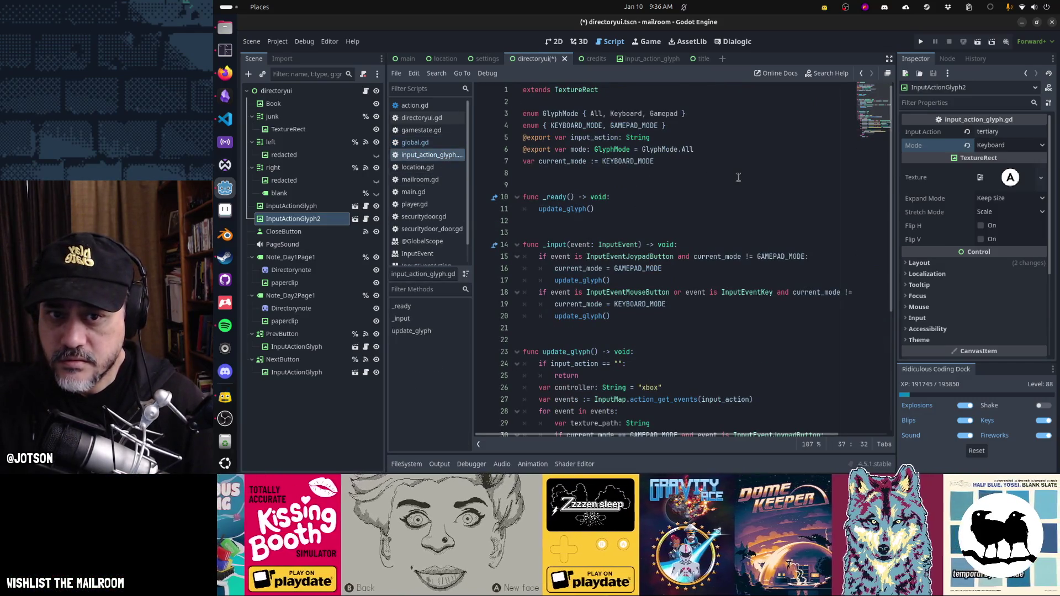
scroll(738, 177, "down", 5)
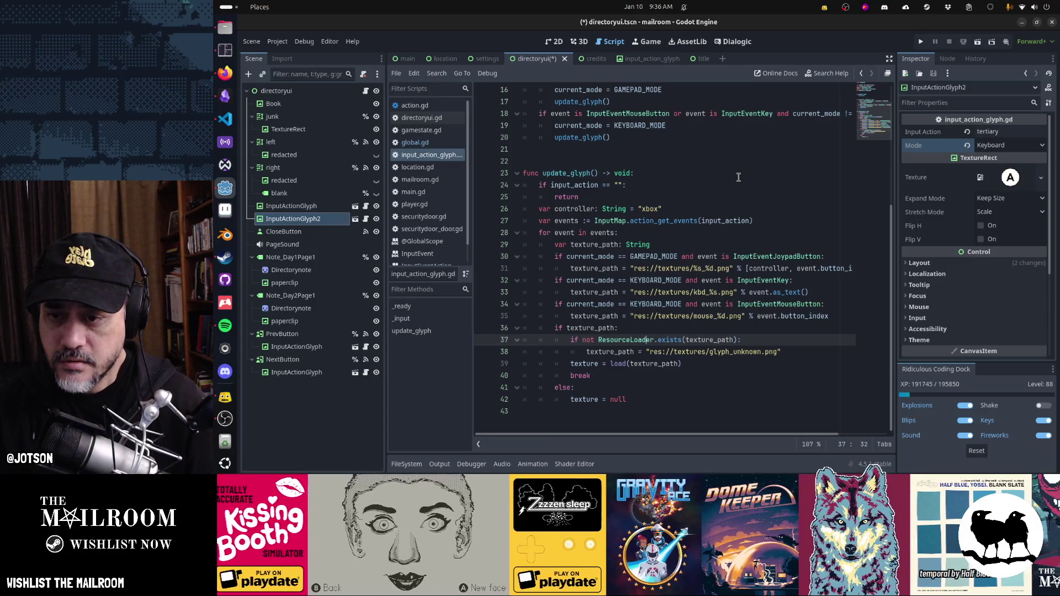
scroll(738, 177, "up", 5)
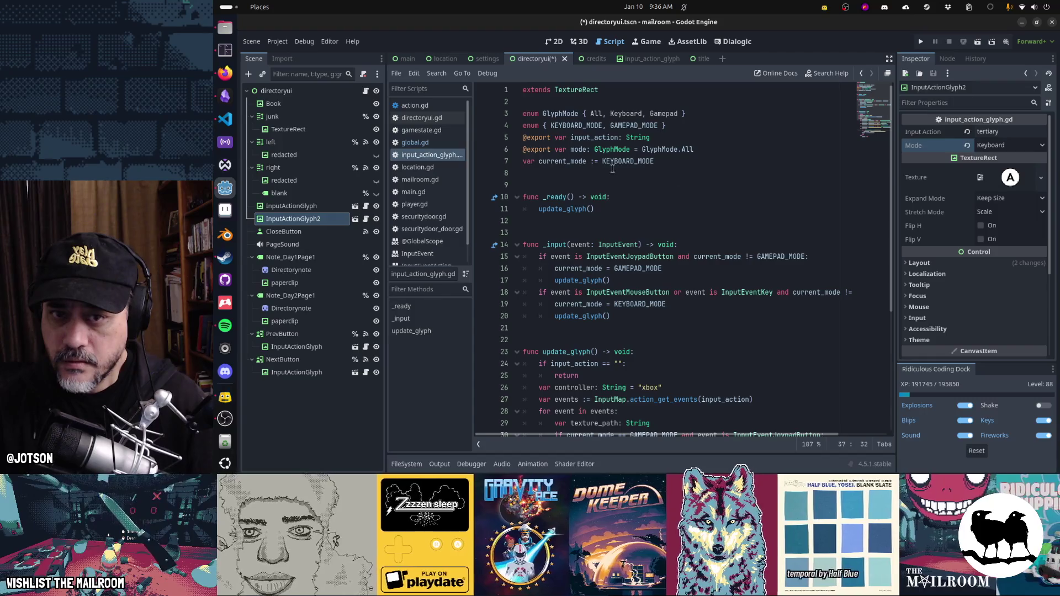
left_click(572, 150)
Rename the exported mode variable to glyph_mode and save the script
type("glyph_")
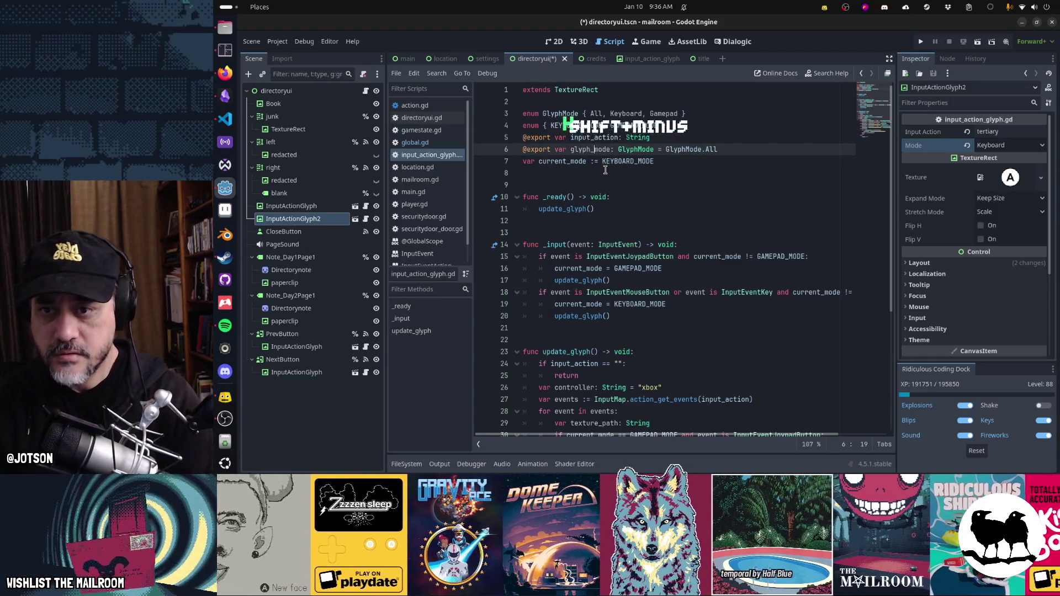
key("Down")
key("ctrl+s")
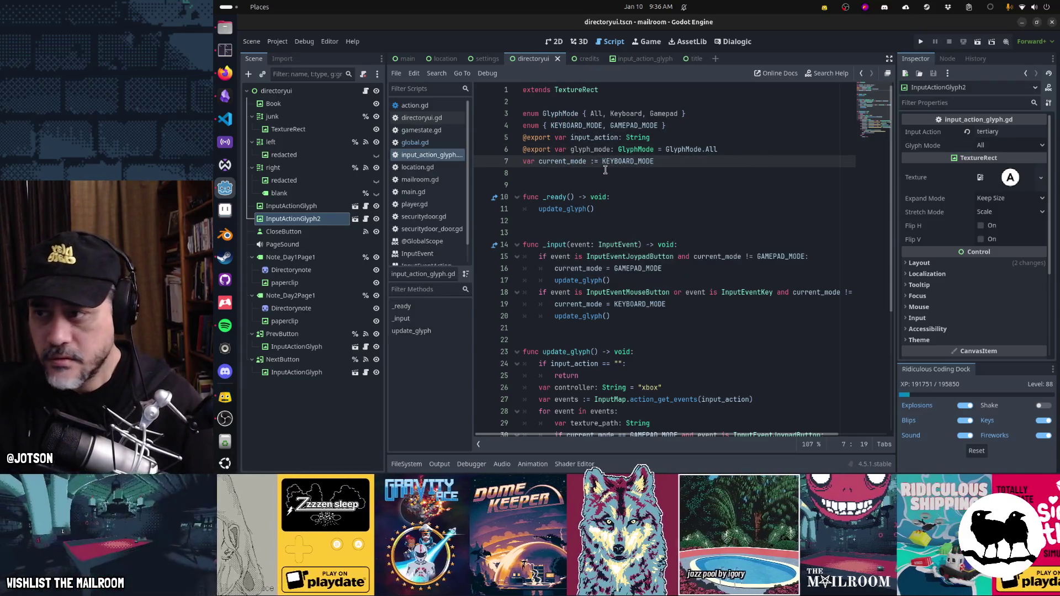
Set InputActionGlyph2's Glyph Mode back to Keyboard
left_click(295, 221)
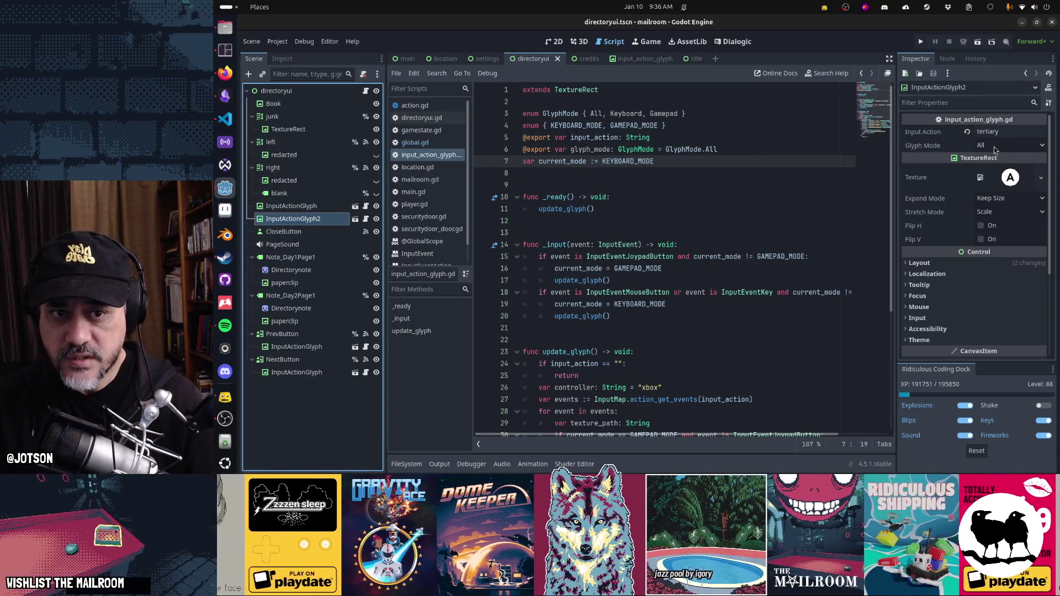
left_click(994, 145)
left_click(999, 171)
Place the cursor before the colon of the gamepad condition on line 30
left_click(692, 188)
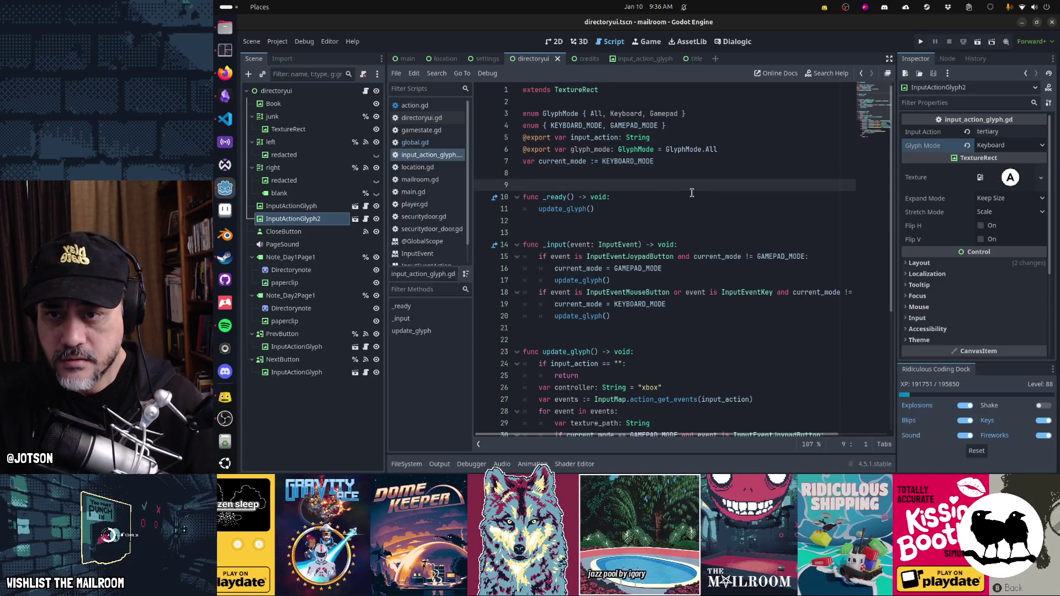
scroll(692, 192, "down", 5)
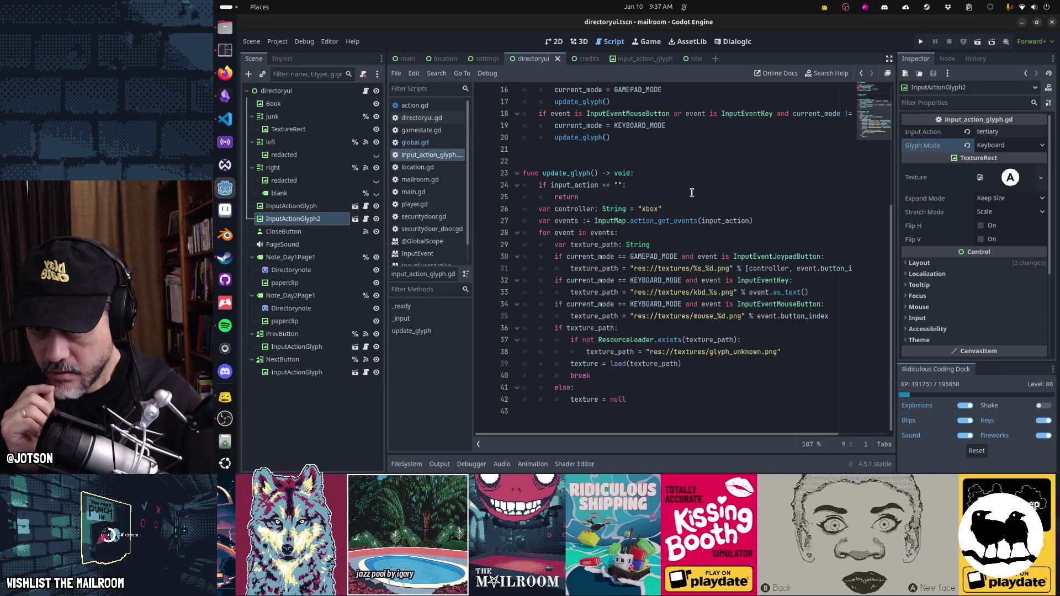
left_click(683, 258)
key("End")
key("Left")
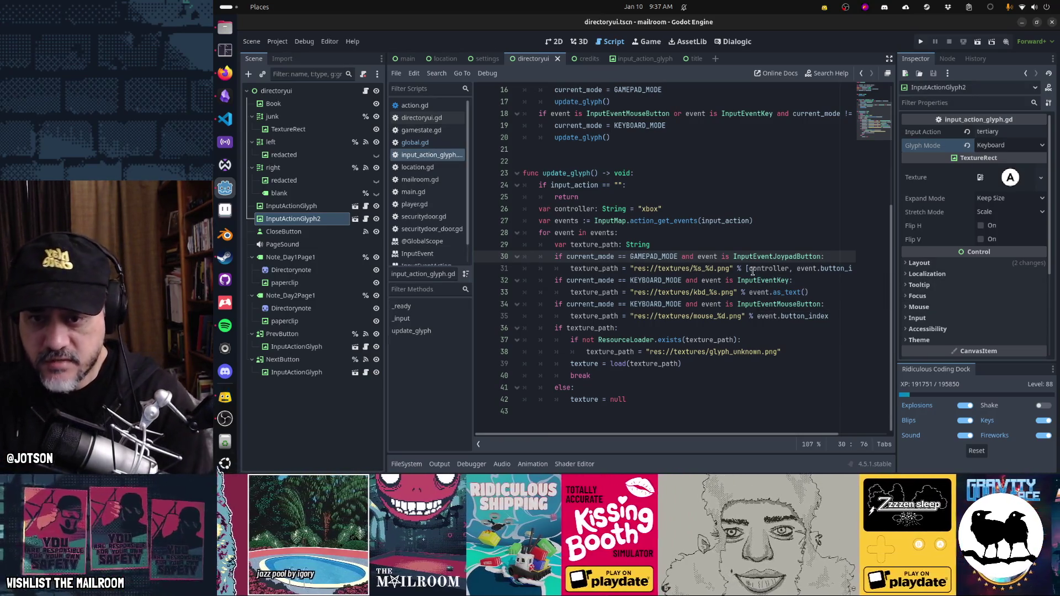
Add 'and glyph_mode != GlyphMode.All' to the gamepad condition on line 30
type("a")
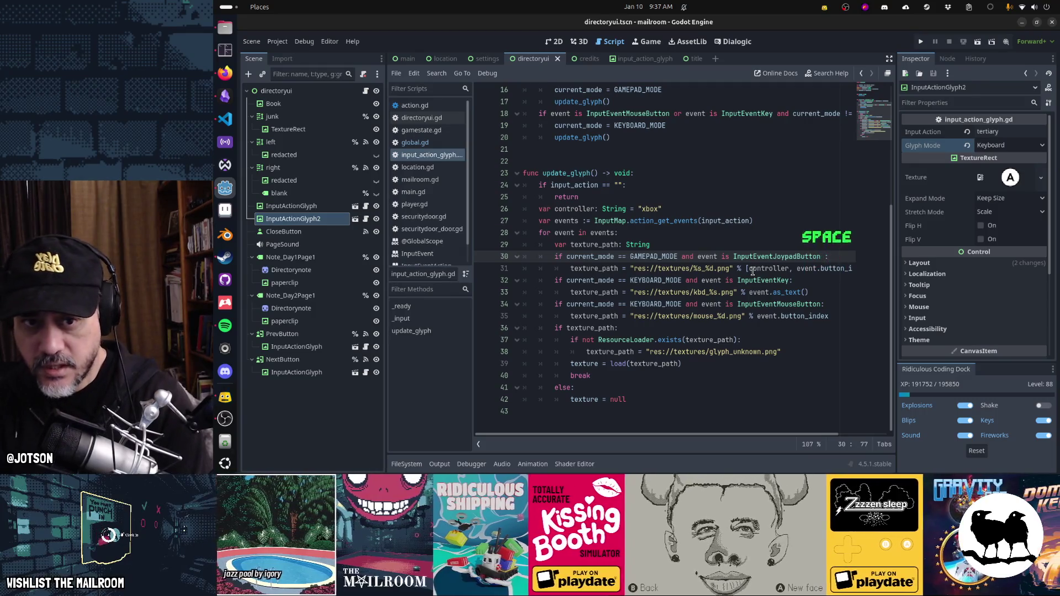
type("nd glyph_mod")
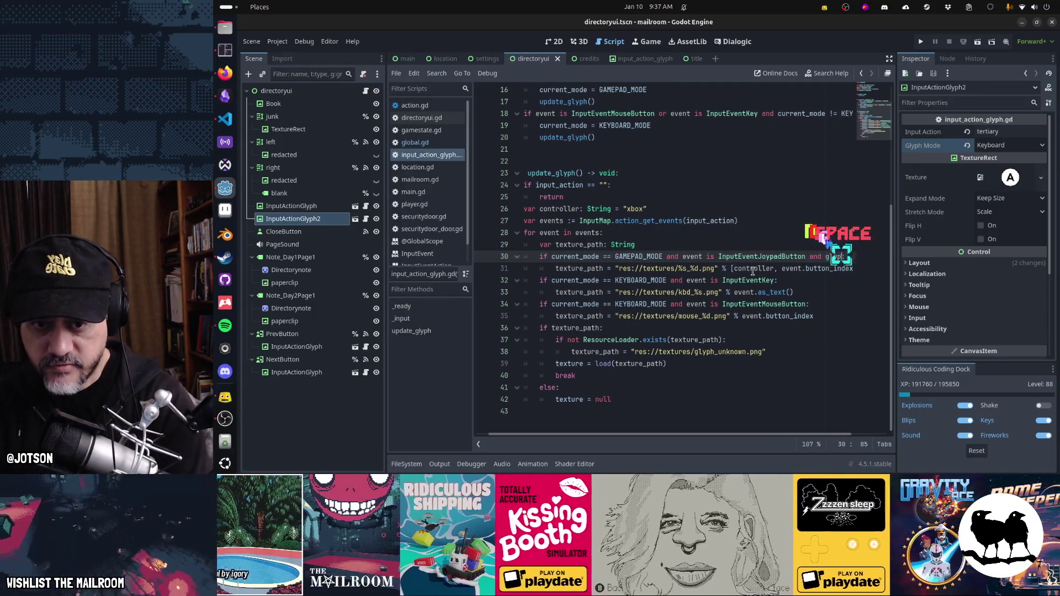
type("e == Gl")
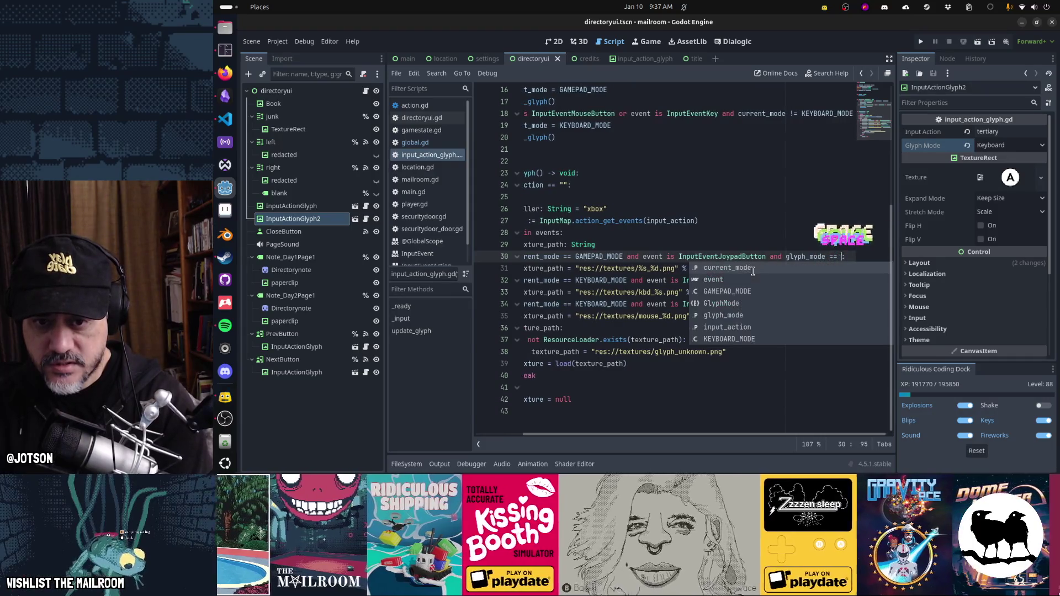
key("Return")
type(".All")
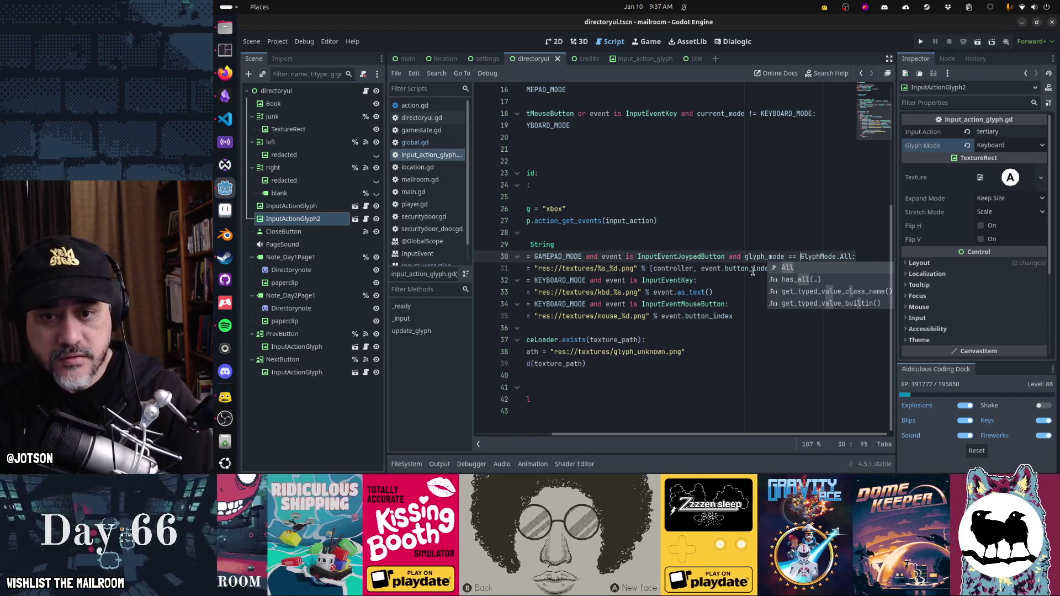
key("Left")
key("Left")
key("Left")
type("!")
key("BackSpace")
key("BackSpace")
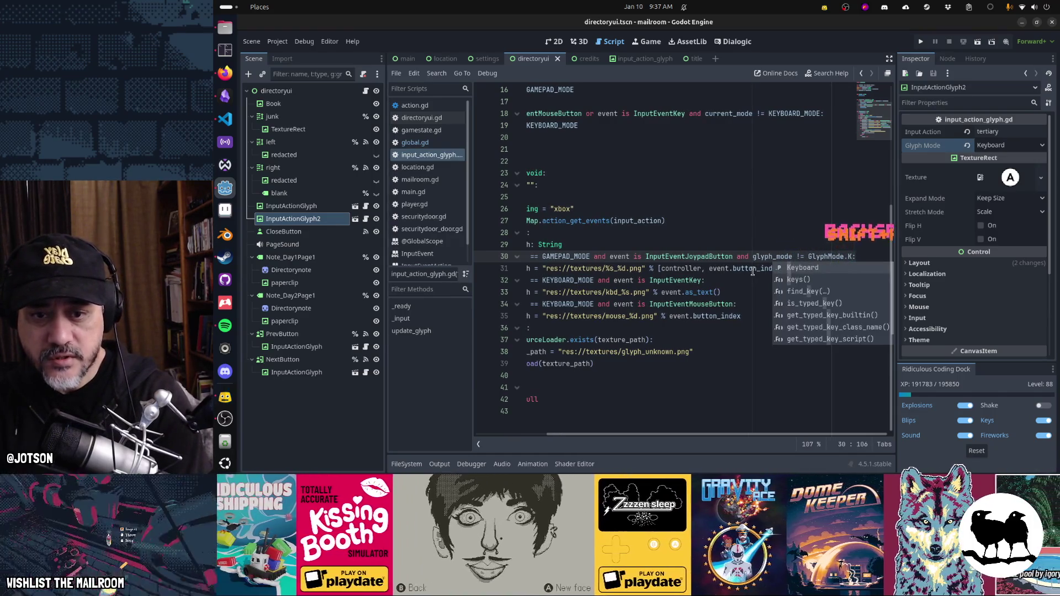
key("Return")
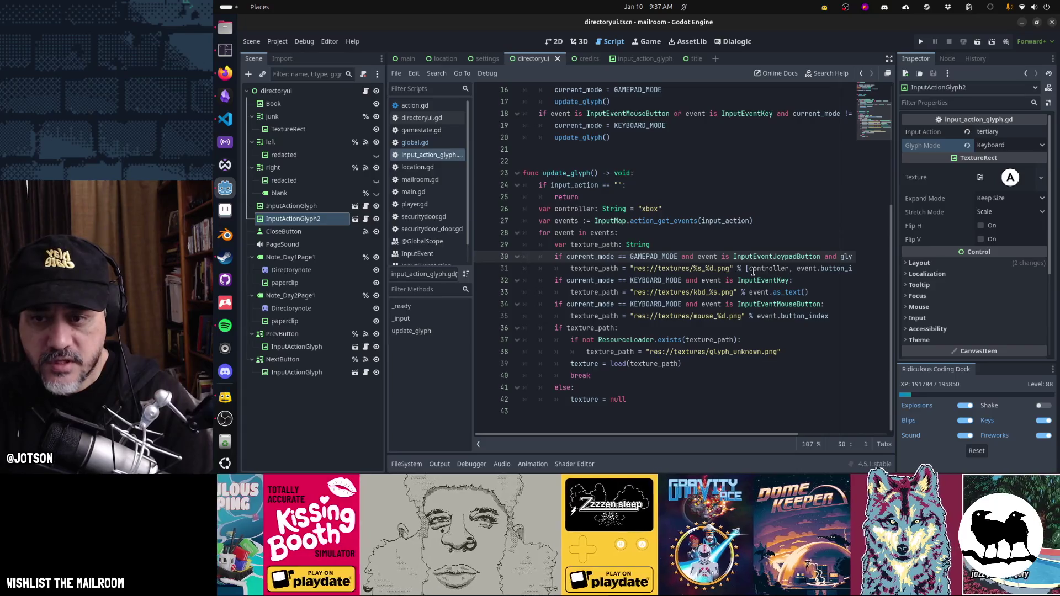
Add 'and glyph_mode != GlyphMode.Gamepad' to the keyboard and mouse conditions on lines 32 and 34
key("shift+Down")
key("shift+Down")
key("Escape")
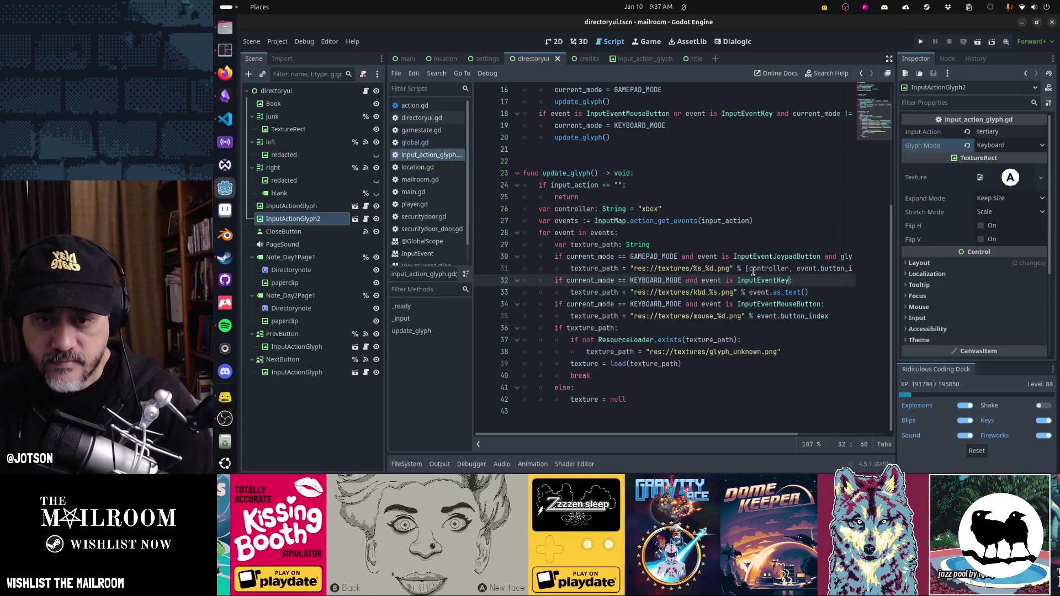
type("and ")
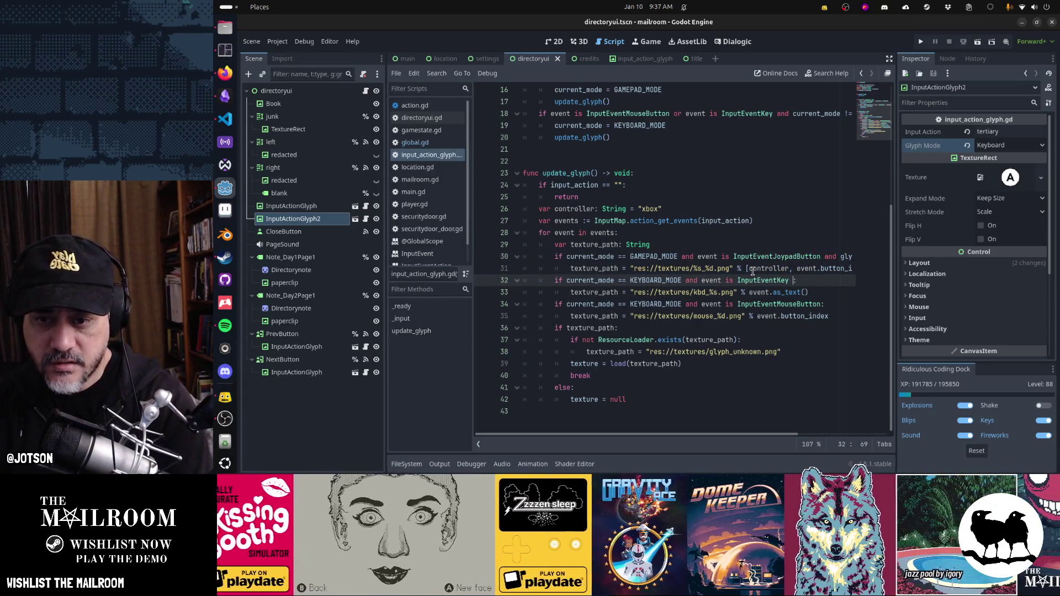
type("glyph_mode =")
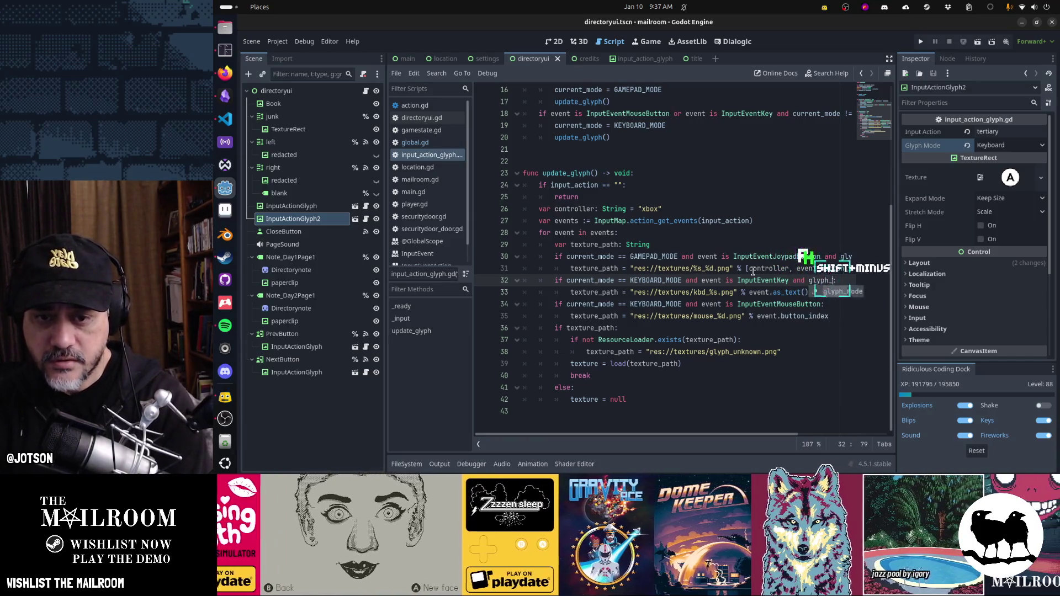
type("= ")
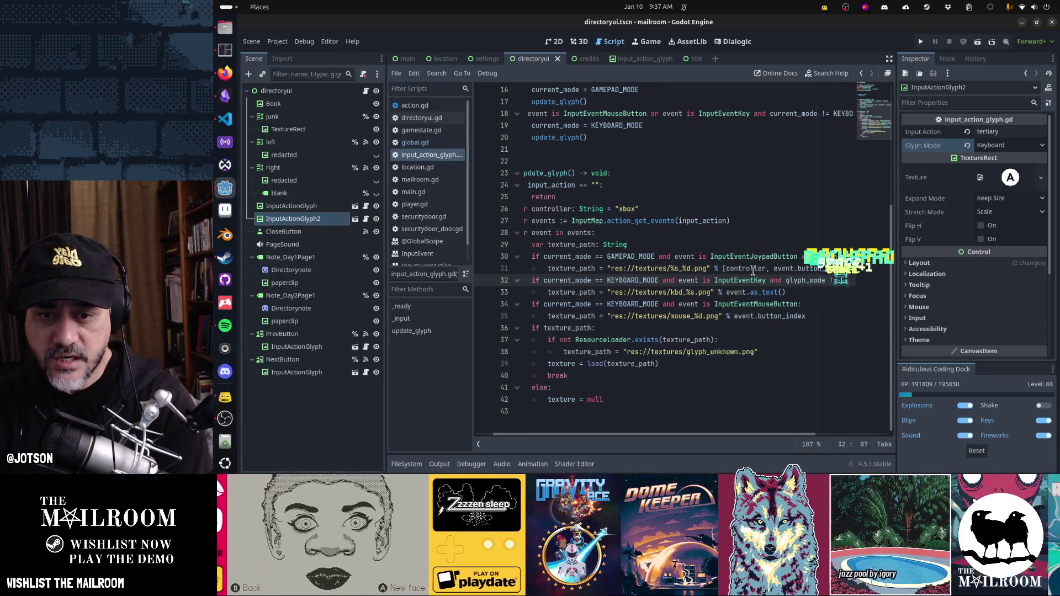
type("Glyph")
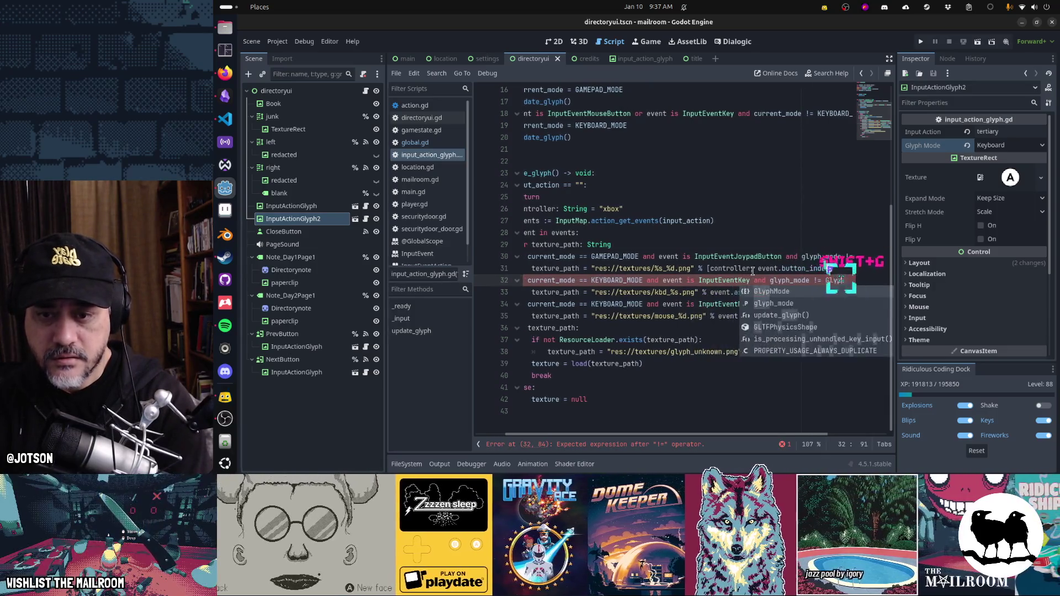
type("Mode.Gam")
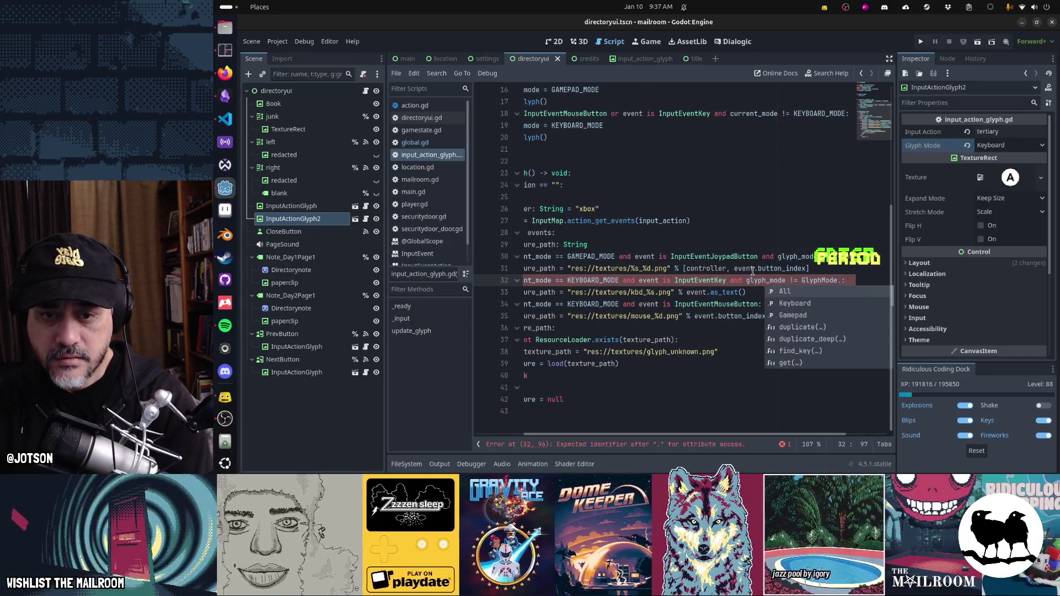
key("Return")
key("ctrl+shift+Left")
key("ctrl+shift+Left")
key("ctrl+shift+Left")
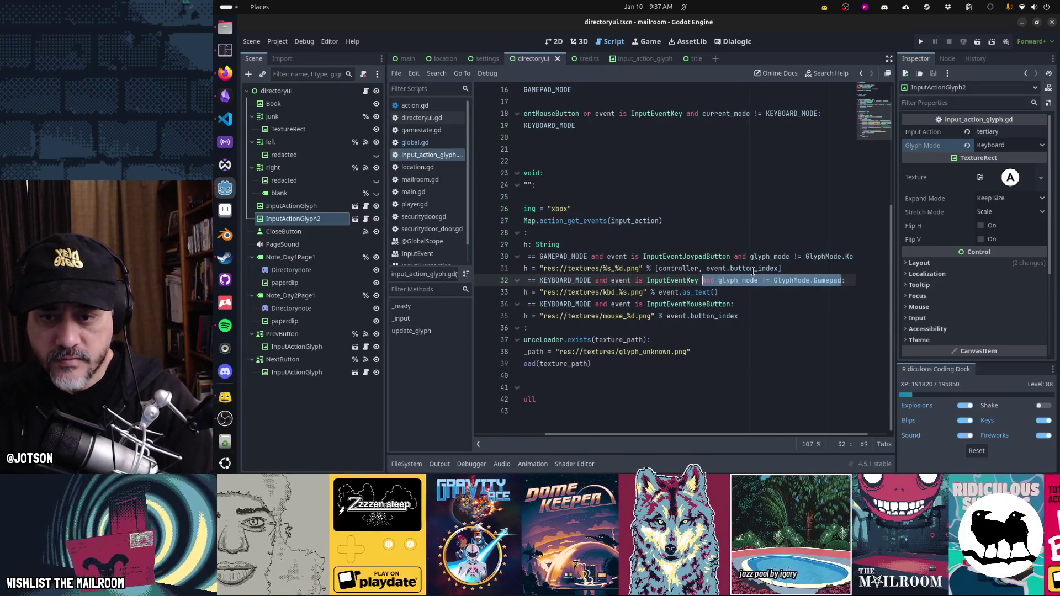
key("ctrl+c")
key("Down")
key("Down")
key("End")
key("Left")
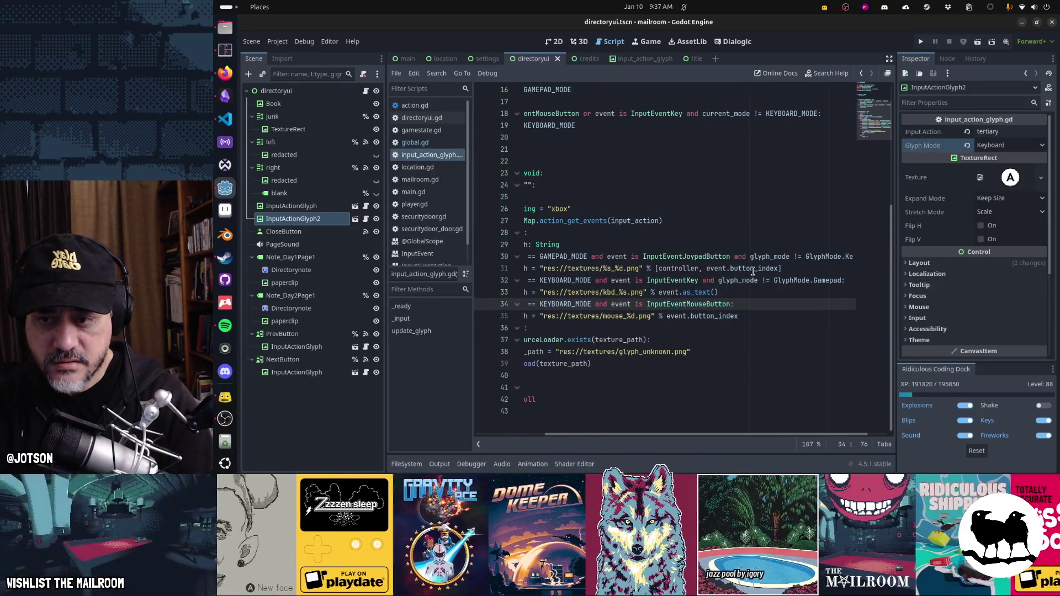
key("ctrl+v")
key("Home")
key("Home")
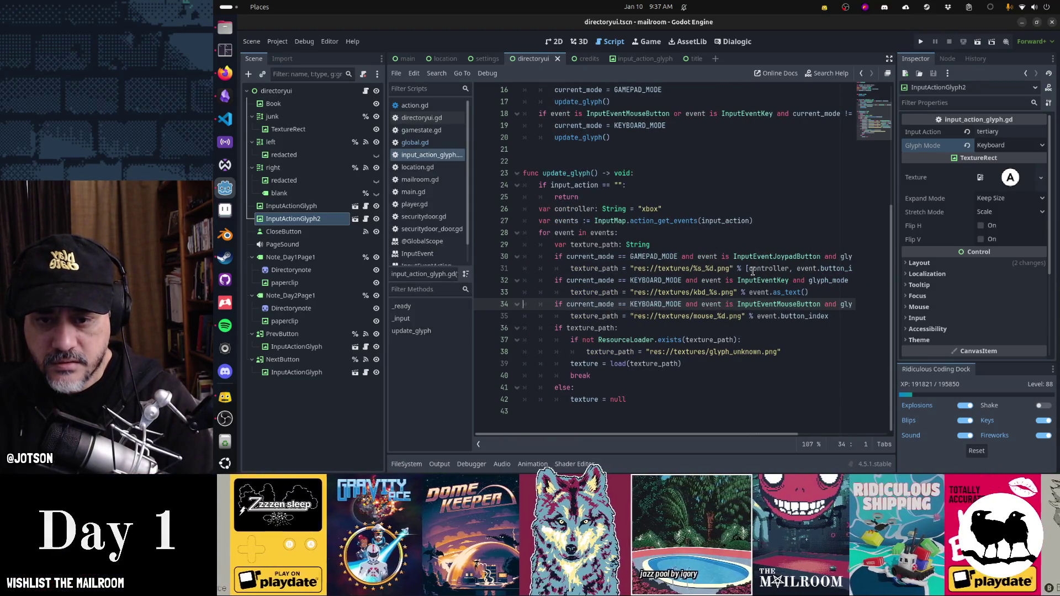
Review the updated texture conditions and run the current scene with F6
key("Up")
key("Up")
key("Up")
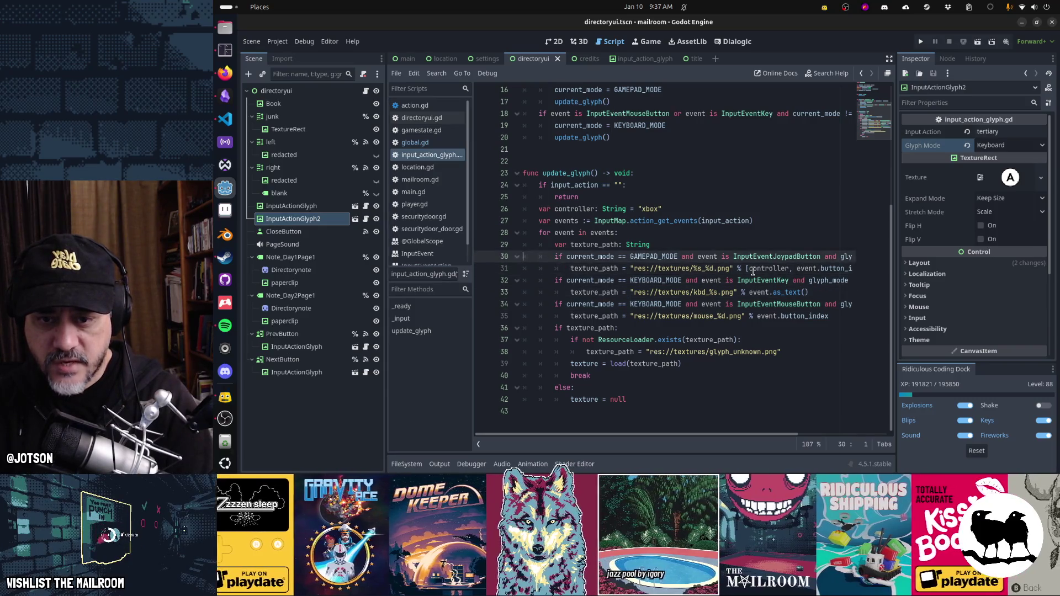
key("shift+Down")
key("shift+Down")
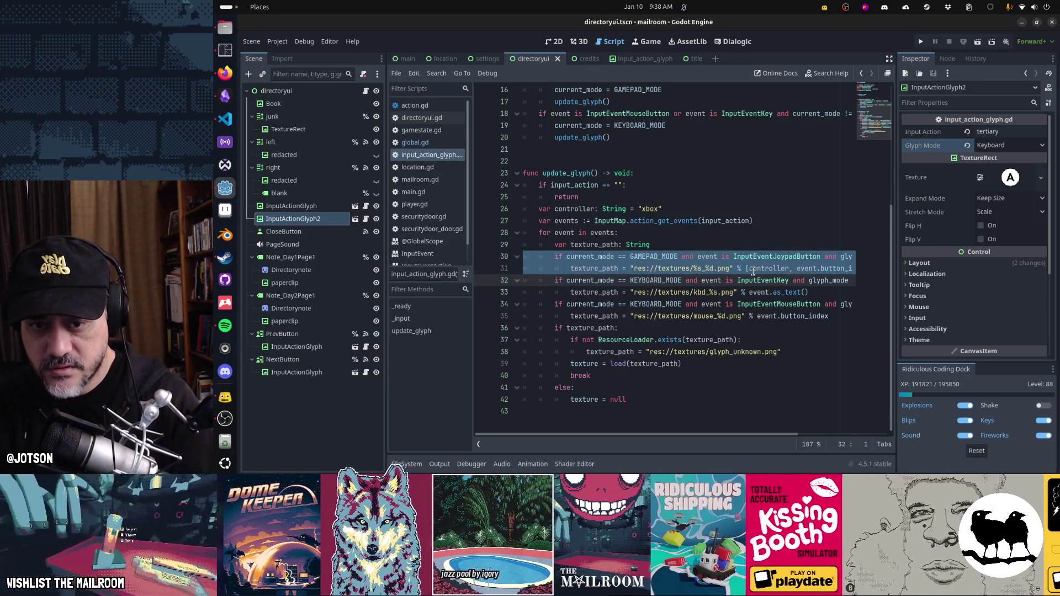
key("Escape")
key("shift+Down")
key("shift+Down")
key("shift+Down")
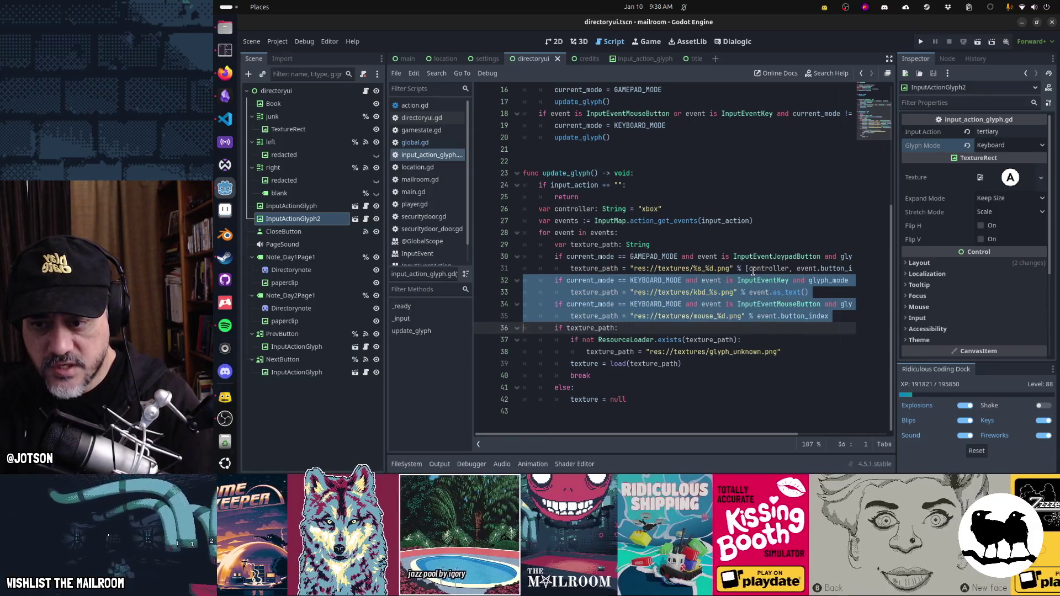
key("Down")
key("Down")
key("Down")
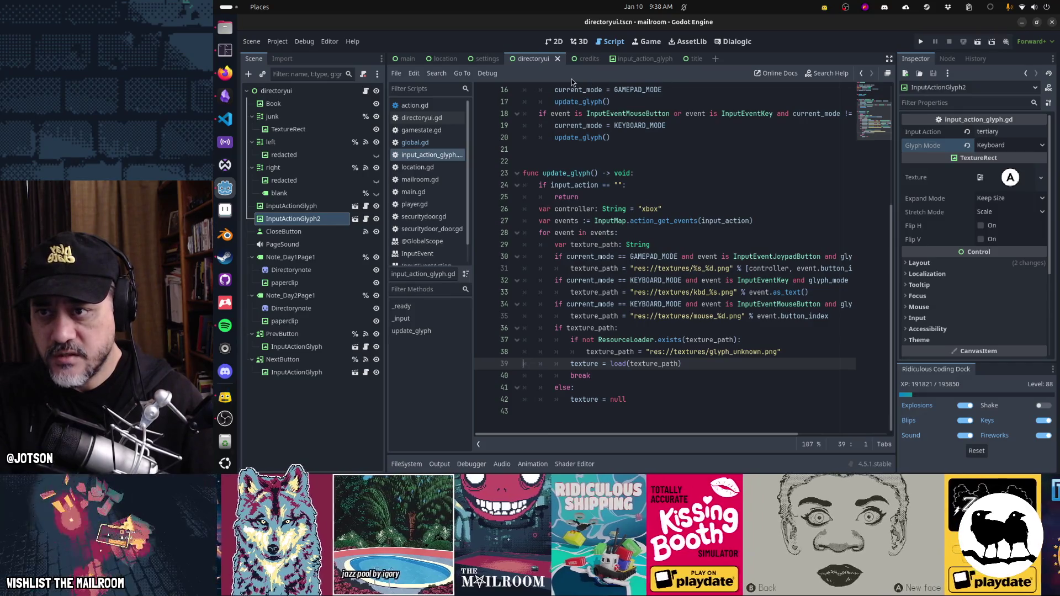
key("F6")
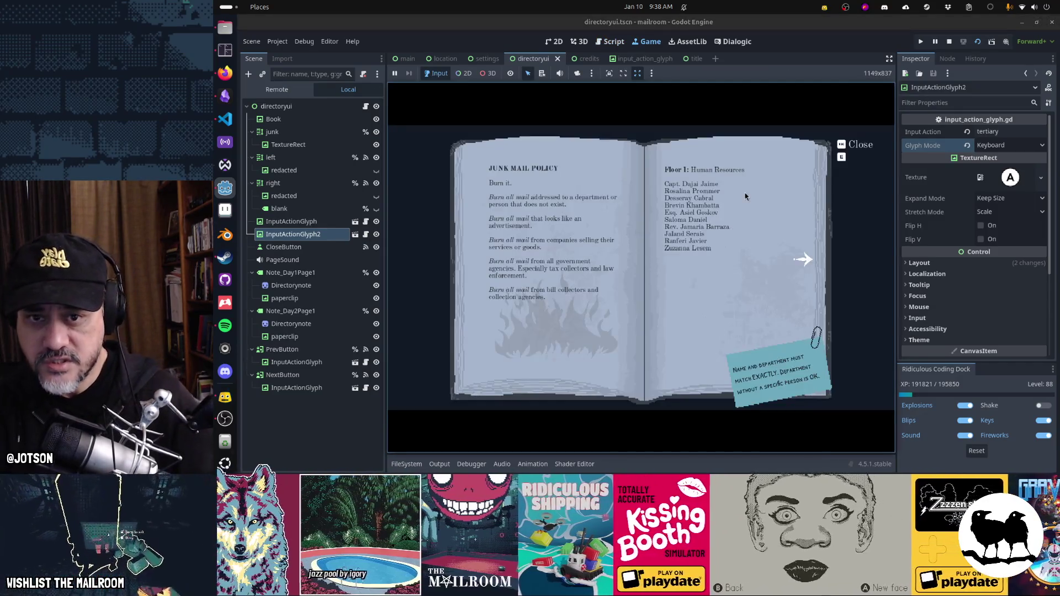
Turn the running directory book to its next page
key("Right")
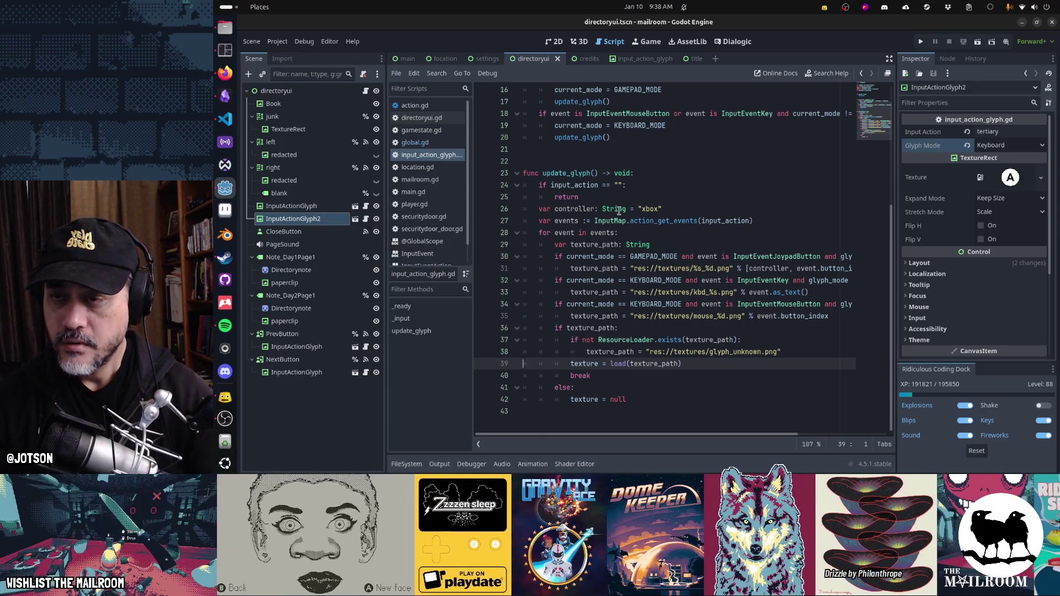
In settings.tscn, add an input_action_glyph instance under GamepadLB with Input Action tab_previous
mouse_move(619, 211)
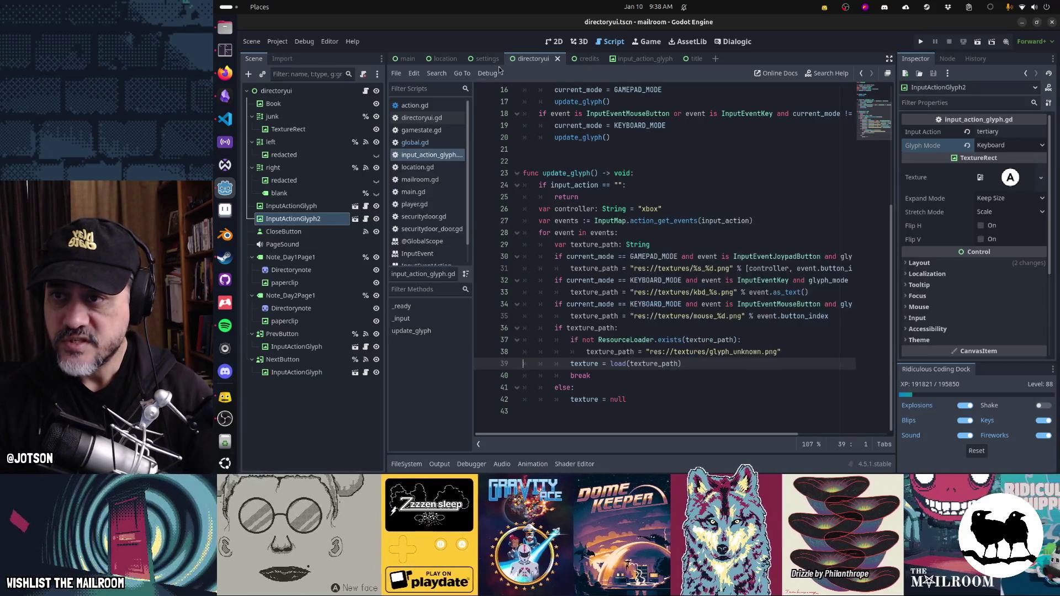
key("ctrl+shift+Tab")
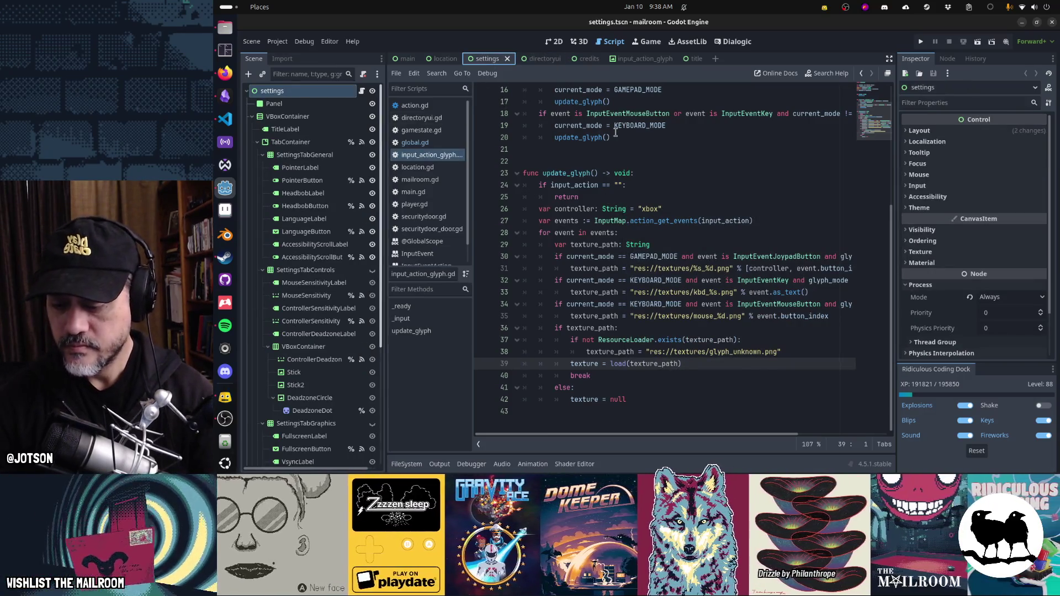
key("ctrl+F1")
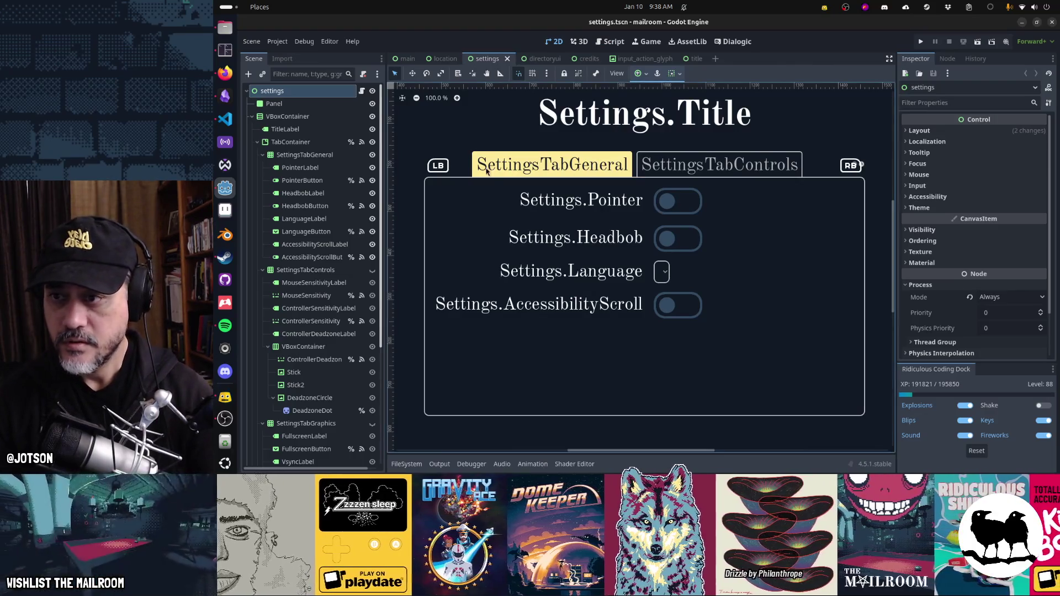
left_click(430, 170)
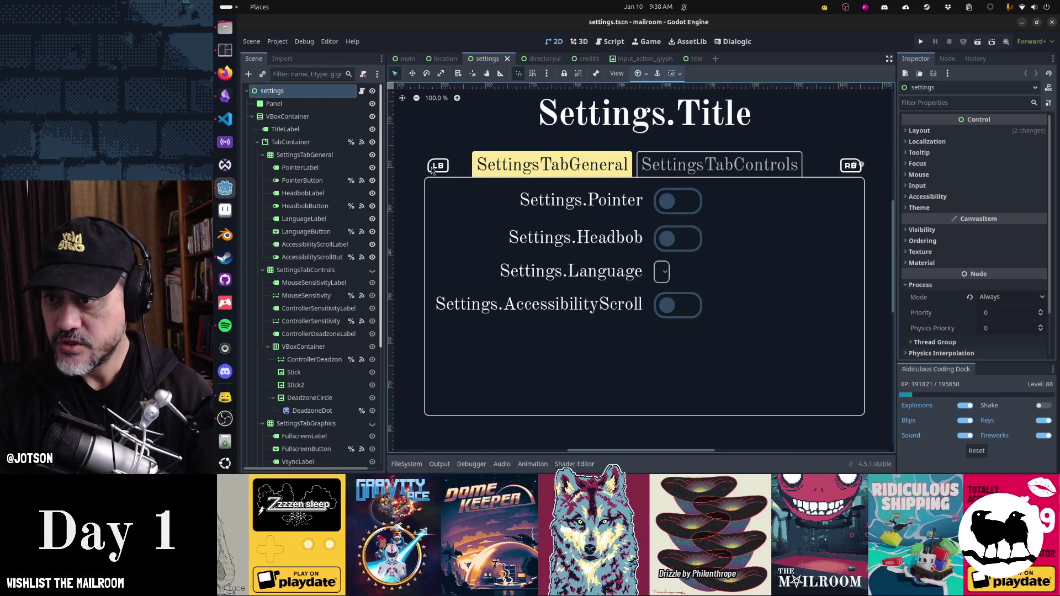
scroll(310, 347, "down", 2)
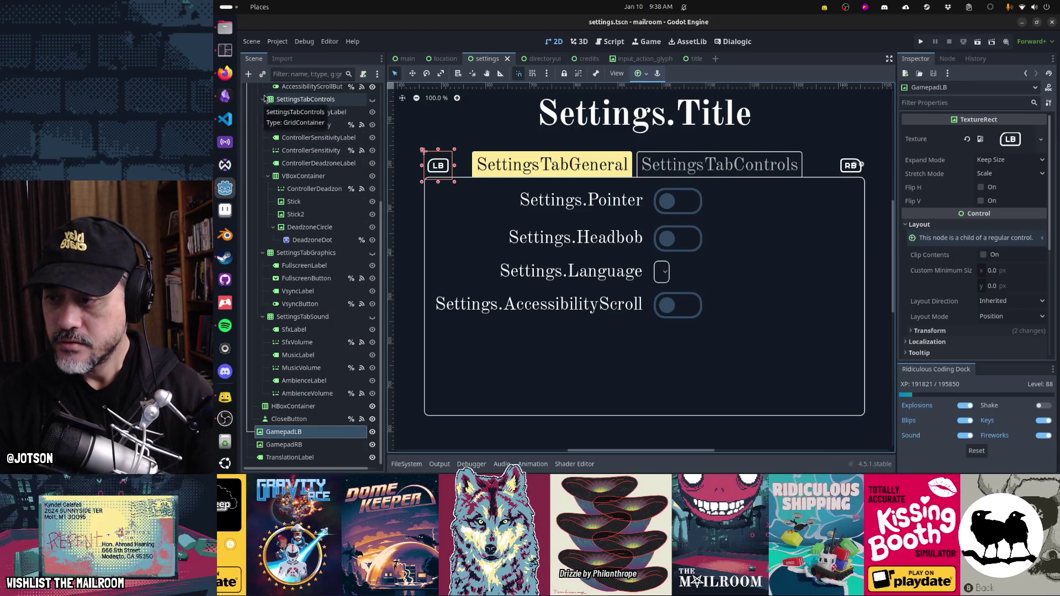
left_click(263, 74)
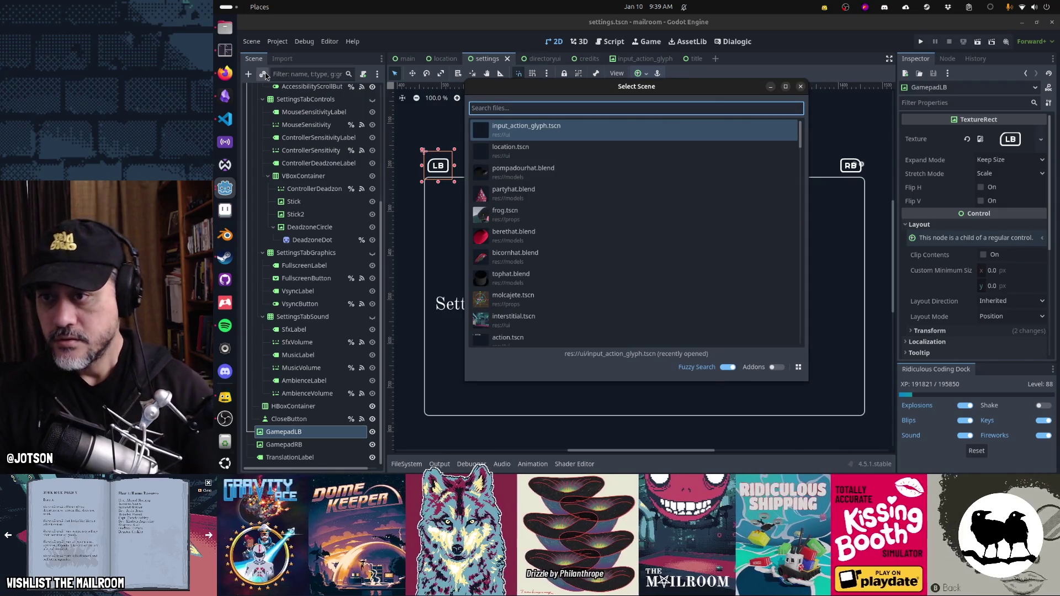
key("Return")
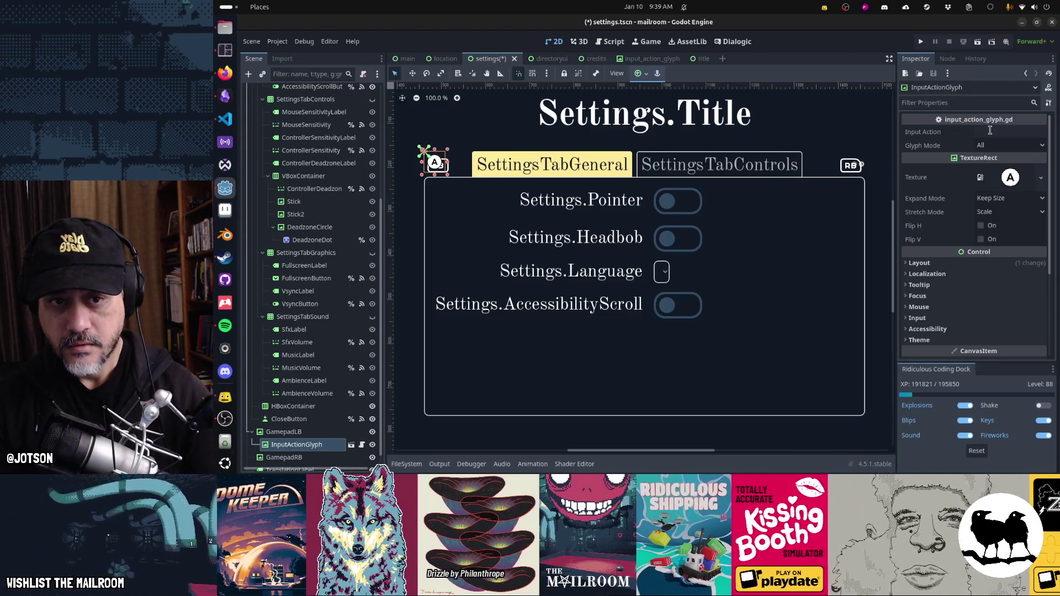
left_click(990, 130)
type("tab_previous")
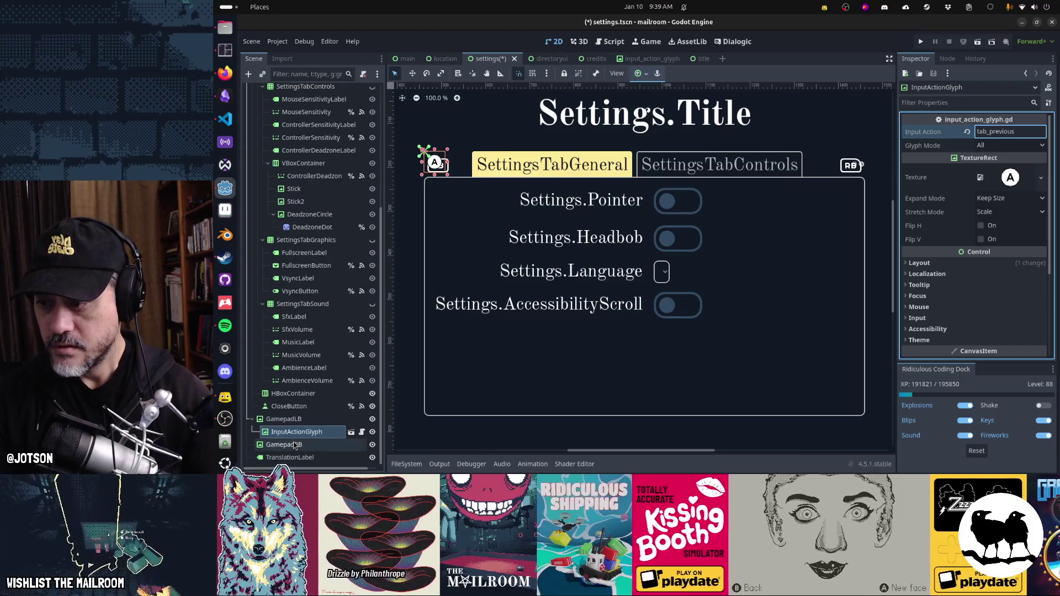
Add another input_action_glyph instance under GamepadRB with Input Action tab_next
left_click(287, 457)
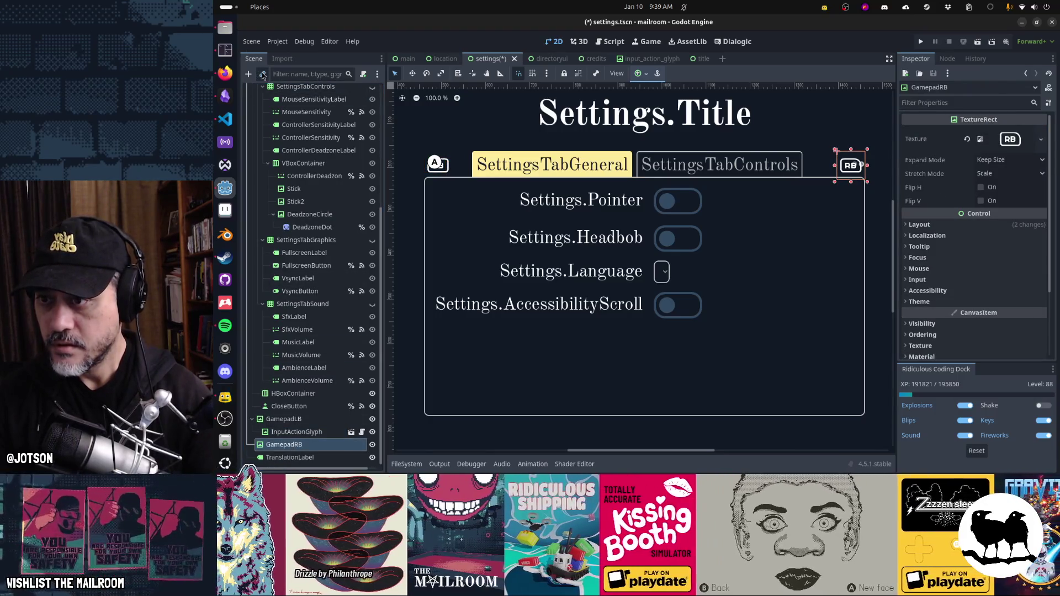
left_click(262, 74)
type("glyph")
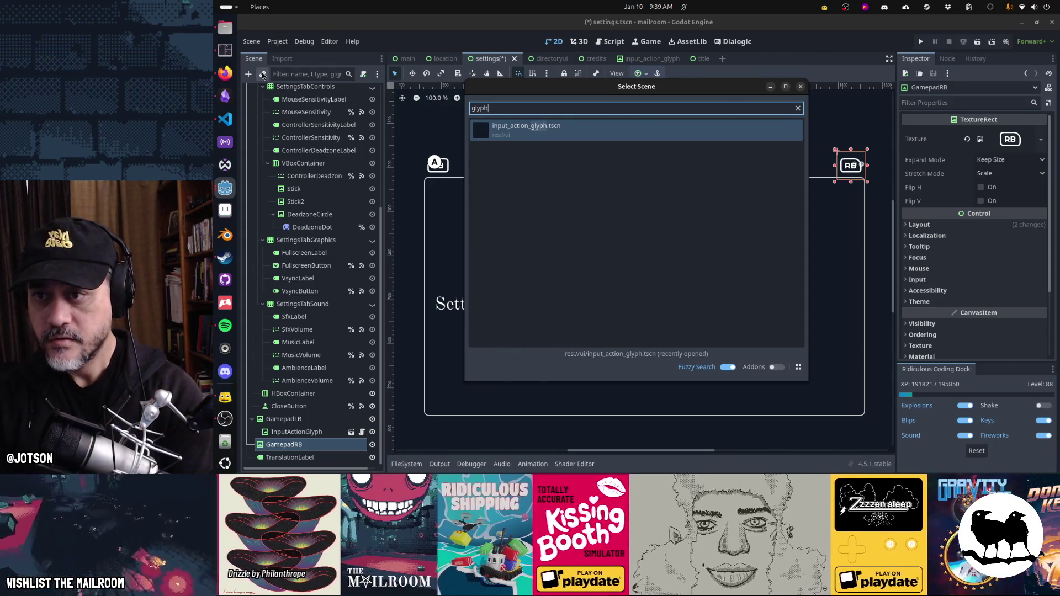
key("Return")
left_click(1004, 133)
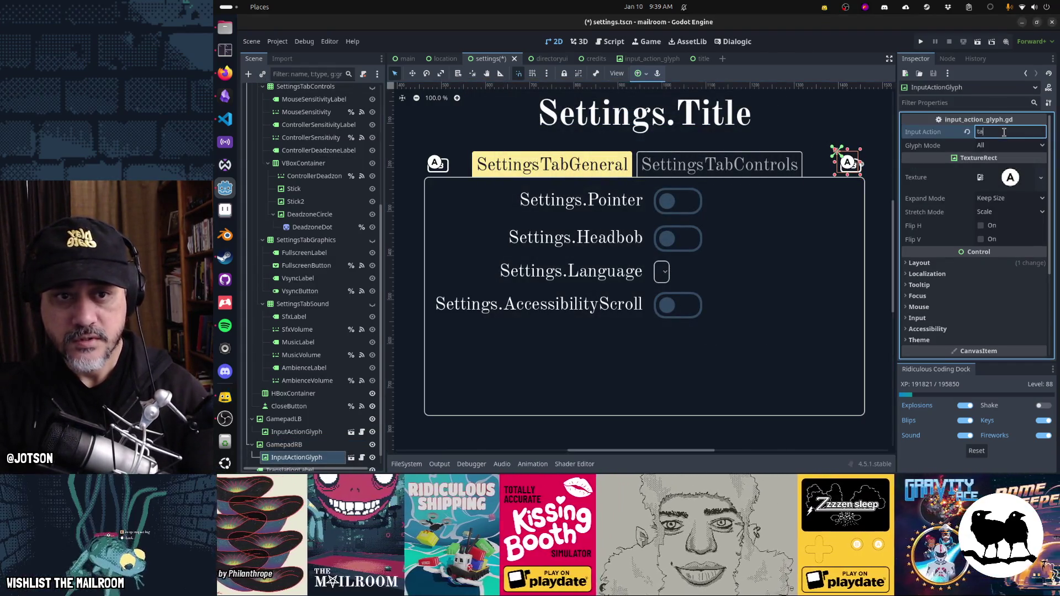
type("tab_next")
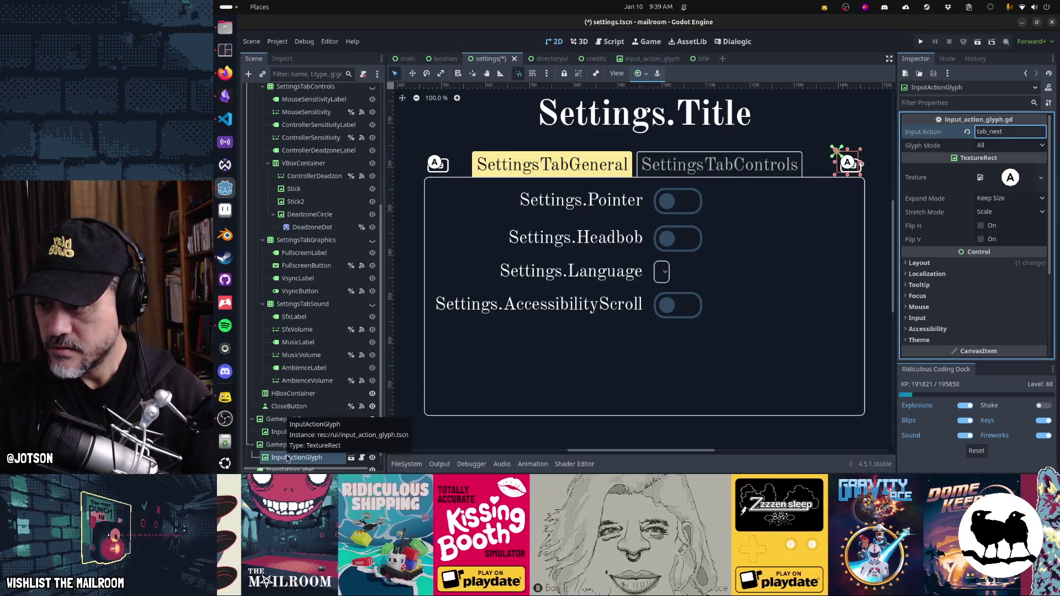
Move the tab_next glyph out and delete the old GamepadLB and GamepadRB nodes
left_click_drag(286, 455, 294, 421)
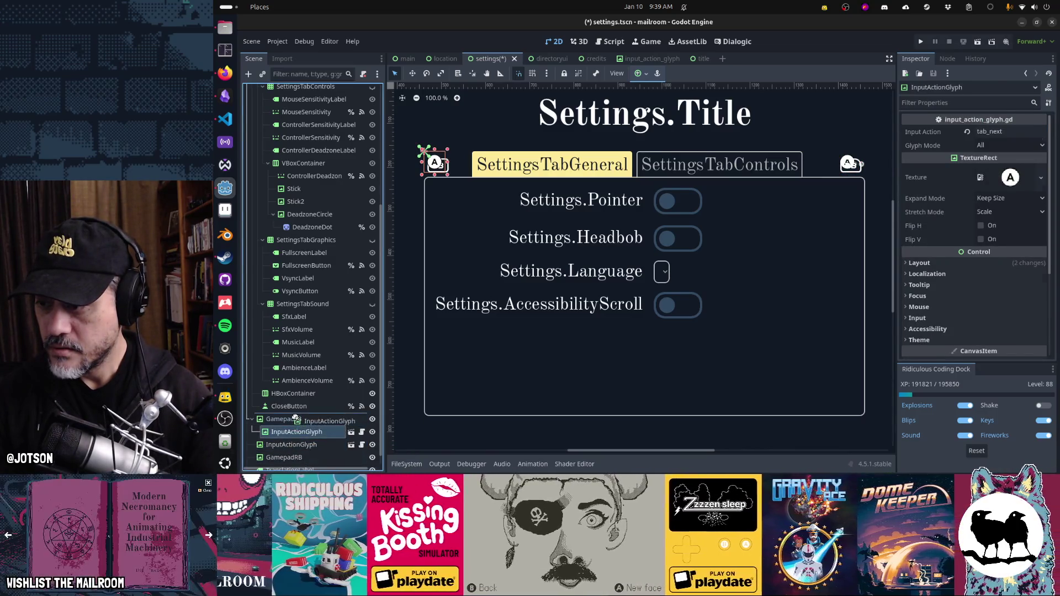
left_click(293, 431)
left_click(292, 458, "ctrl")
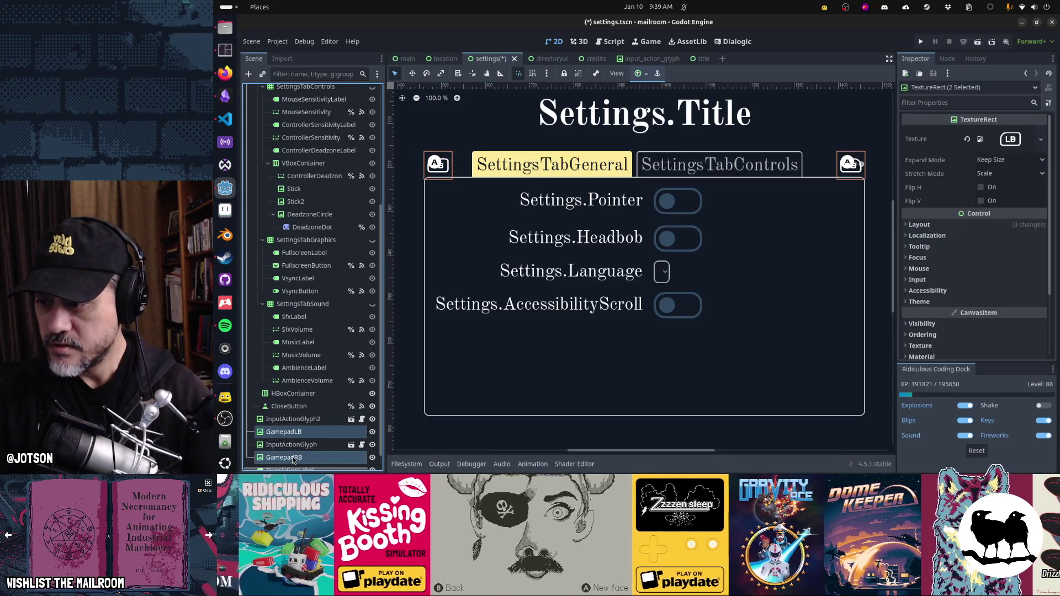
key("Delete")
key("Return")
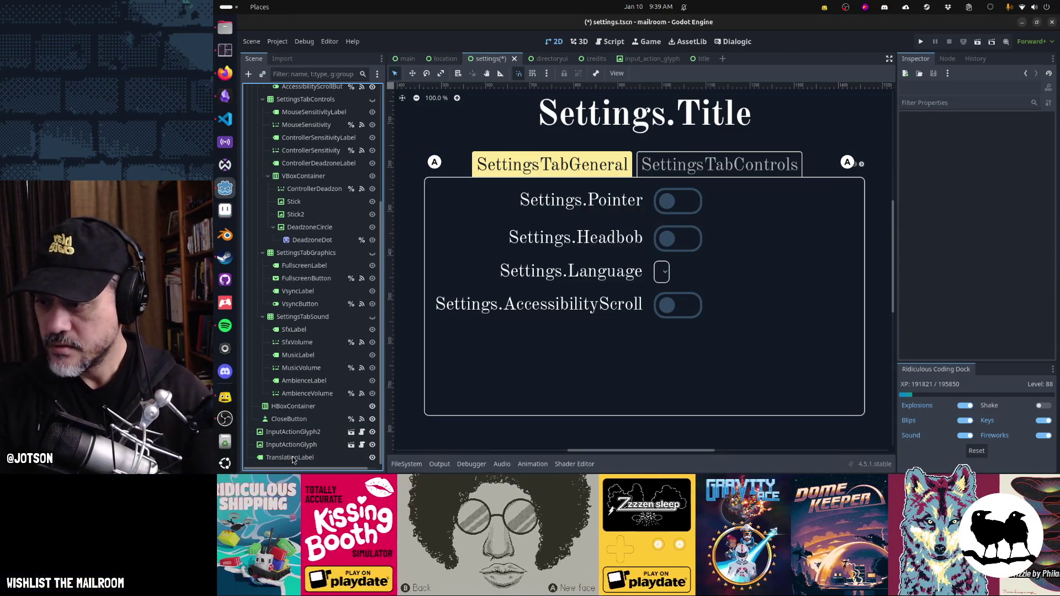
Place the tab_previous glyph above tab_next and rename them InputActionGlyph1 and InputActionGlyph2
left_click(308, 445)
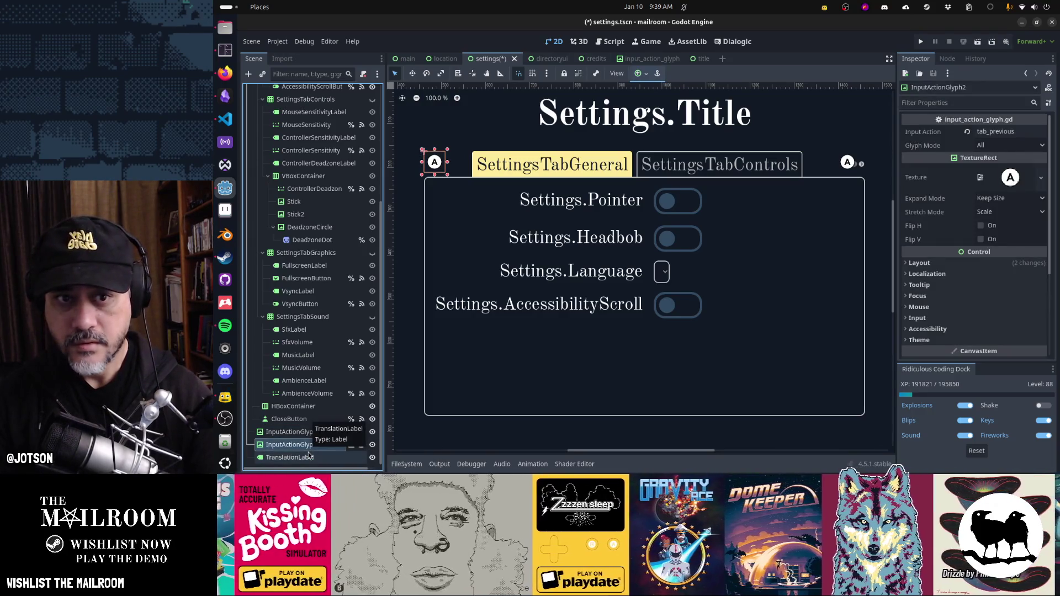
left_click(307, 435)
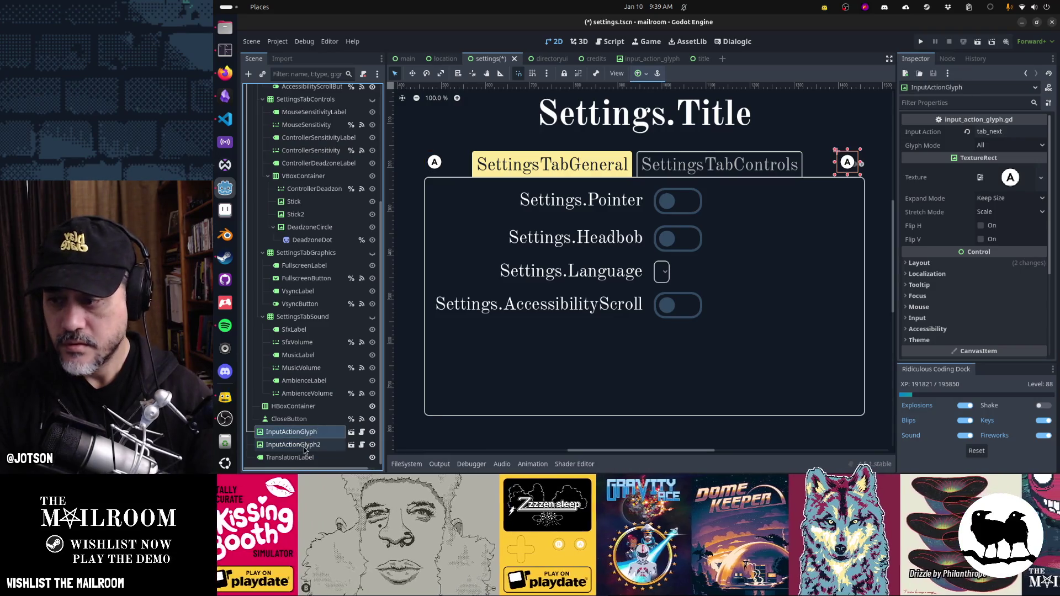
left_click_drag(305, 449, 307, 434)
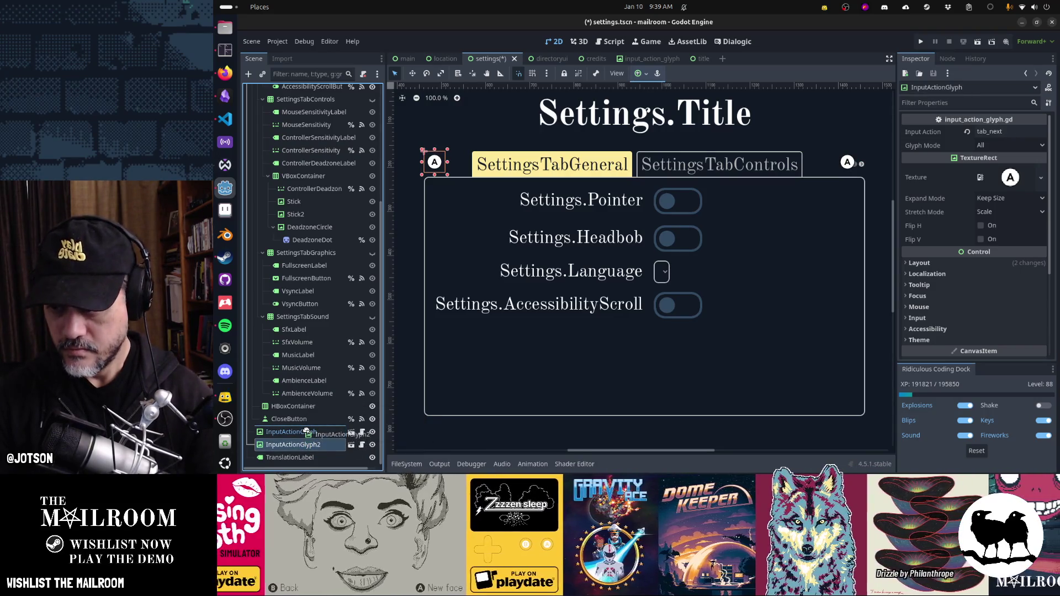
left_click(334, 434)
key("BackSpace")
type("1")
key("Tab")
key("End")
type("2")
left_click(334, 435)
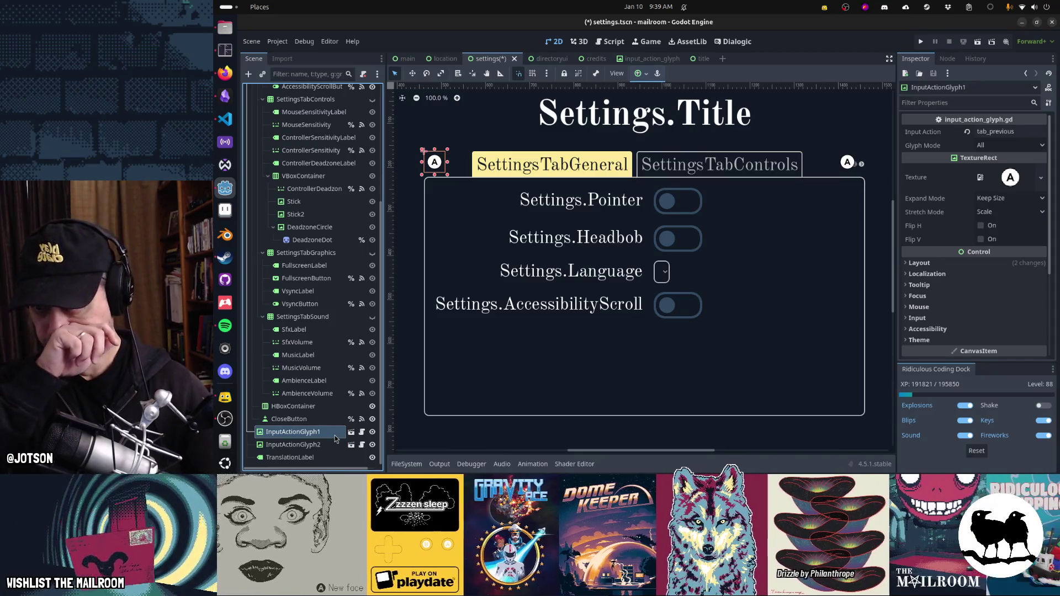
Check the right-hand InputActionGlyph2's settings in the Inspector
left_click(331, 445)
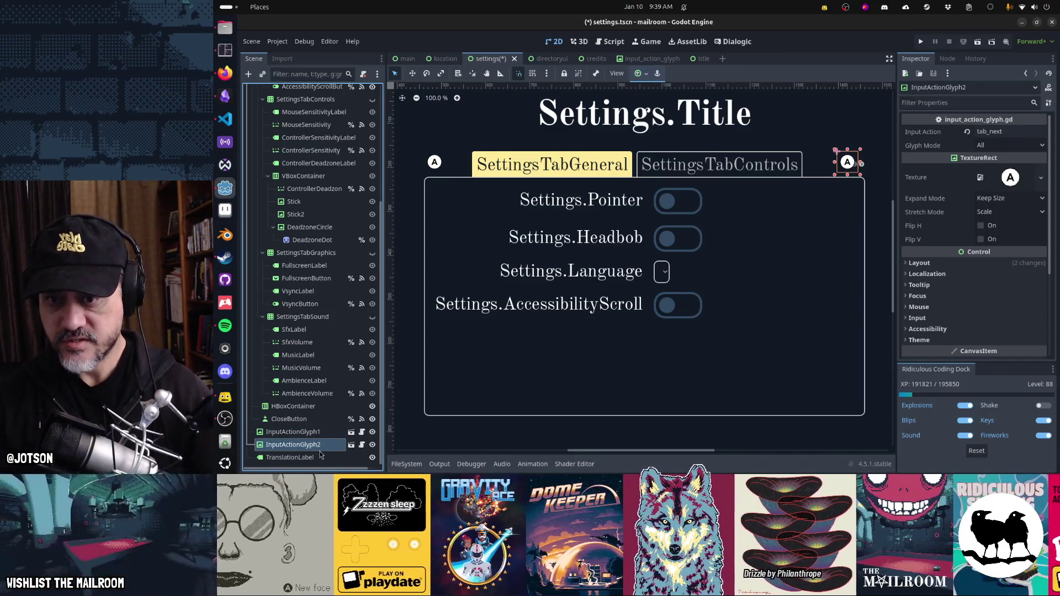
scroll(623, 282, "down", 5)
left_click(623, 283)
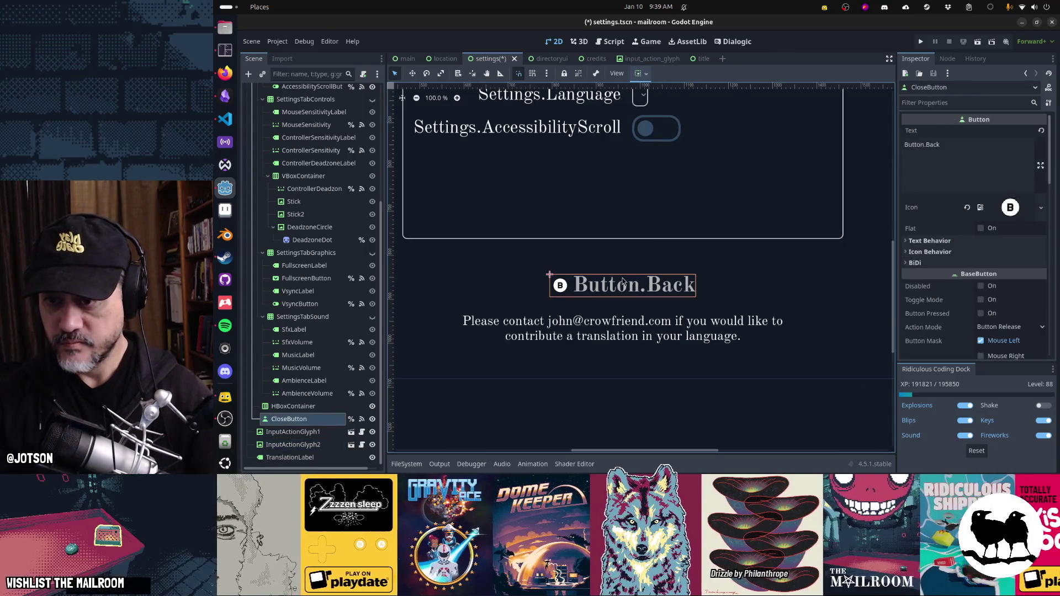
Clear the Back button's icon and instance input_action_glyph.tscn beside CloseButton
left_click(967, 209)
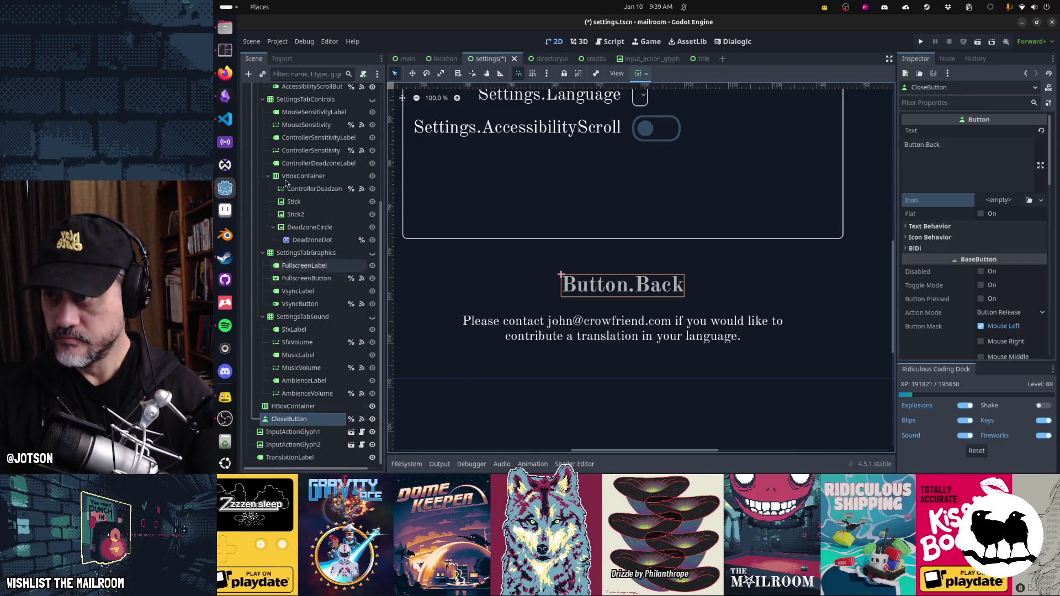
left_click(262, 74)
type("glyph")
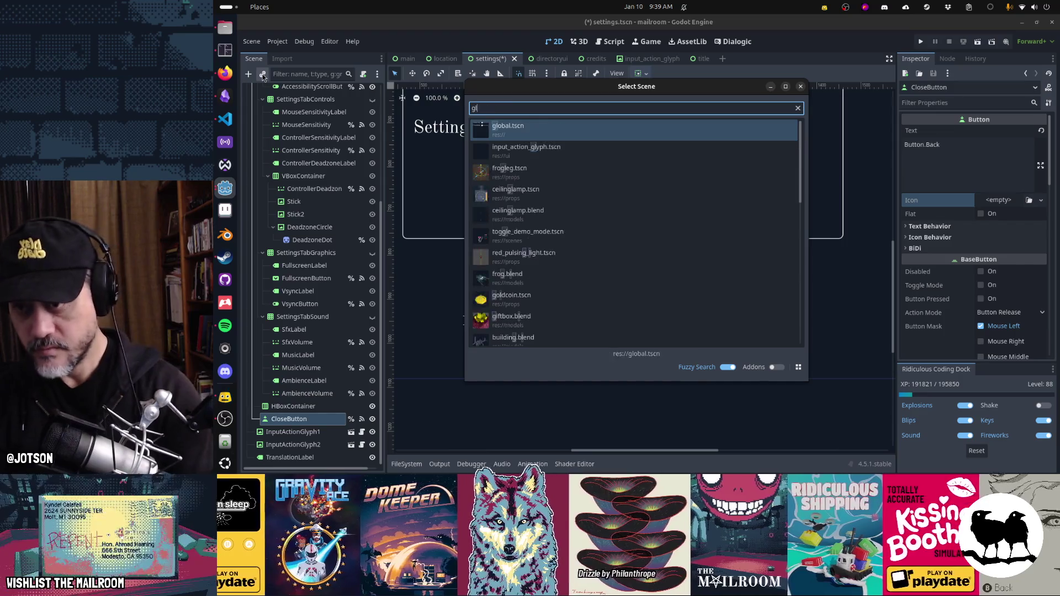
key("Return")
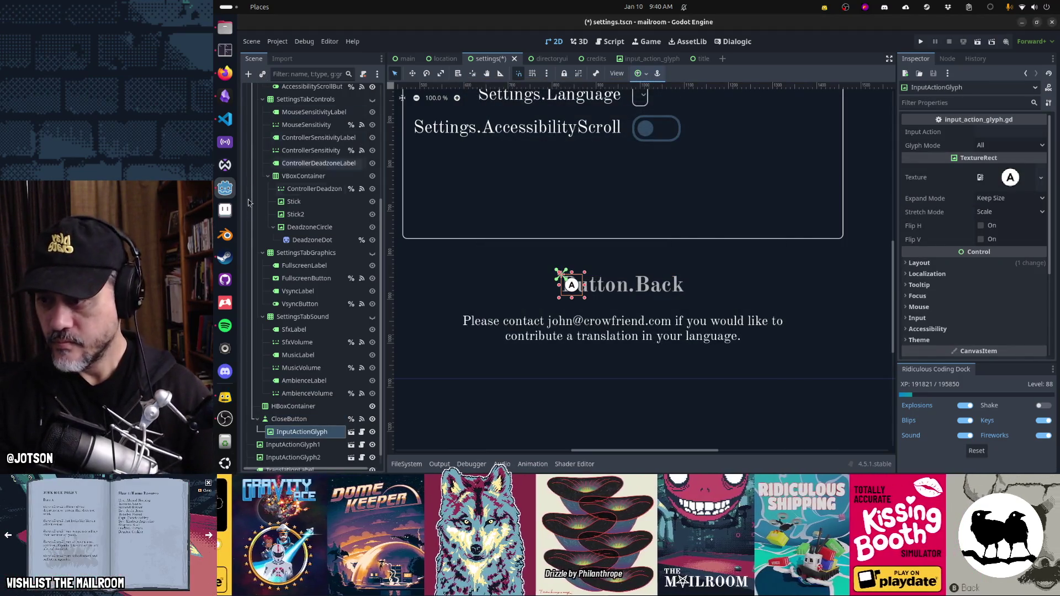
left_click_drag(306, 418, 305, 419)
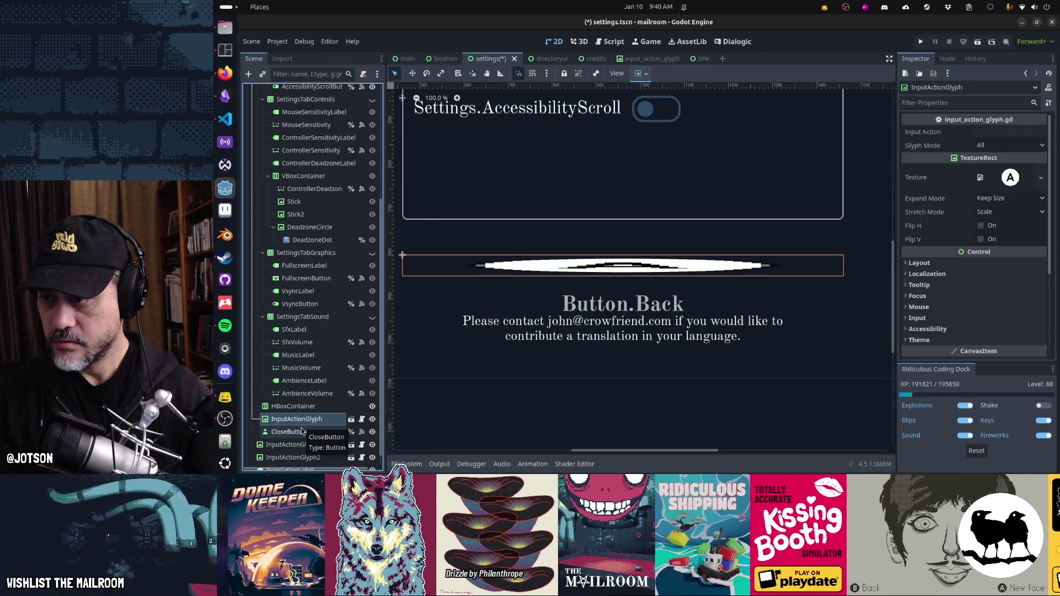
Move the glyph into the HBoxContainer and set the container's alignment to Center
scroll(300, 422, "up", 5)
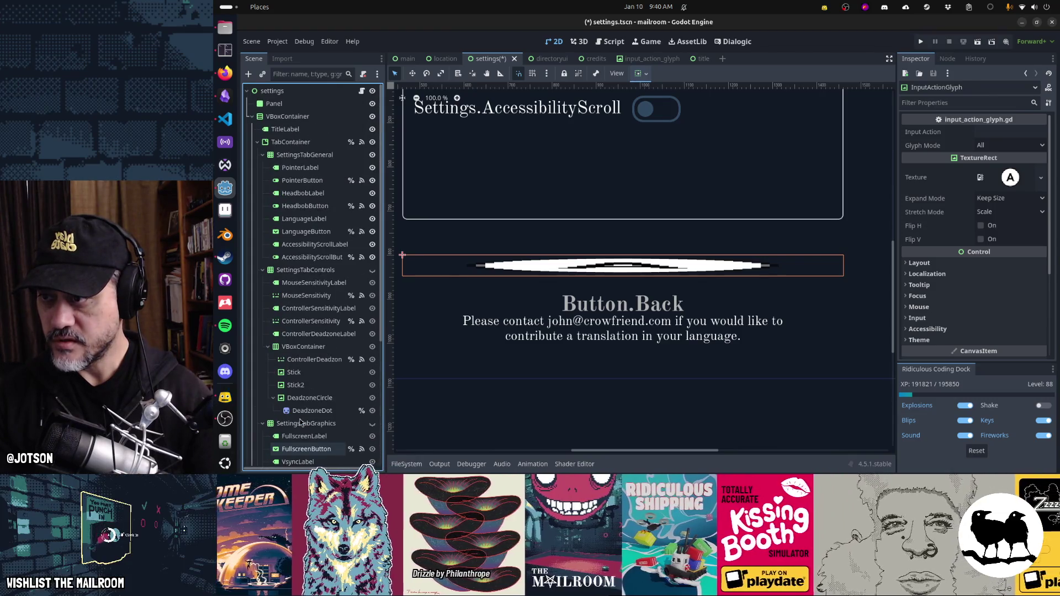
scroll(300, 423, "down", 5)
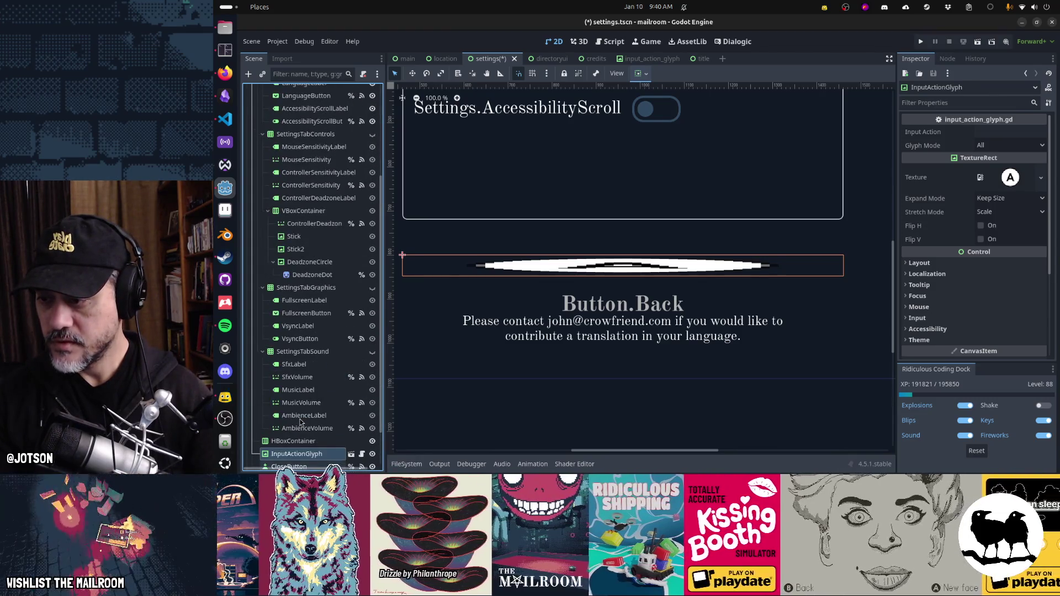
scroll(300, 423, "down", 3)
left_click(291, 397)
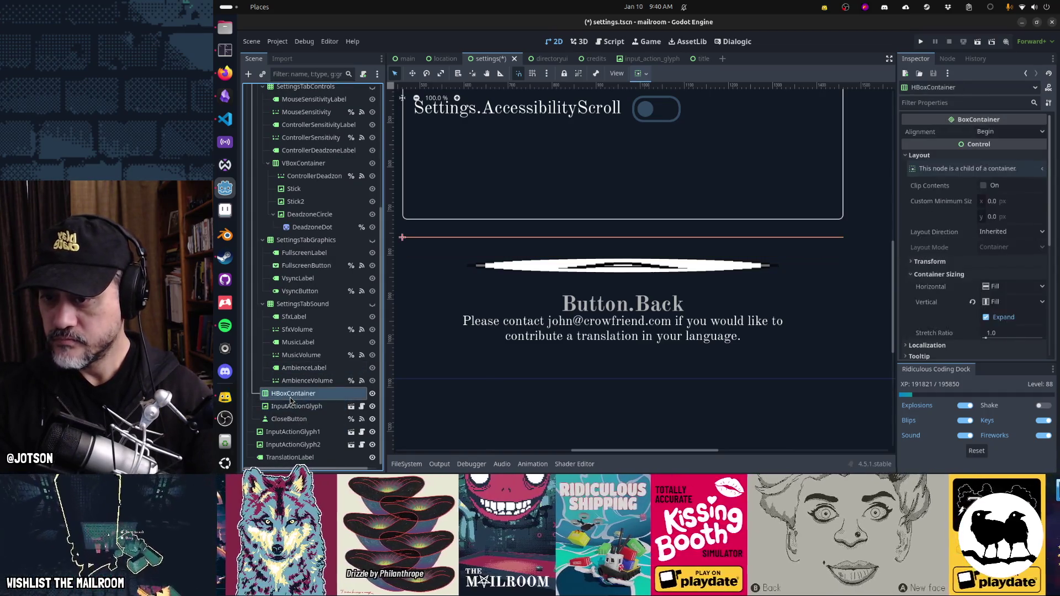
left_click_drag(297, 410, 302, 399)
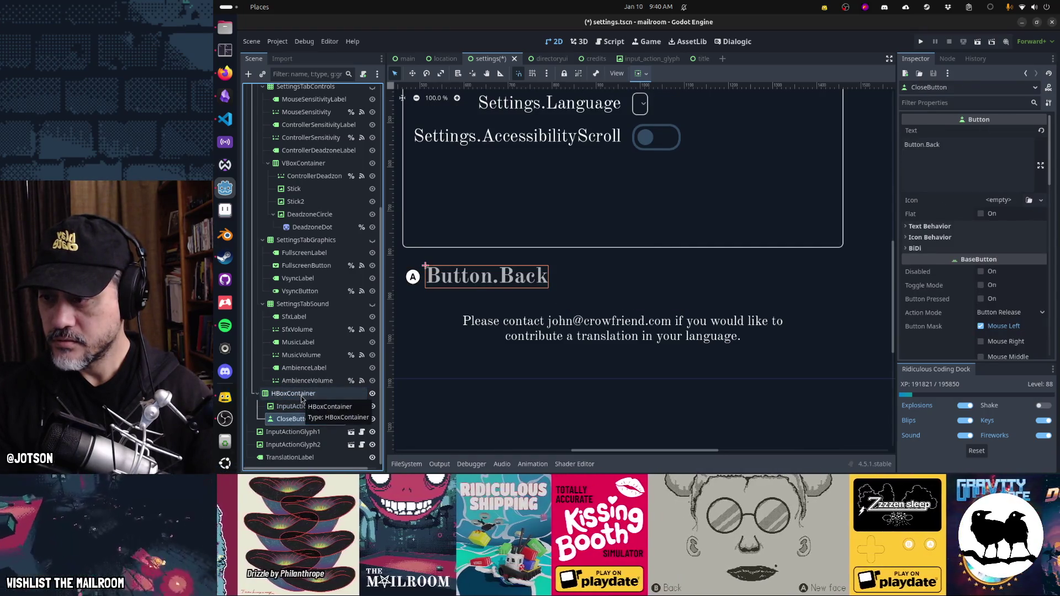
left_click(302, 399)
left_click(1014, 135)
left_click(998, 158)
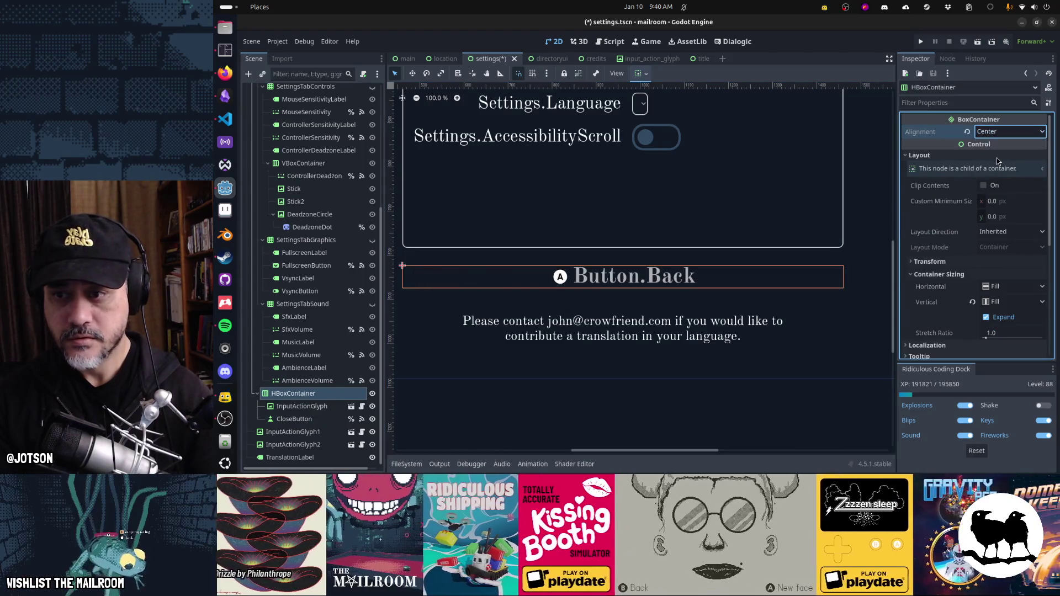
Set the glyph's Input Action to ui_cancel and Glyph Mode to Gamepad, then save
left_click(322, 407)
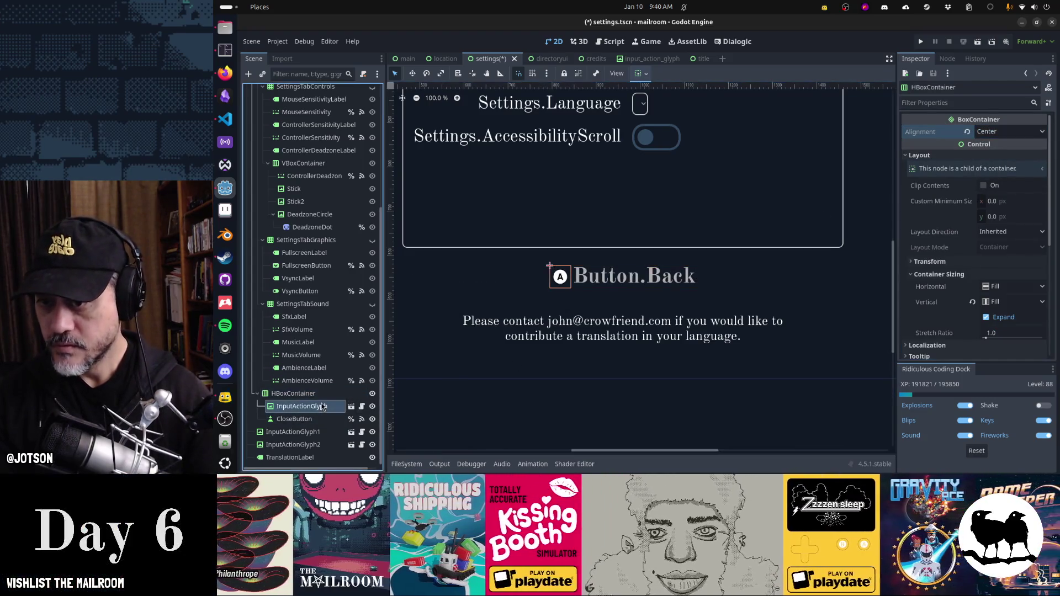
left_click(1008, 133)
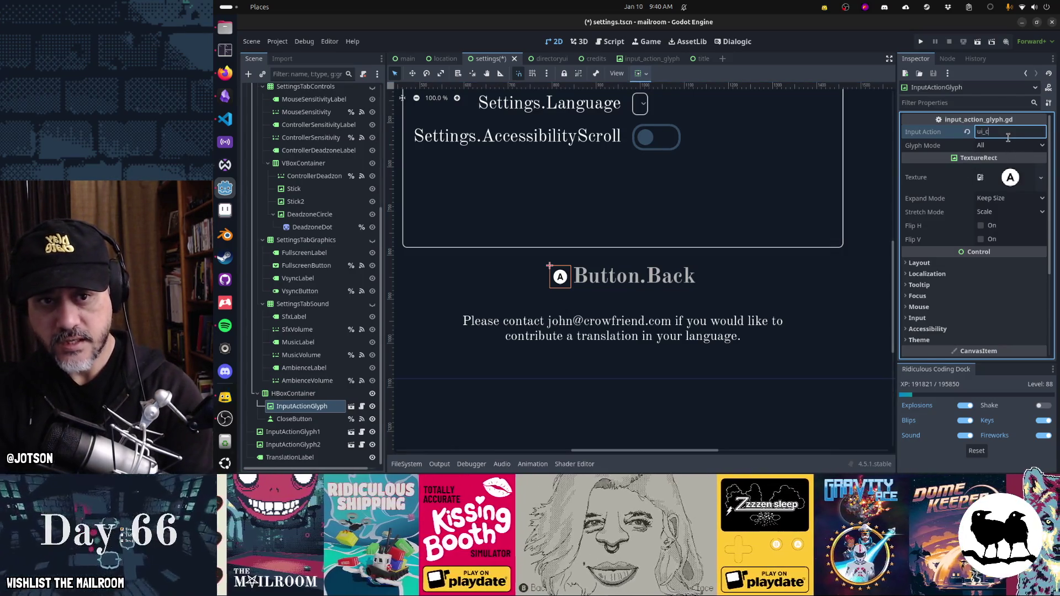
type("ancel")
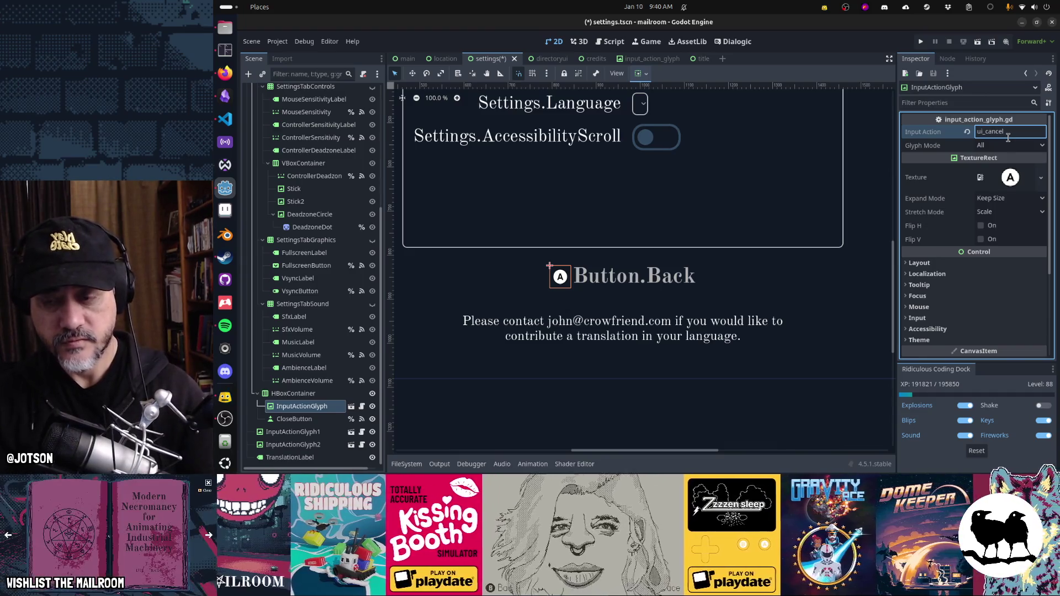
left_click(313, 406)
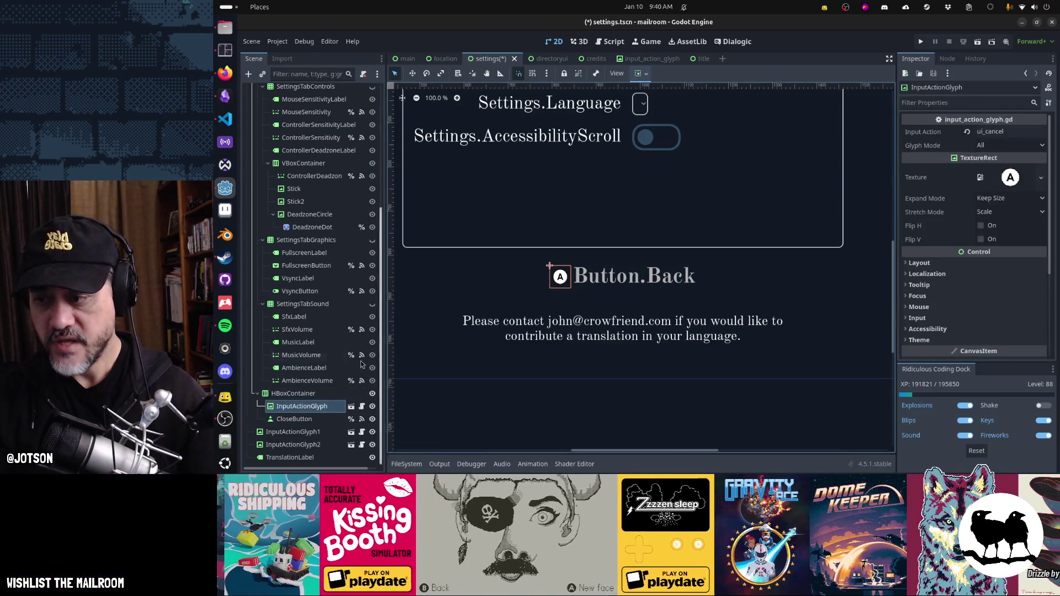
left_click(1004, 146)
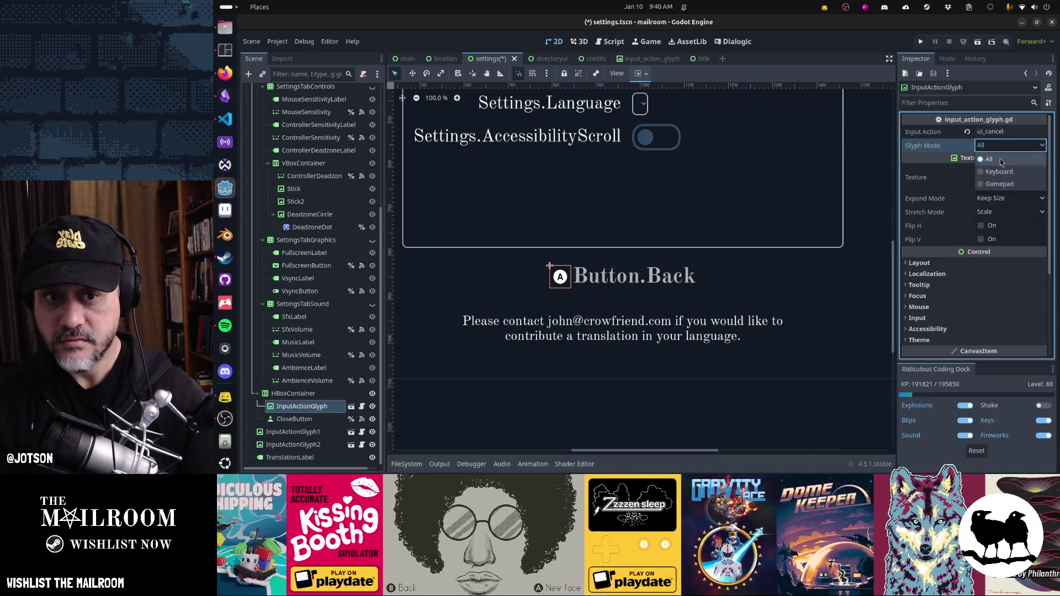
left_click(999, 184)
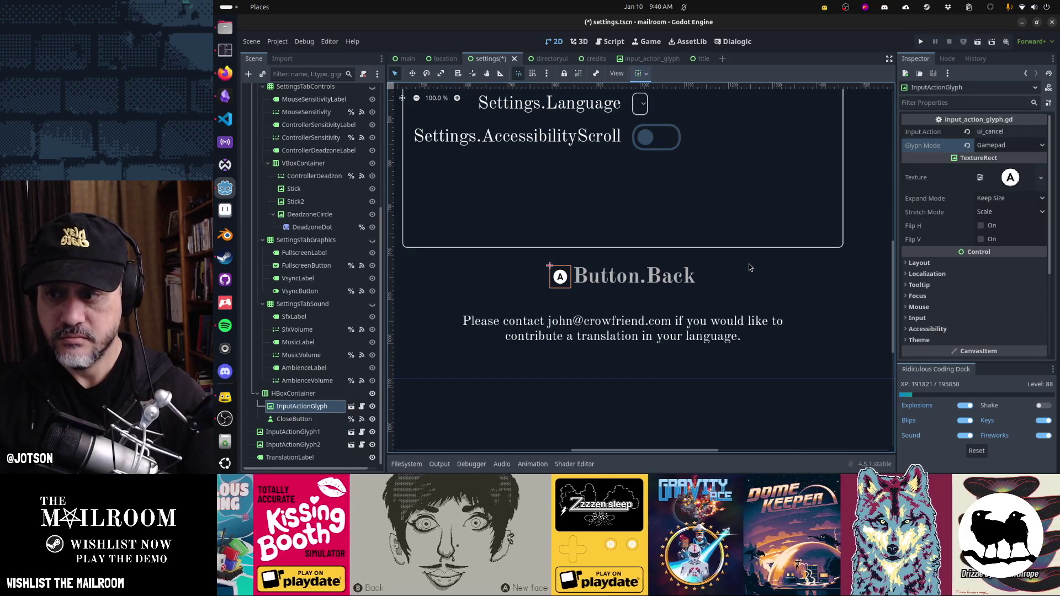
key("ctrl+s")
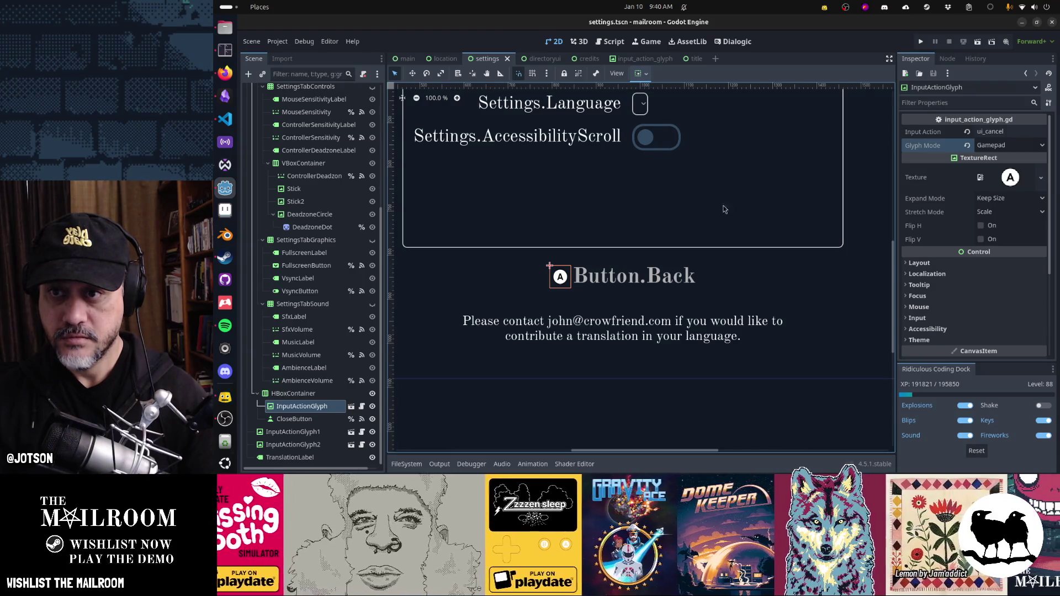
left_click(590, 60)
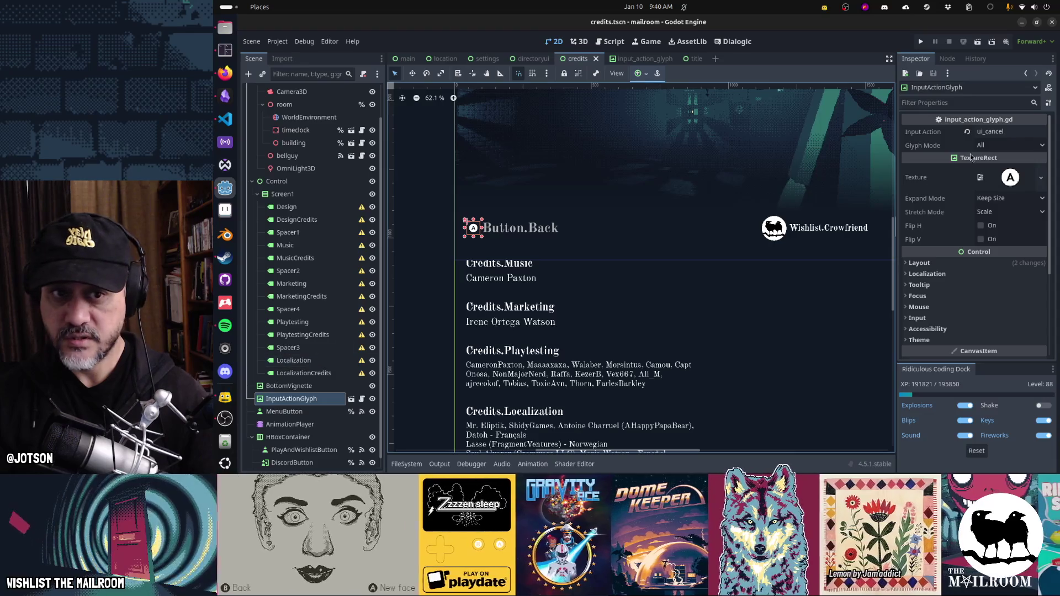
Set the credits InputActionGlyph to Gamepad glyph mode, save credits.tscn, and run it with F6
left_click(994, 145)
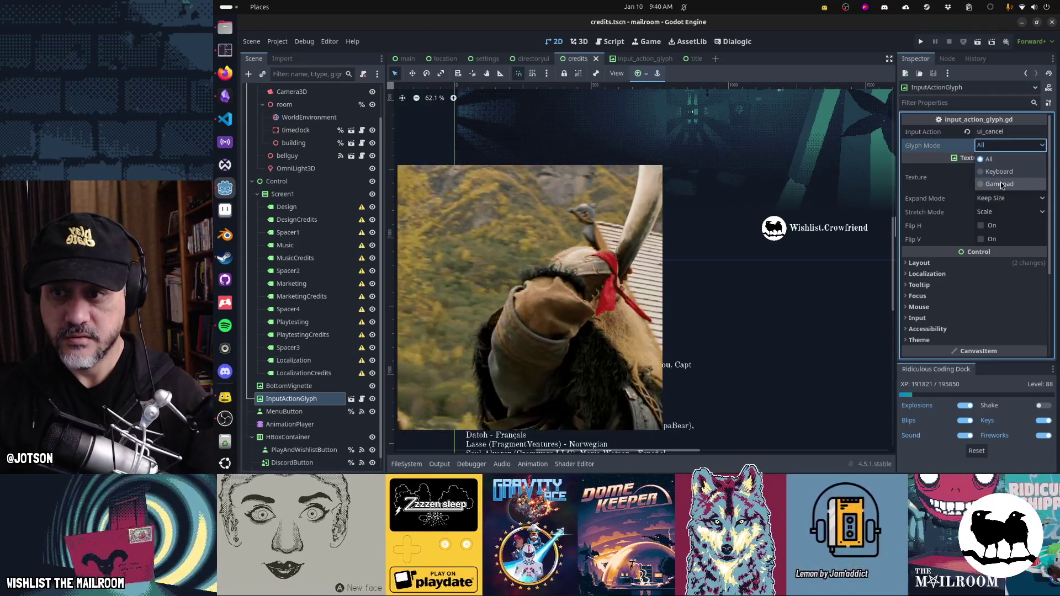
left_click(1000, 184)
key("ctrl+s")
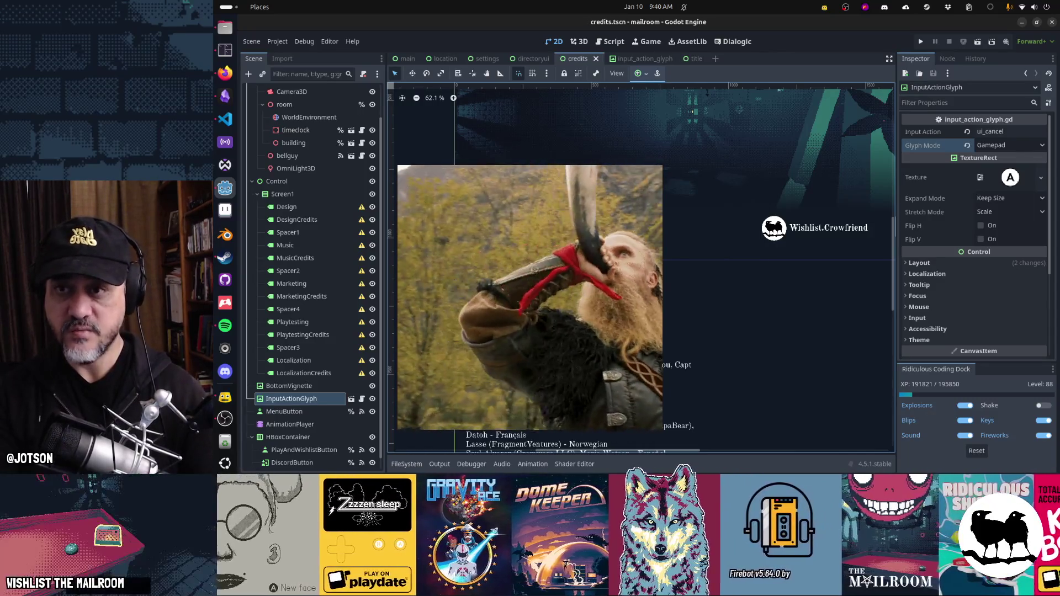
key("F6")
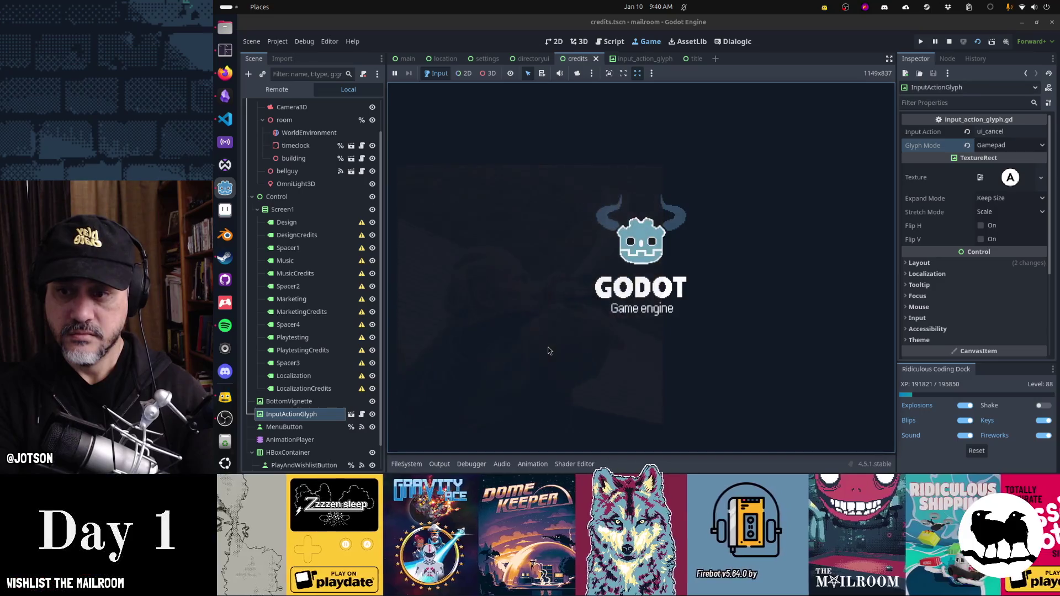
From the credits, open the game's Settings, cycle its tabs, then open the input_action_glyph scene
left_click(429, 381)
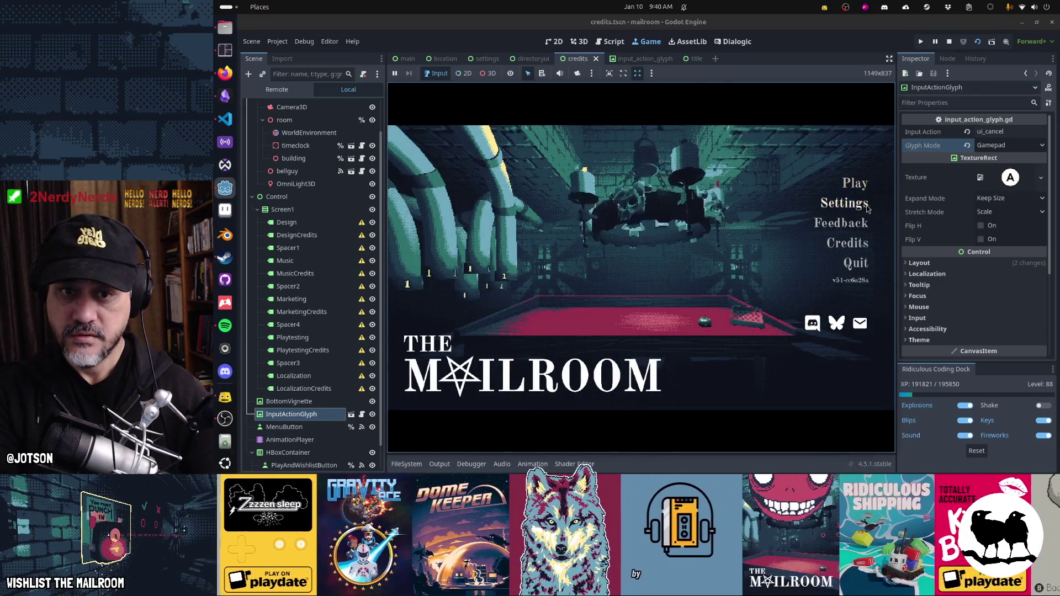
left_click(867, 205)
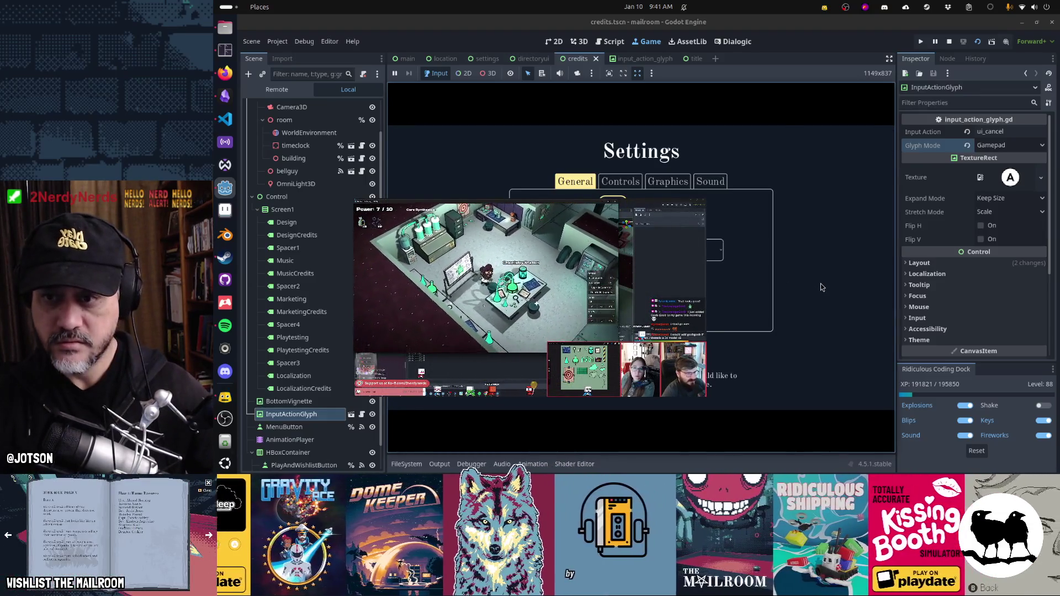
key("Right")
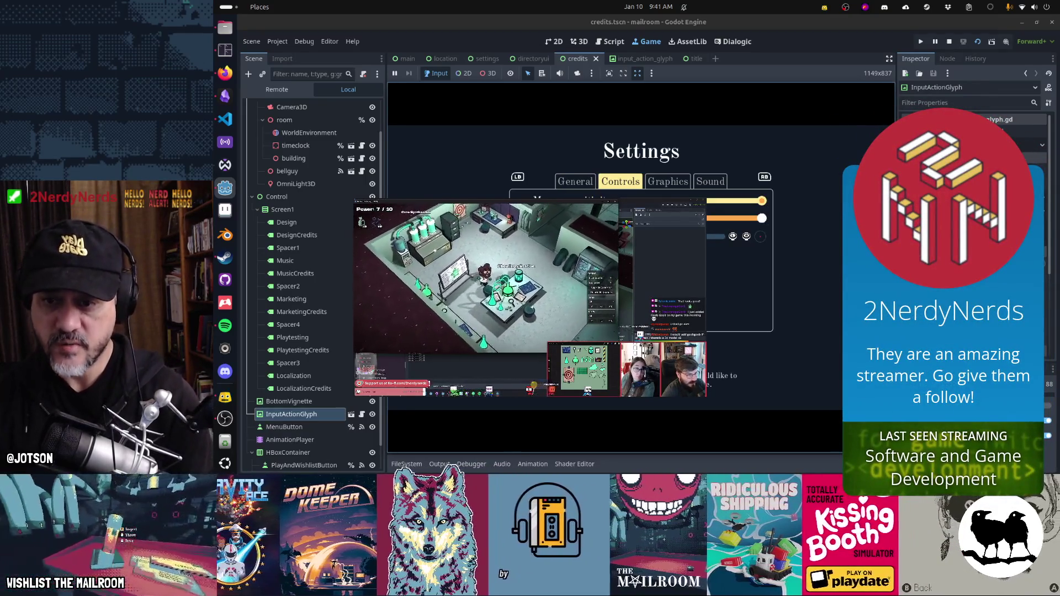
key("Right")
key("Right")
key("Left")
key("Left")
key("Left")
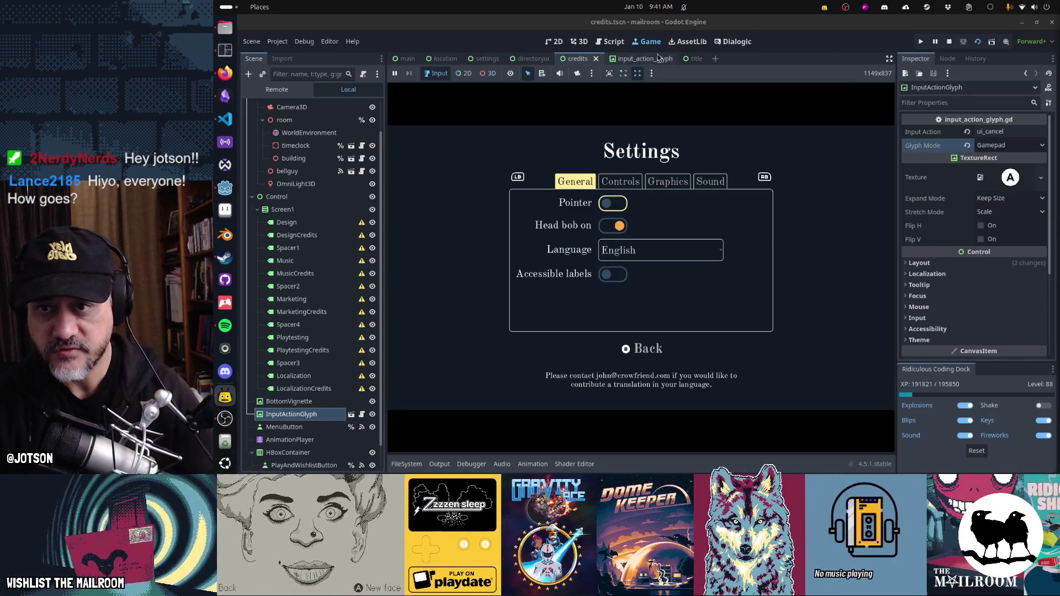
left_click(639, 59)
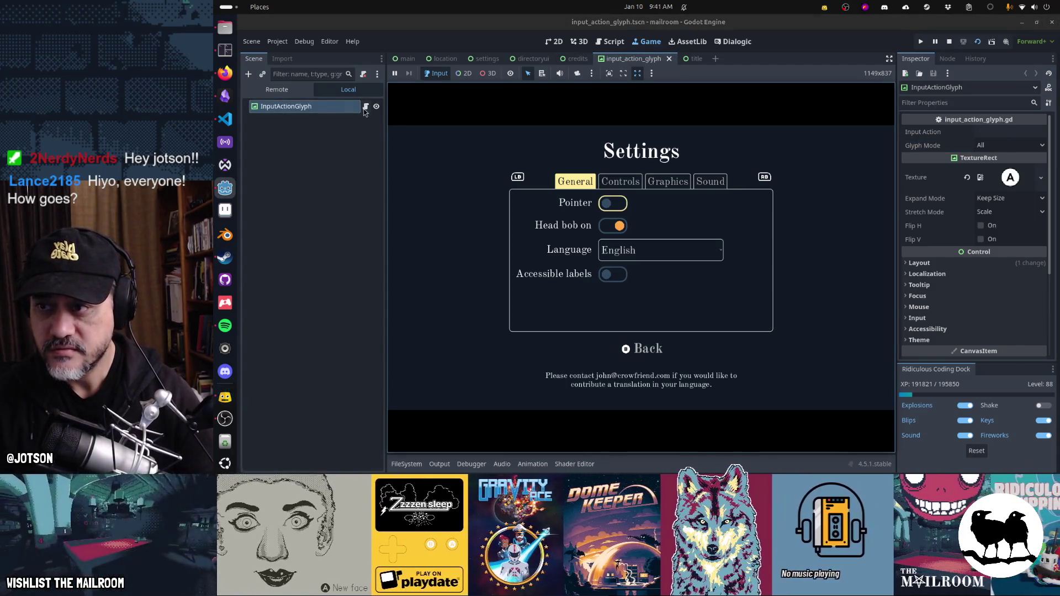
left_click(366, 106)
scroll(618, 372, "up", 5)
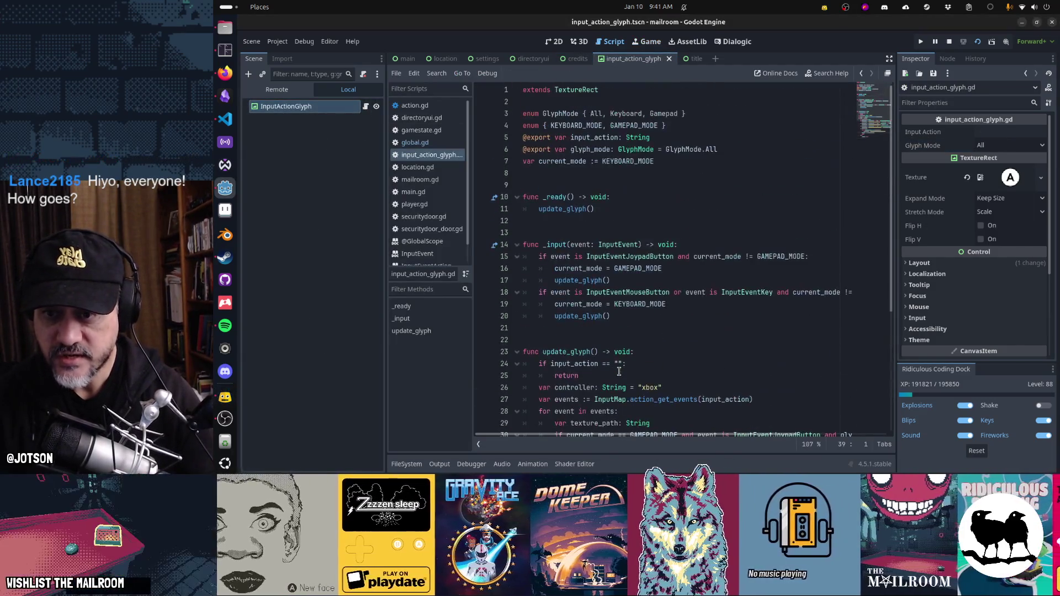
scroll(655, 268, "down", 5)
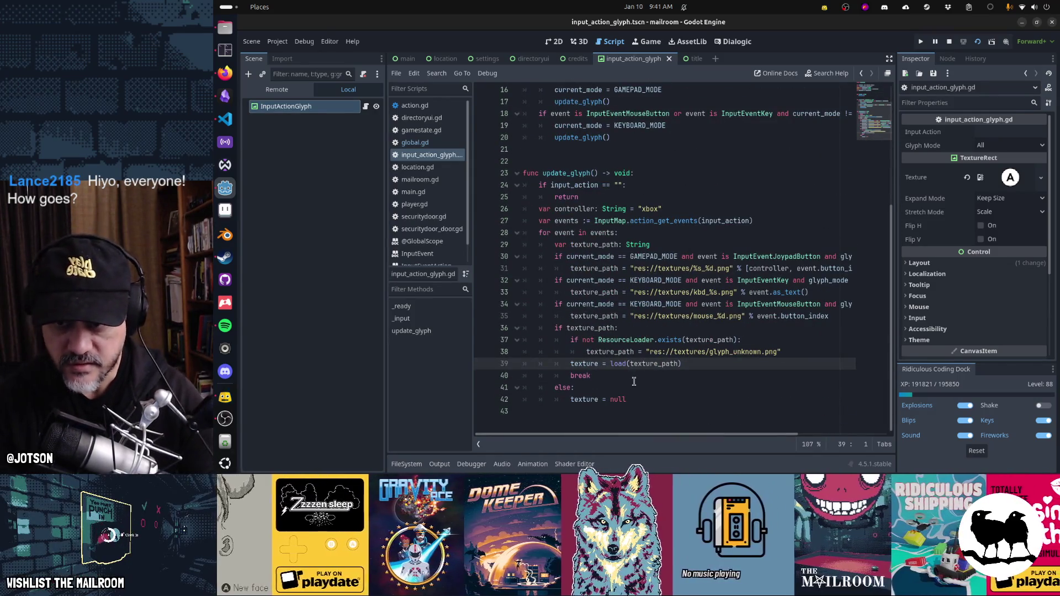
scroll(681, 214, "up", 5)
scroll(638, 377, "down", 5)
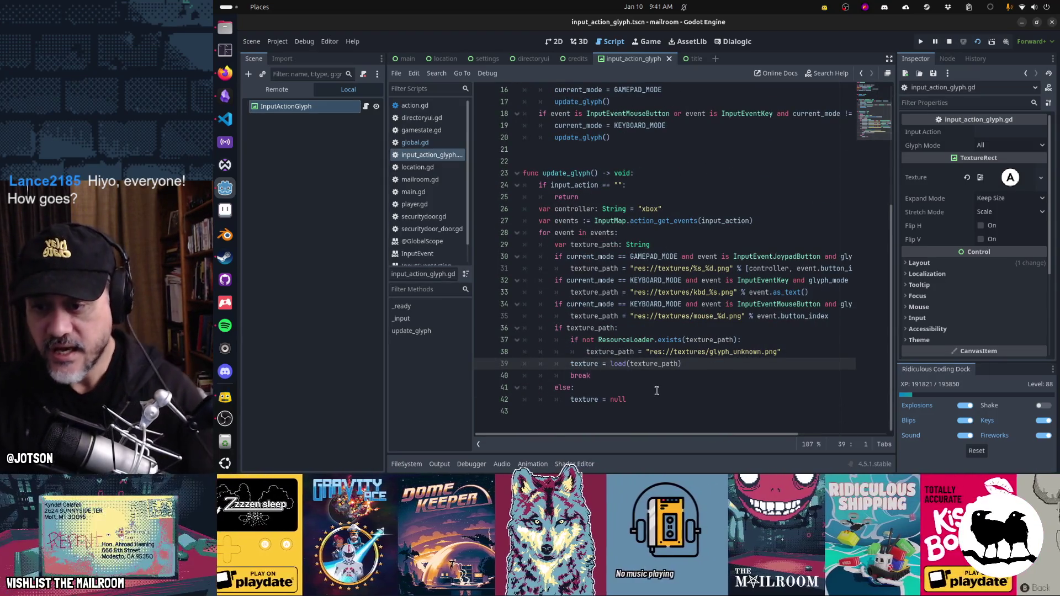
key("Down")
key("Down")
key("Down")
scroll(651, 401, "up", 5)
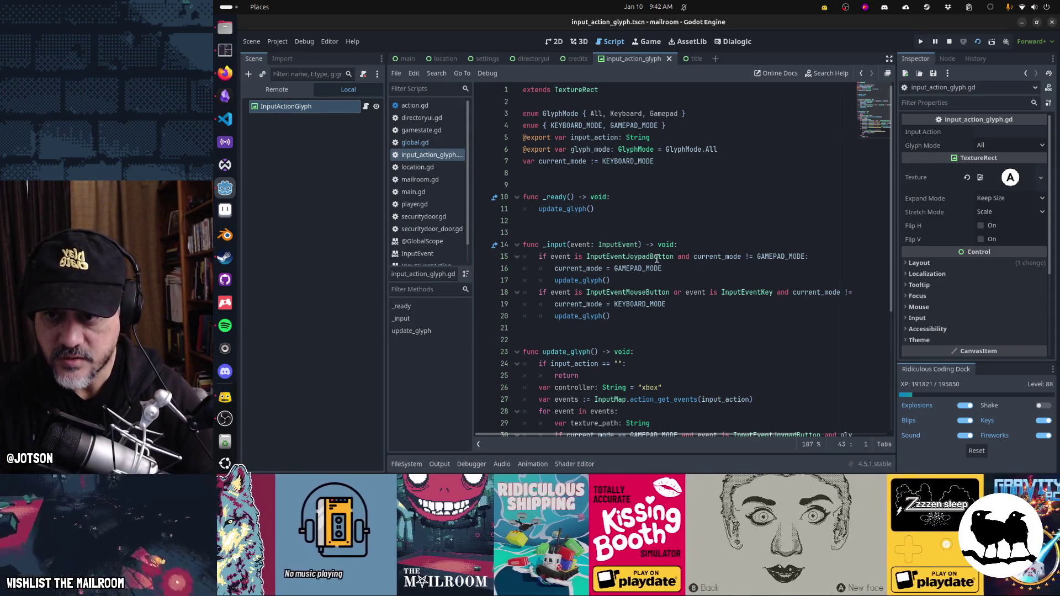
scroll(657, 259, "down", 5)
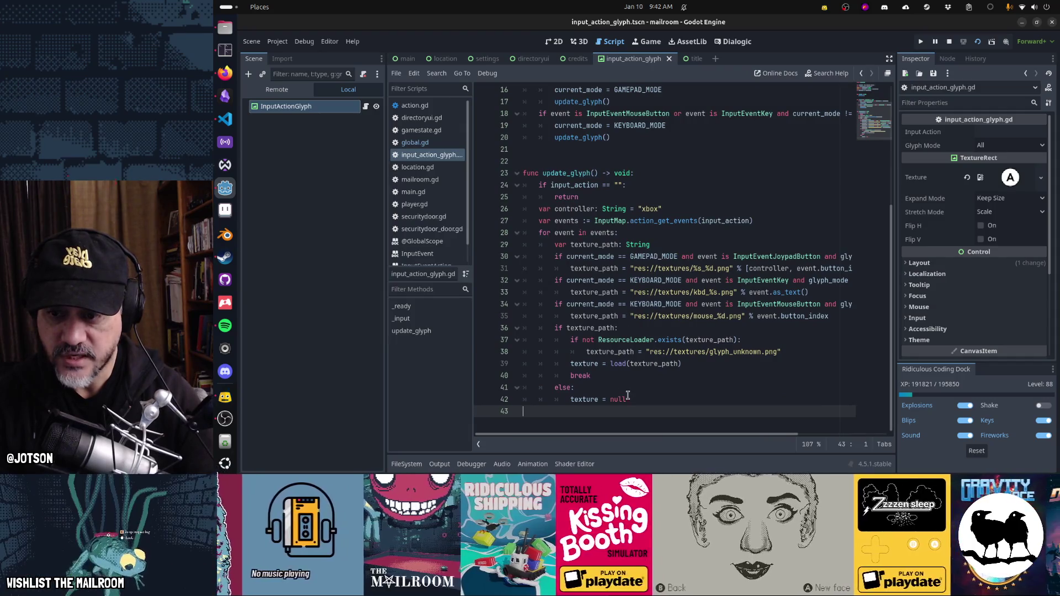
scroll(642, 396, "up", 5)
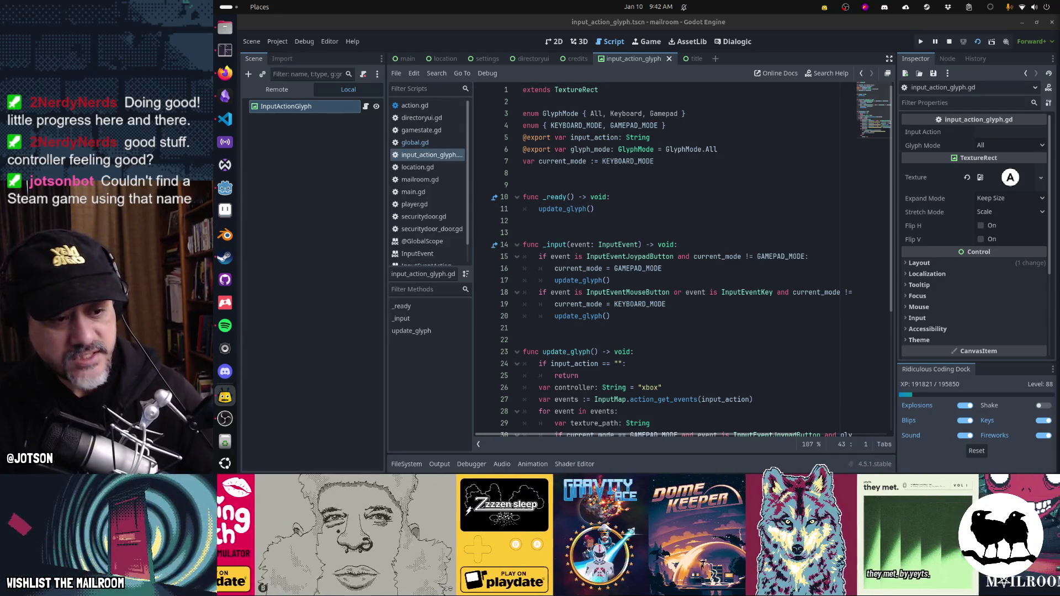
In a new Firefox tab, open SteamDB's page for Reclaim The Living via 'steam reclaim'
left_click(225, 72)
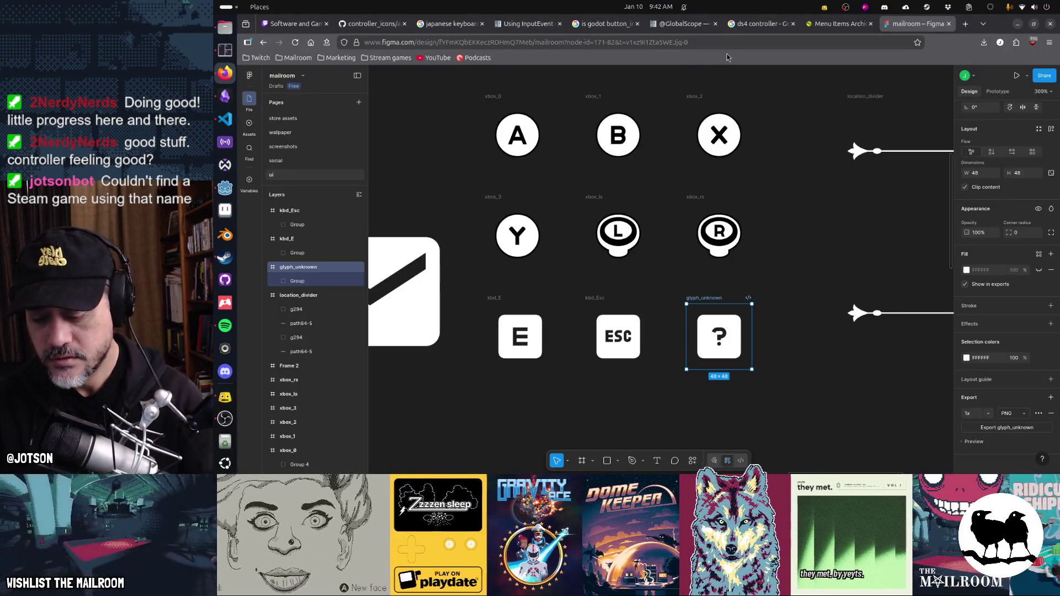
key("ctrl+t")
type("stea,")
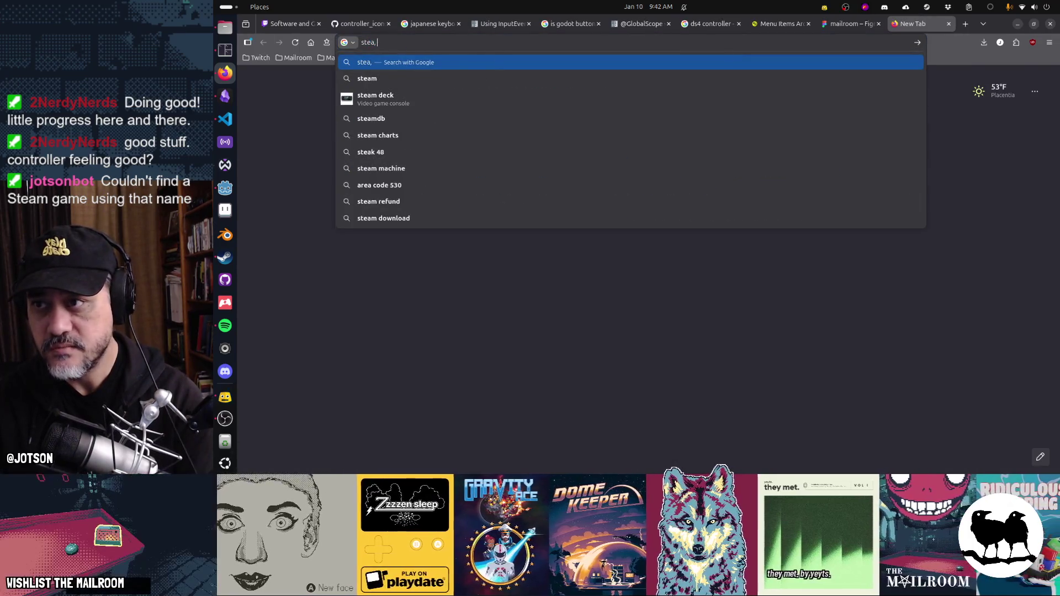
type("m reclaim")
key("Up")
key("Up")
key("Down")
key("Return")
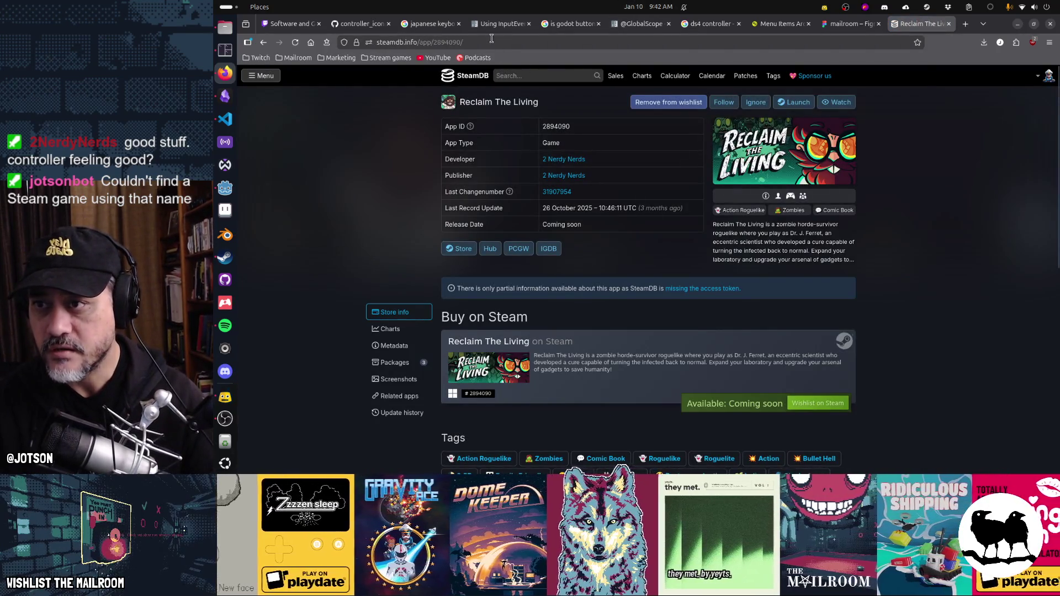
Search the web for 'steam reclaim the living'
key("ctrl+l")
type("steam ")
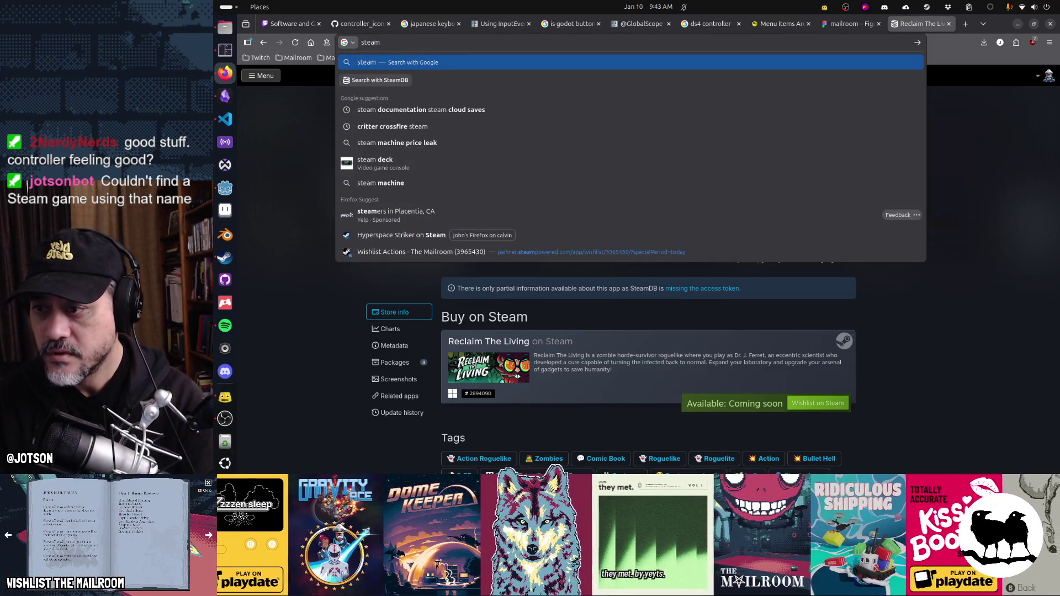
type("reclaim the li")
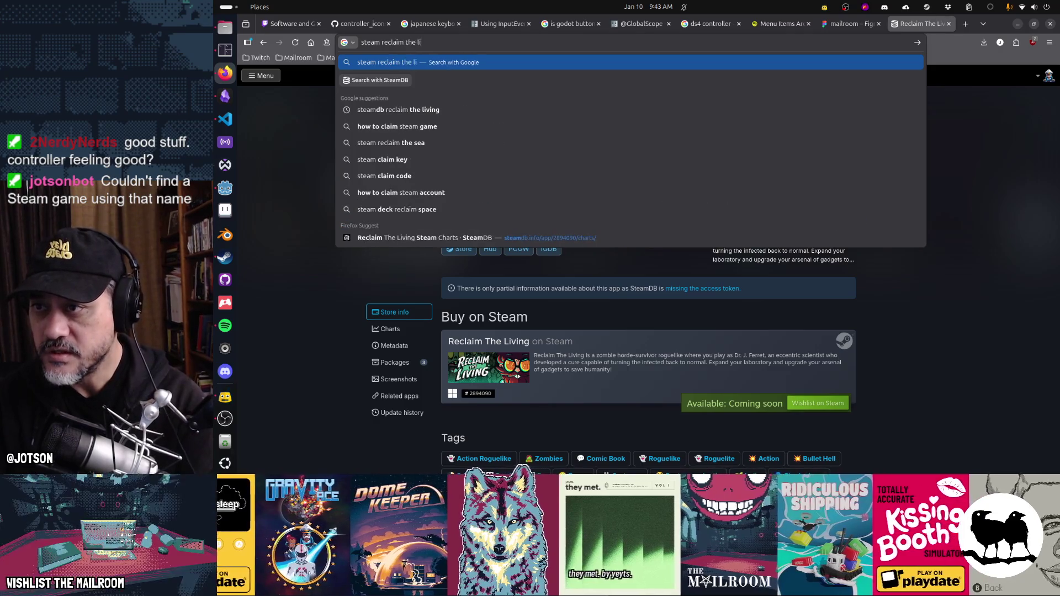
type("ving")
key("Return")
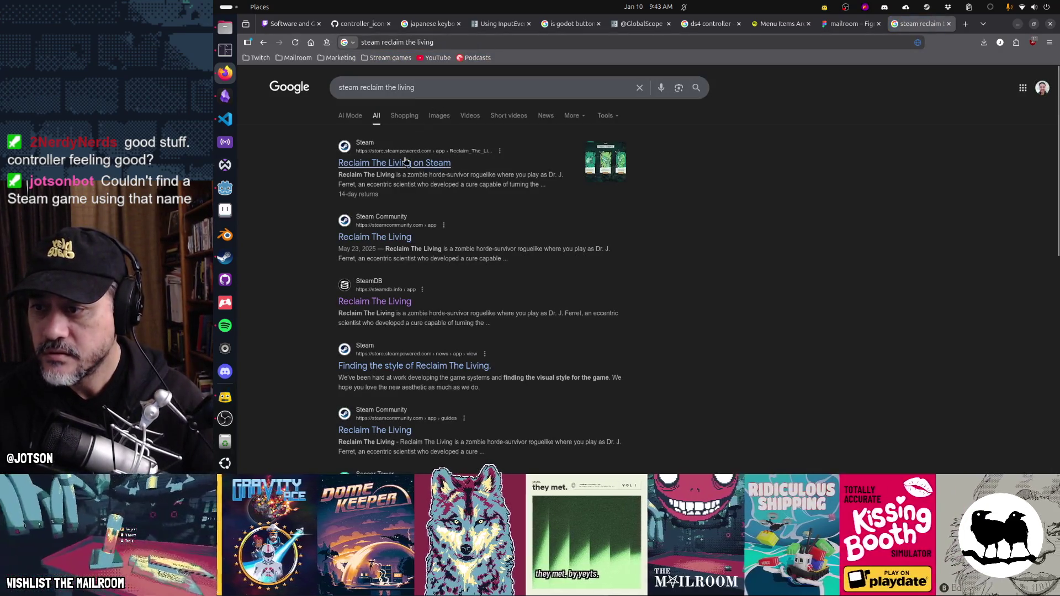
View the Reclaim The Living Steam store page, then return to input_action_glyph.gd in Godot
left_click(405, 163)
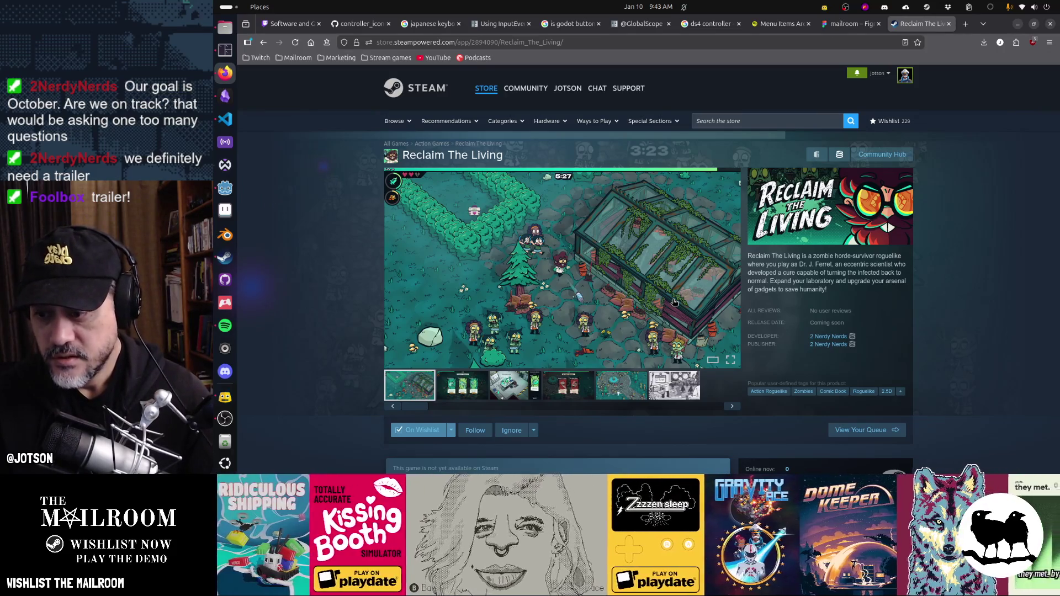
left_click(1018, 24)
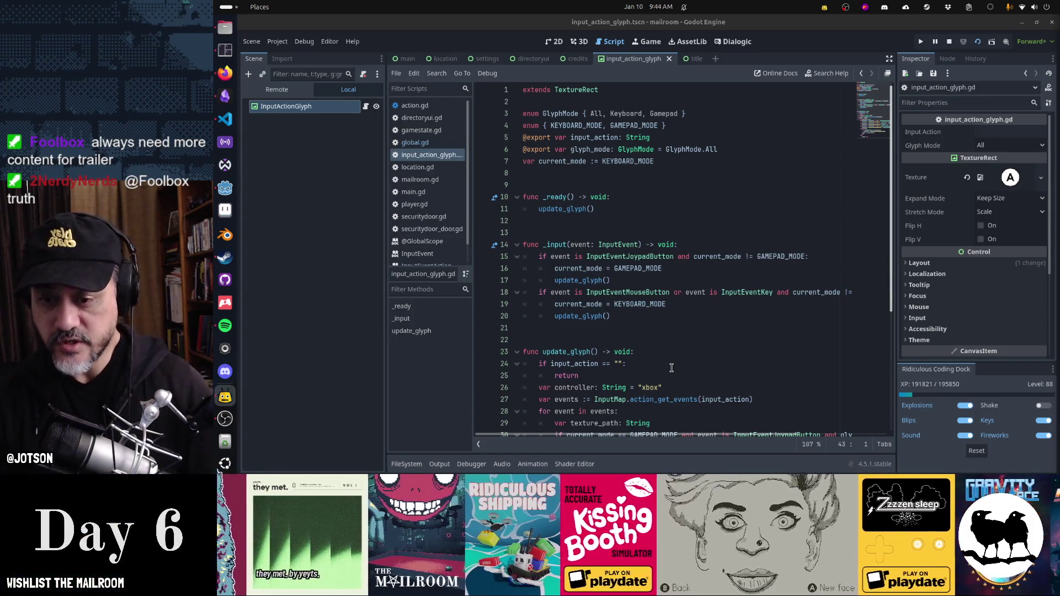
scroll(680, 330, "down", 4)
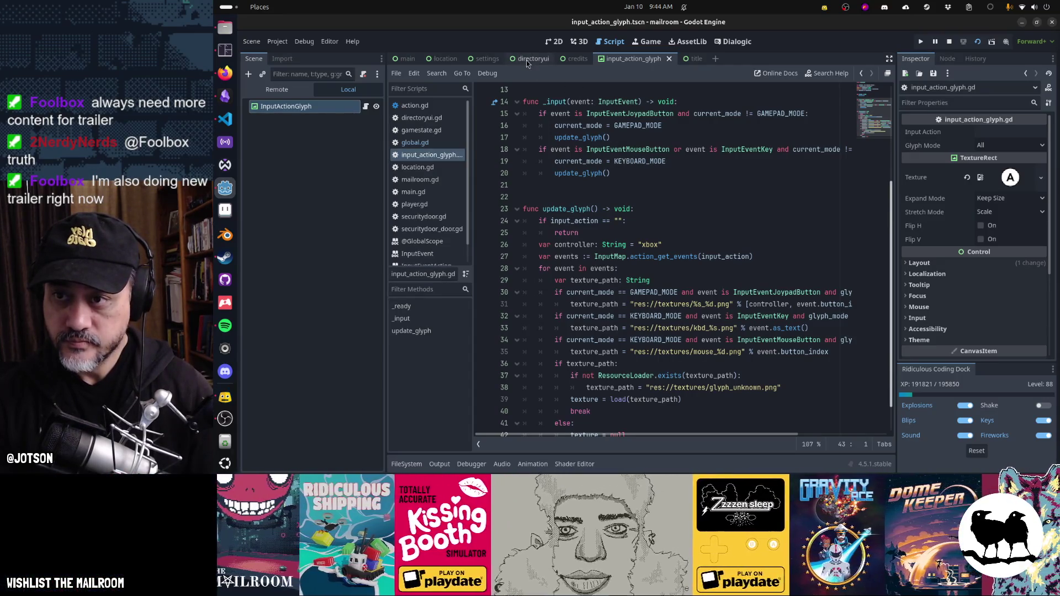
Show the settings scene in the 2D editor
left_click(526, 61)
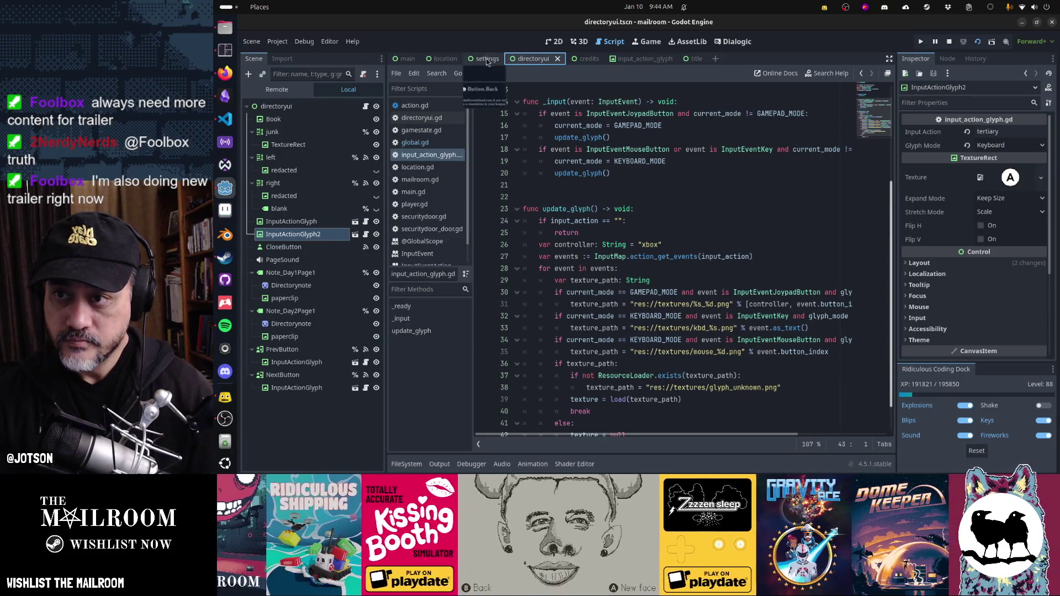
left_click(487, 61)
key("ctrl+F1")
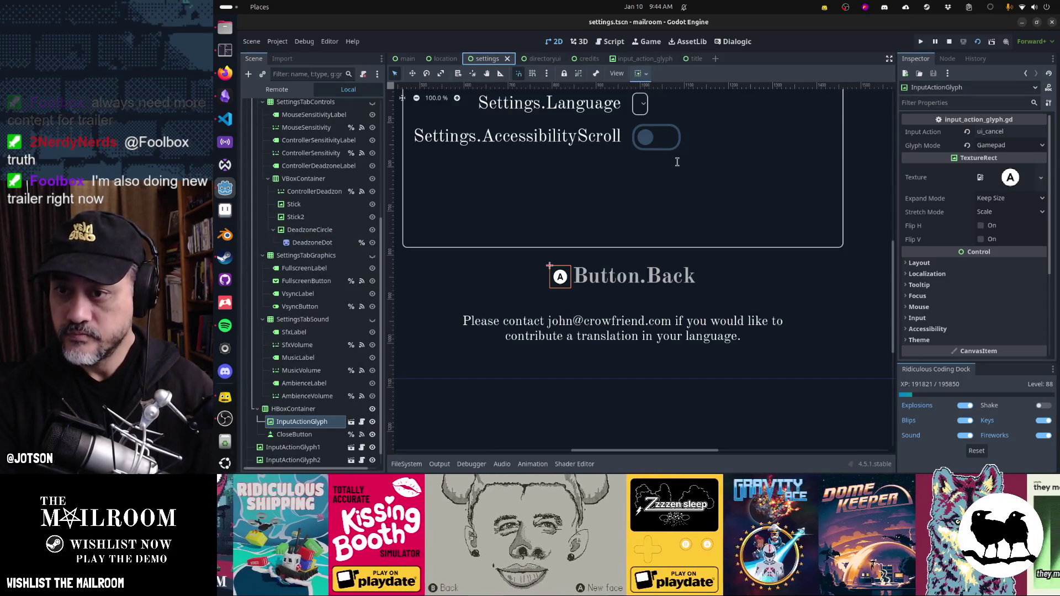
scroll(691, 348, "up", 5)
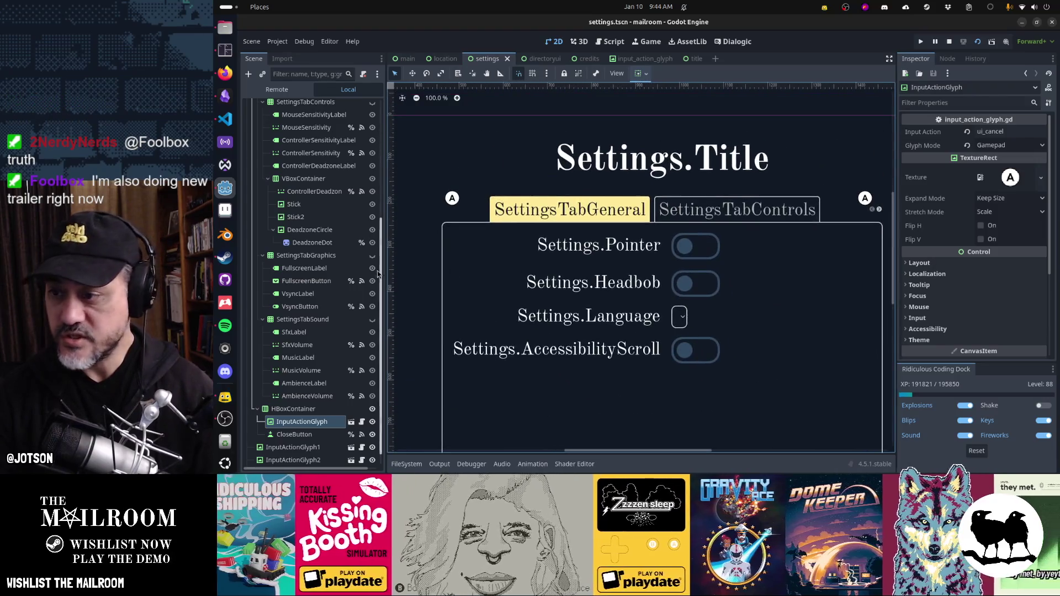
scroll(313, 403, "down", 1)
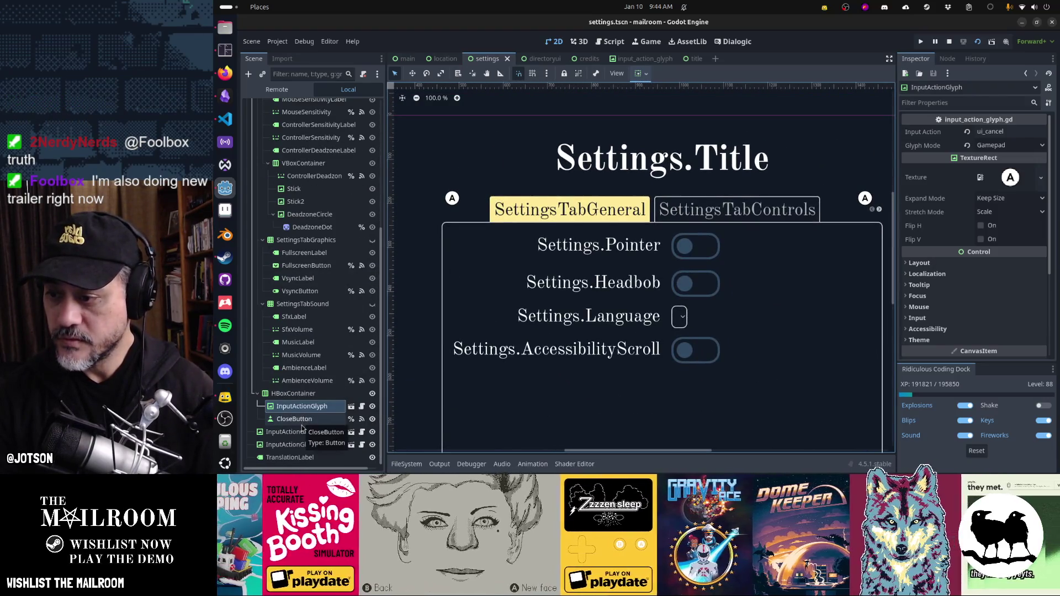
Select InputActionGlyph1 and InputActionGlyph2, save the settings scene, and run it with F6
left_click(301, 434)
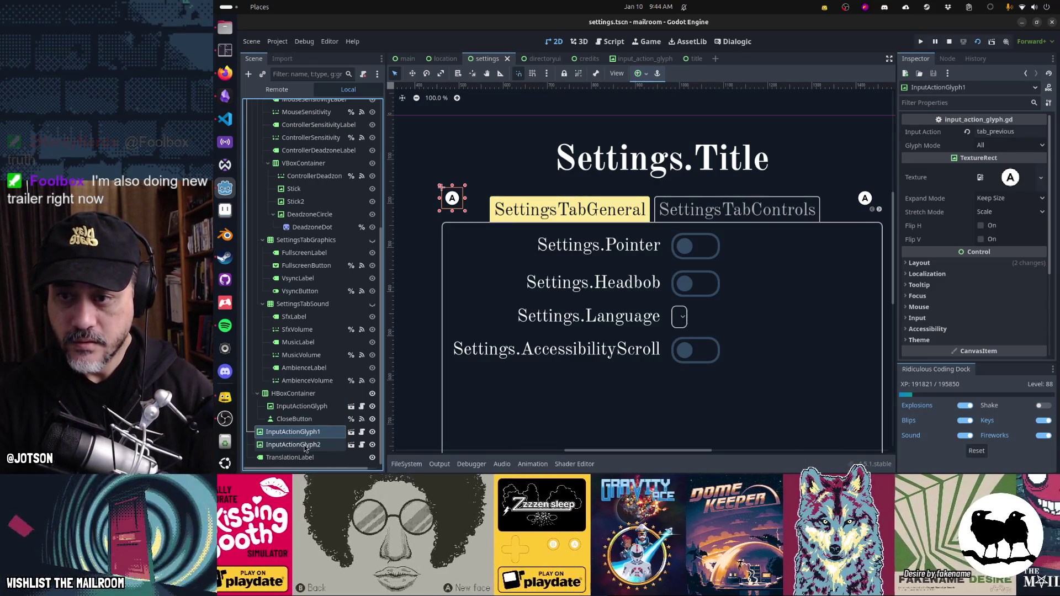
left_click(304, 445, "shift")
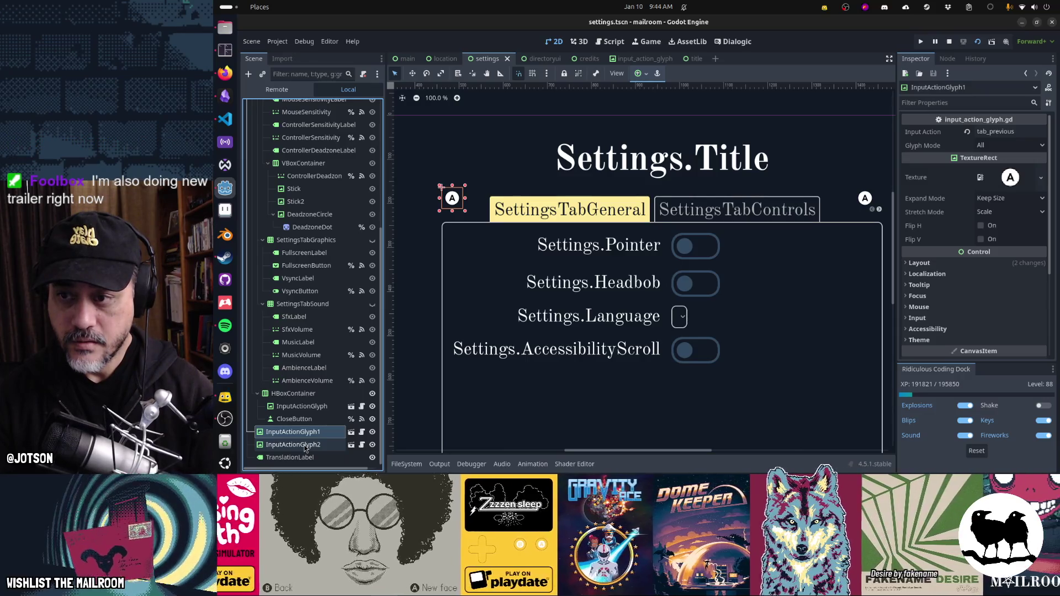
key("ctrl+s")
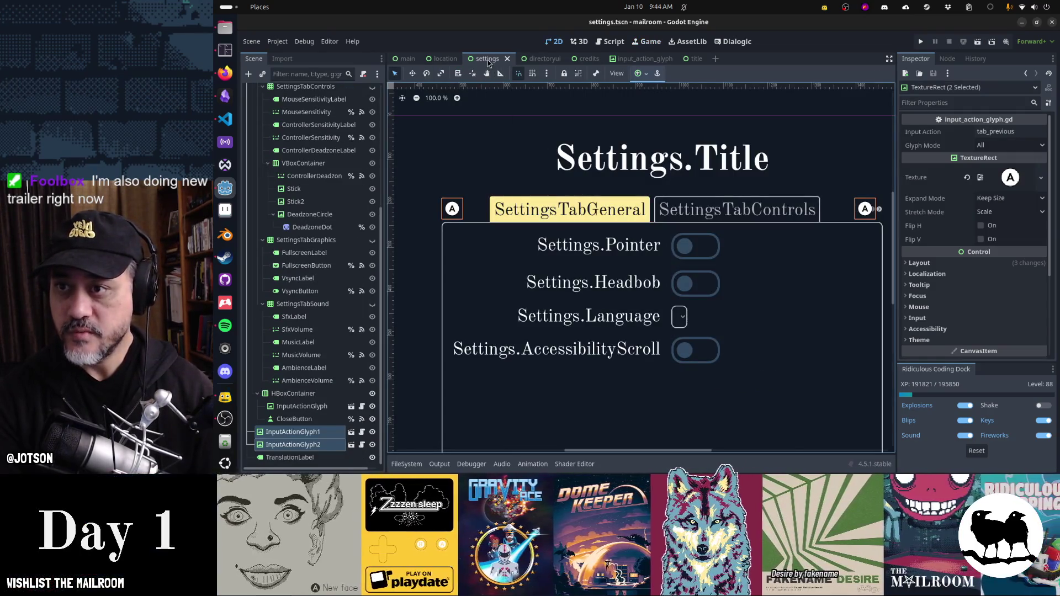
key("F6")
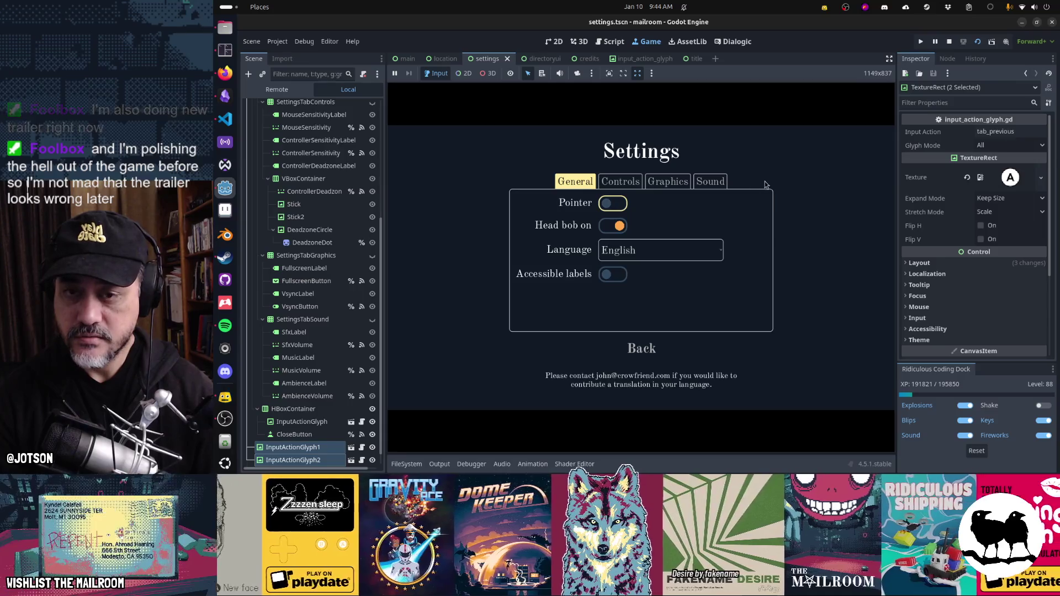
Click through the Controls, Graphics, Sound and General tabs of the running settings menu
left_click(610, 183)
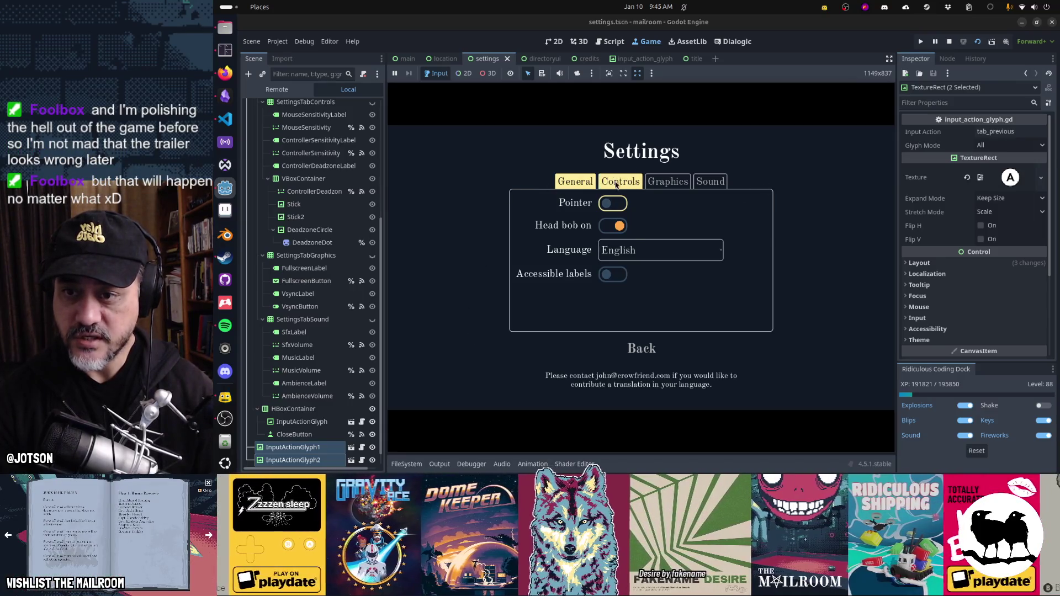
left_click(668, 183)
left_click(694, 183)
left_click(576, 182)
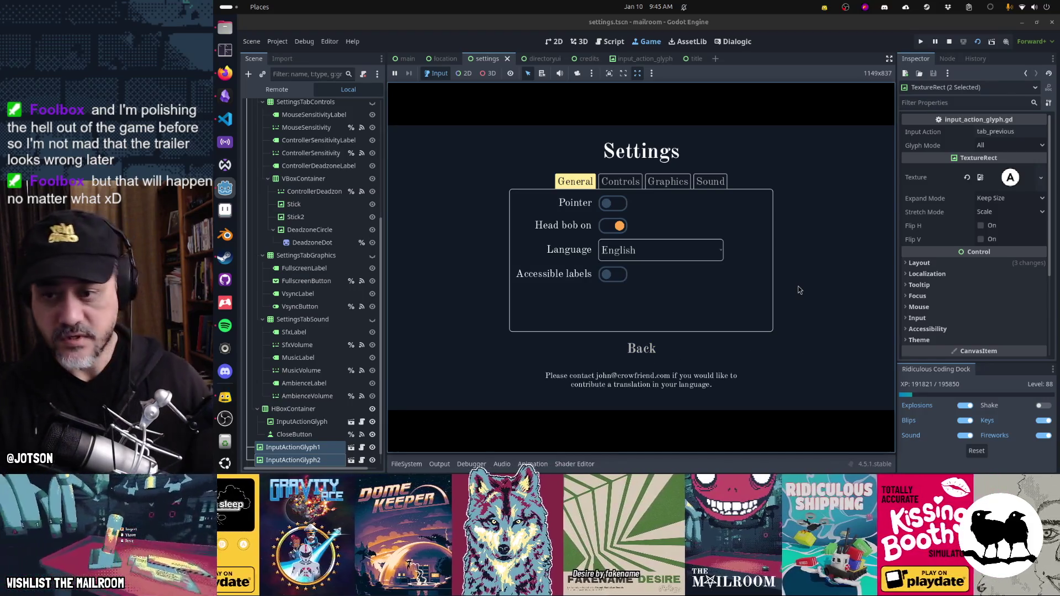
Cycle the settings tabs with the E/Q bumper inputs to check LB/RB glyphs, then return to 2D
key("e")
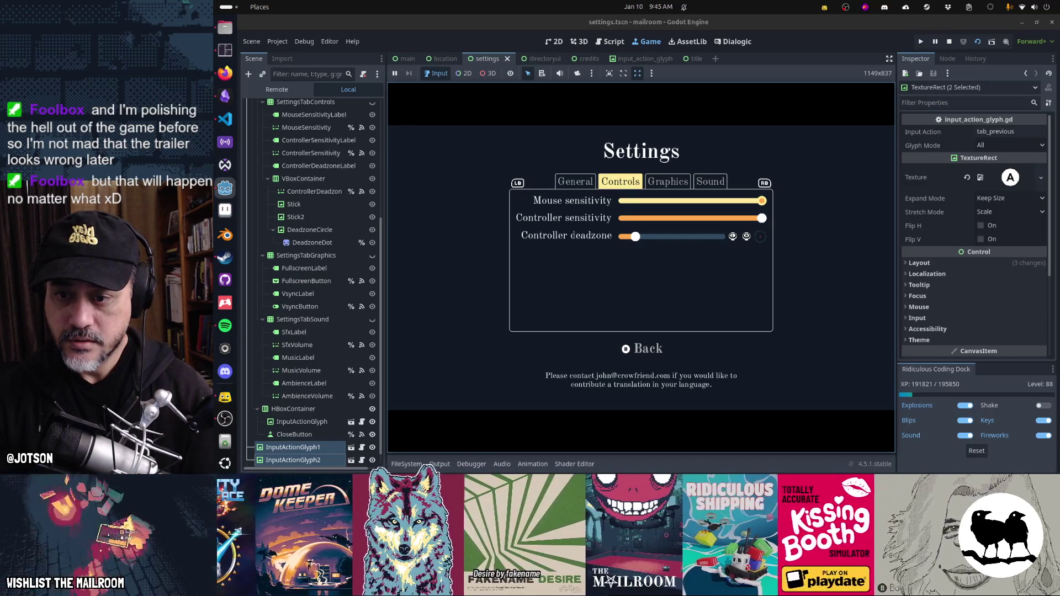
key("q")
key("e")
key("e")
key("e")
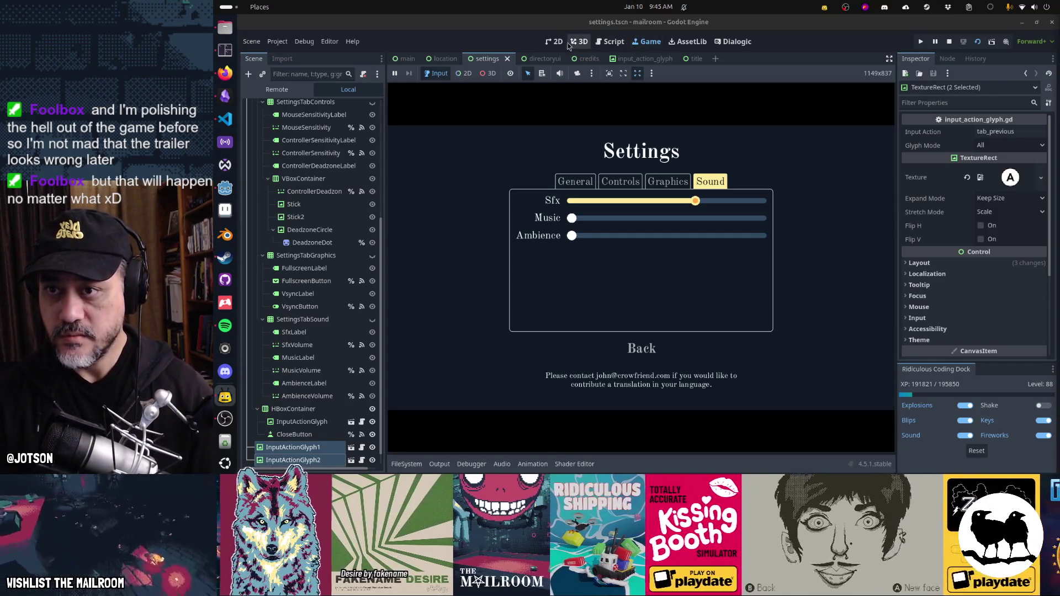
left_click(554, 42)
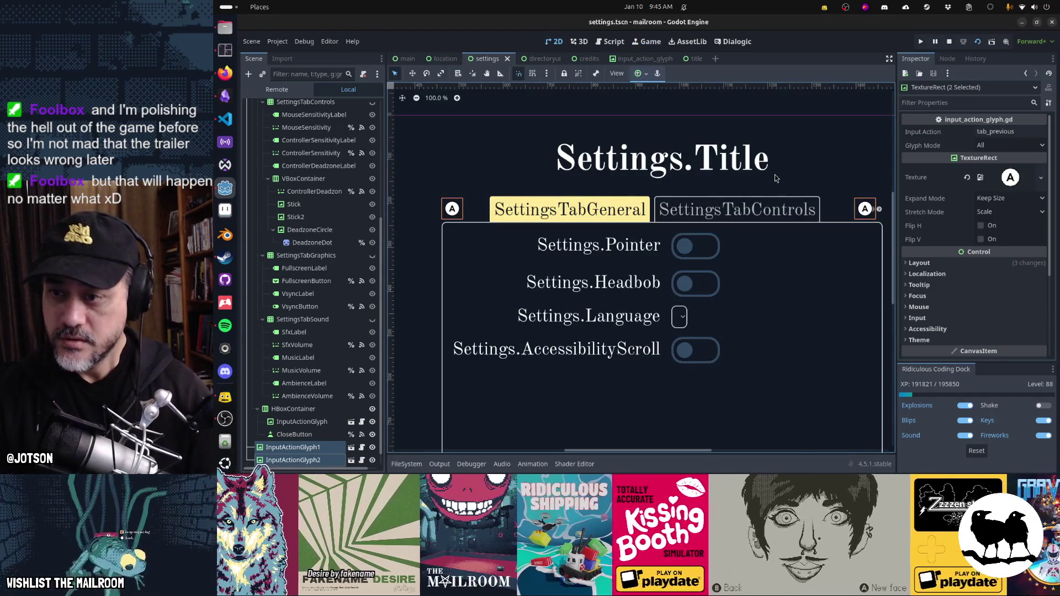
Quick Load the LB icon as both glyphs' texture, revert to the A glyph, and switch to Firefox
left_click(1041, 178)
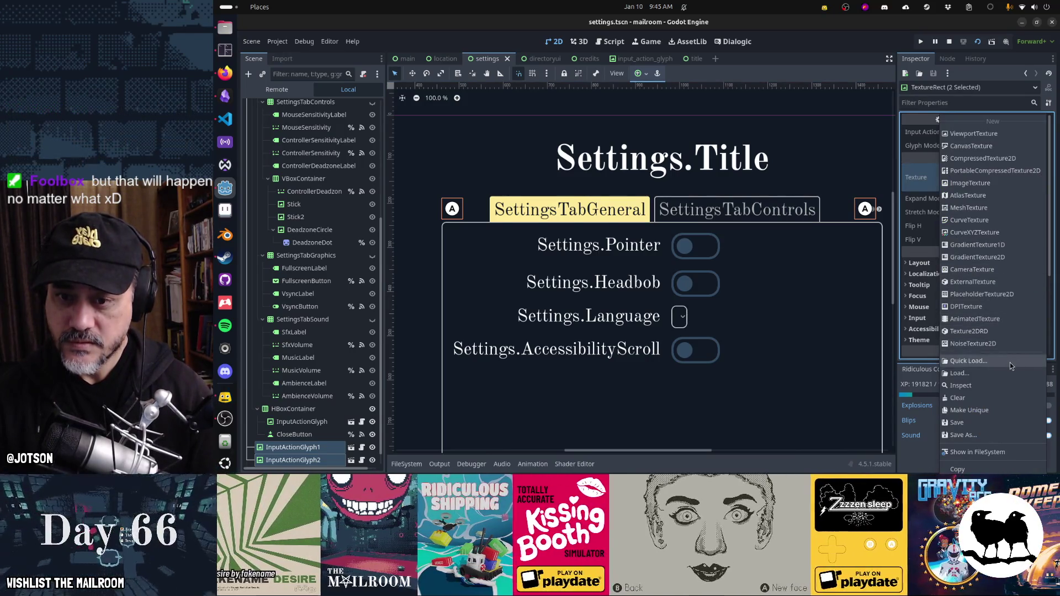
left_click(1009, 363)
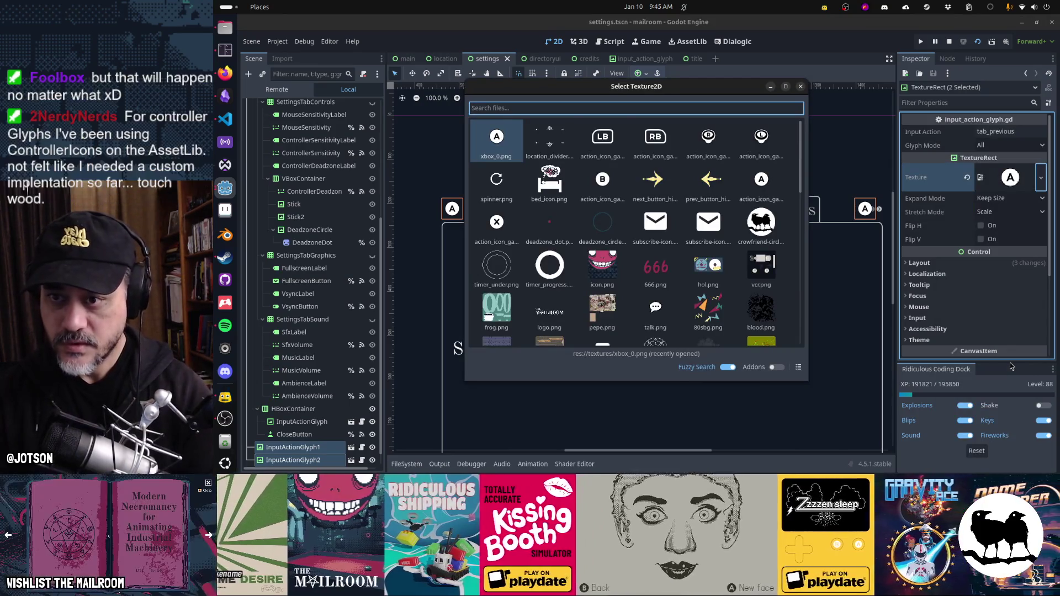
key("Return")
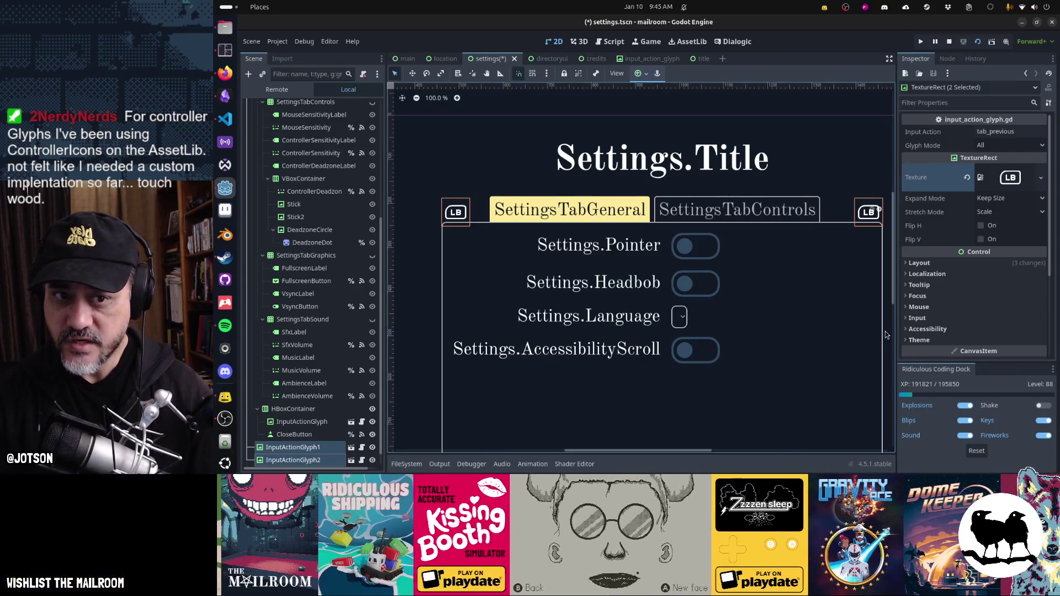
key("ctrl+s")
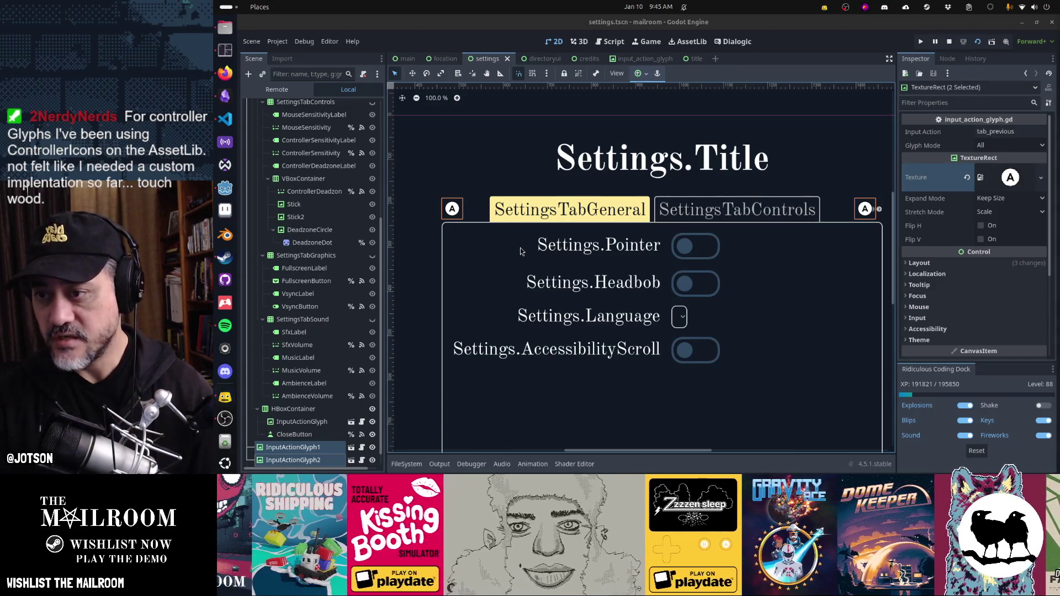
key("alt+Tab")
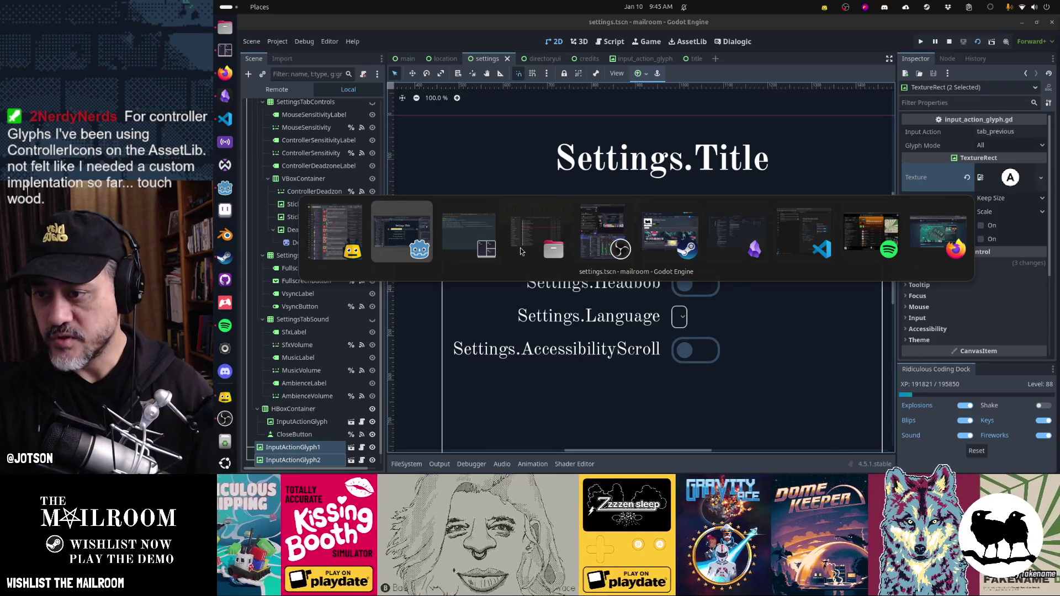
key("Tab")
key("Tab")
key("Tab")
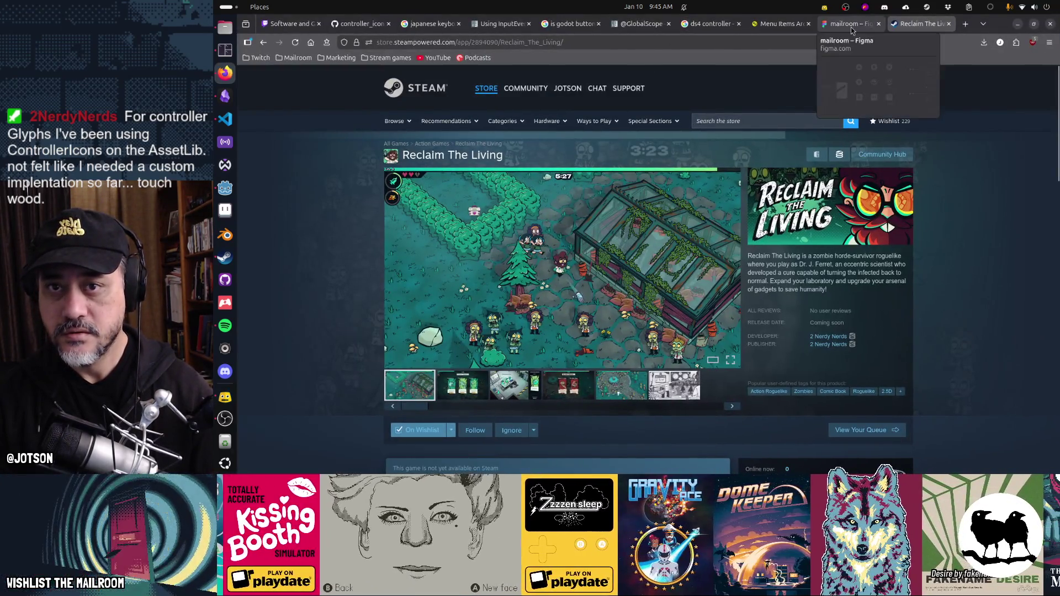
View the mailroom Figma glyph designs, then bring the Files window with keyboard vector icons forward
left_click(852, 25)
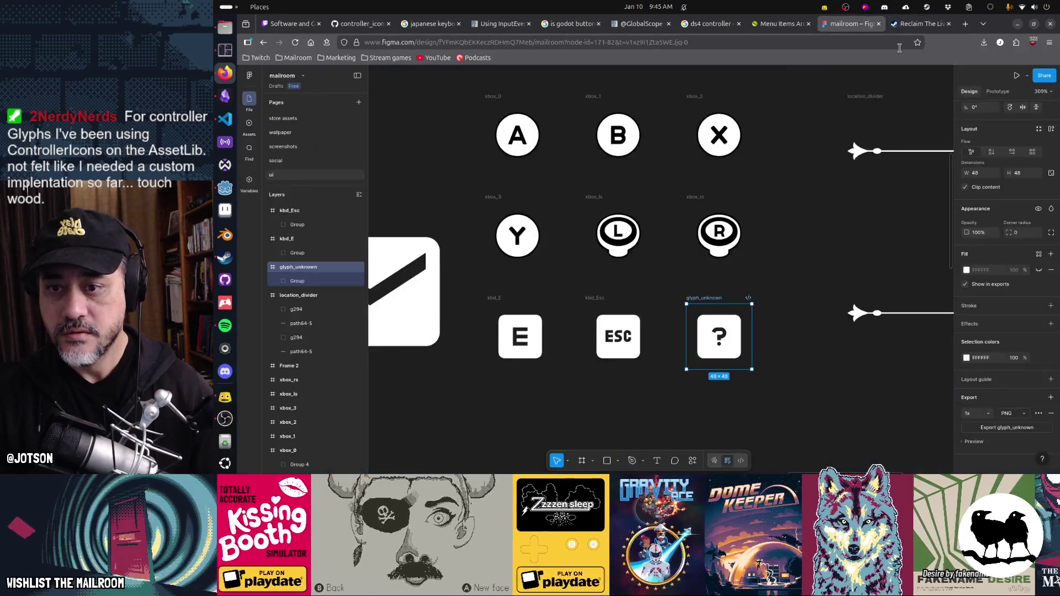
scroll(803, 236, "up", 3)
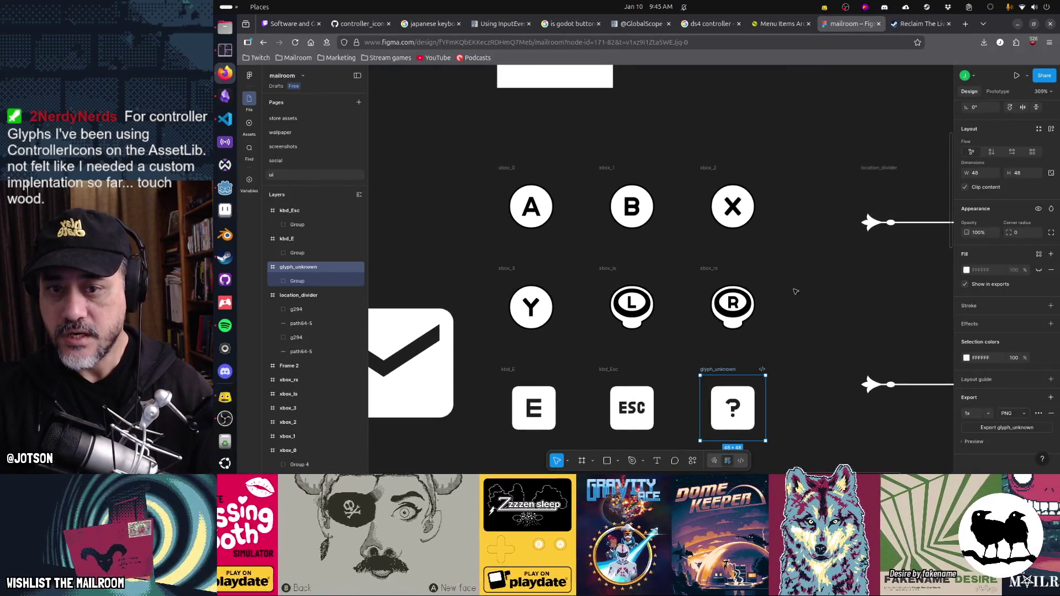
scroll(795, 292, "down", 3)
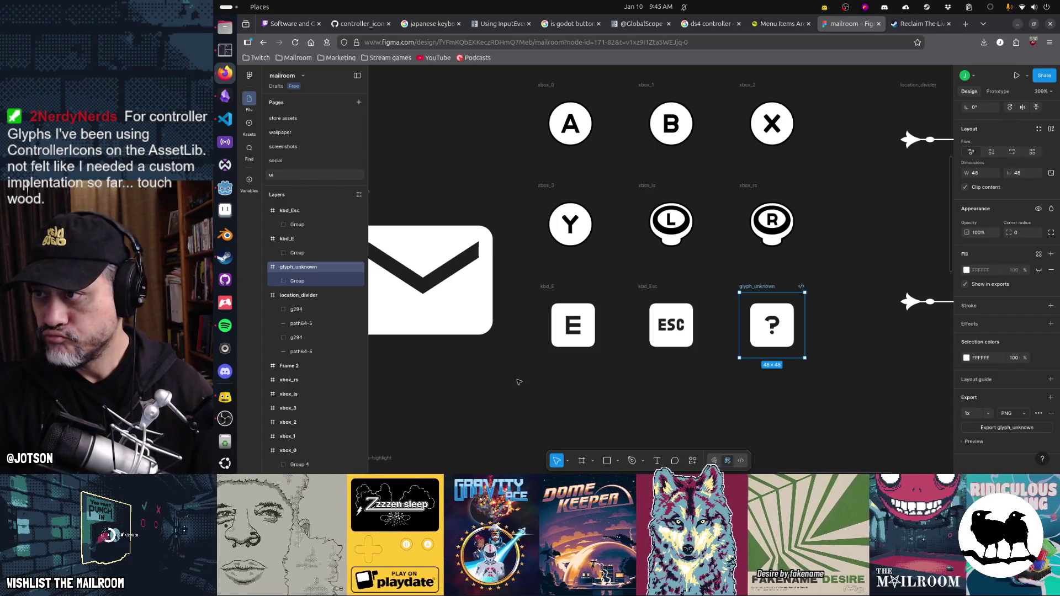
left_click(224, 27)
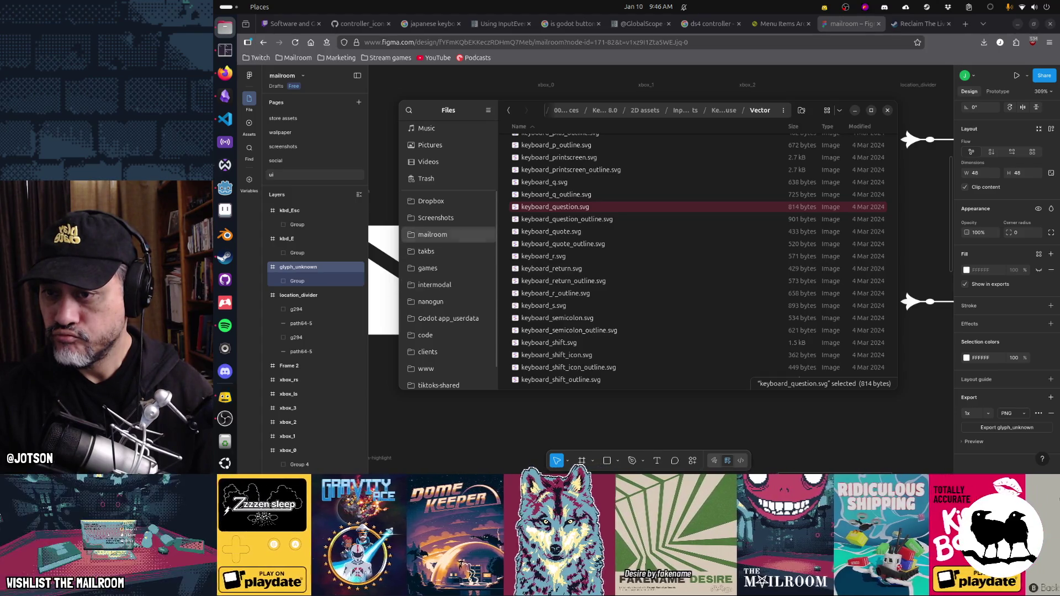
Open the mailroom/game/textures folder and browse its images
left_click(432, 234)
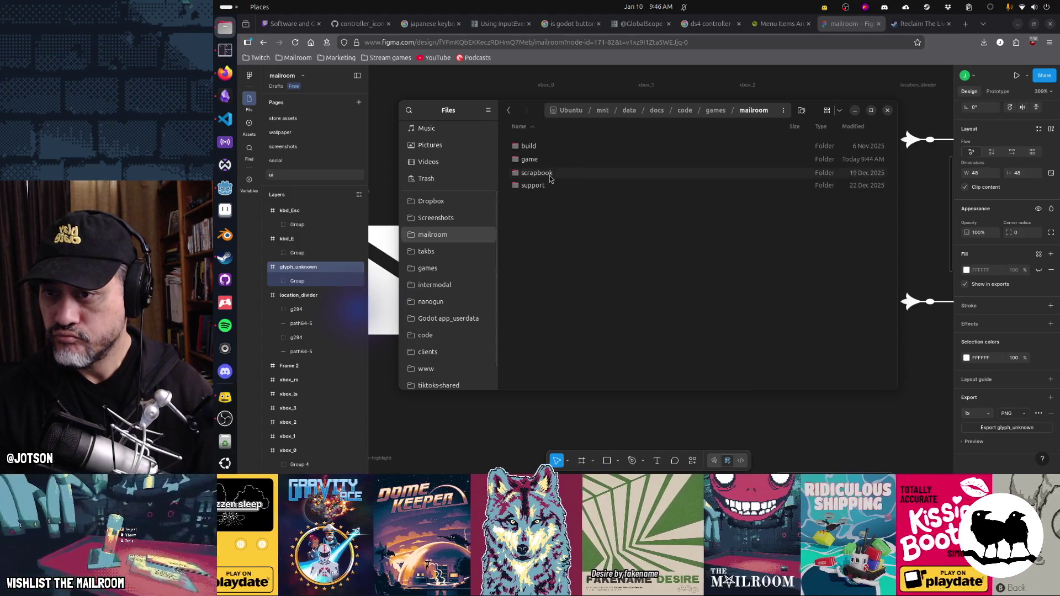
double_click(540, 162)
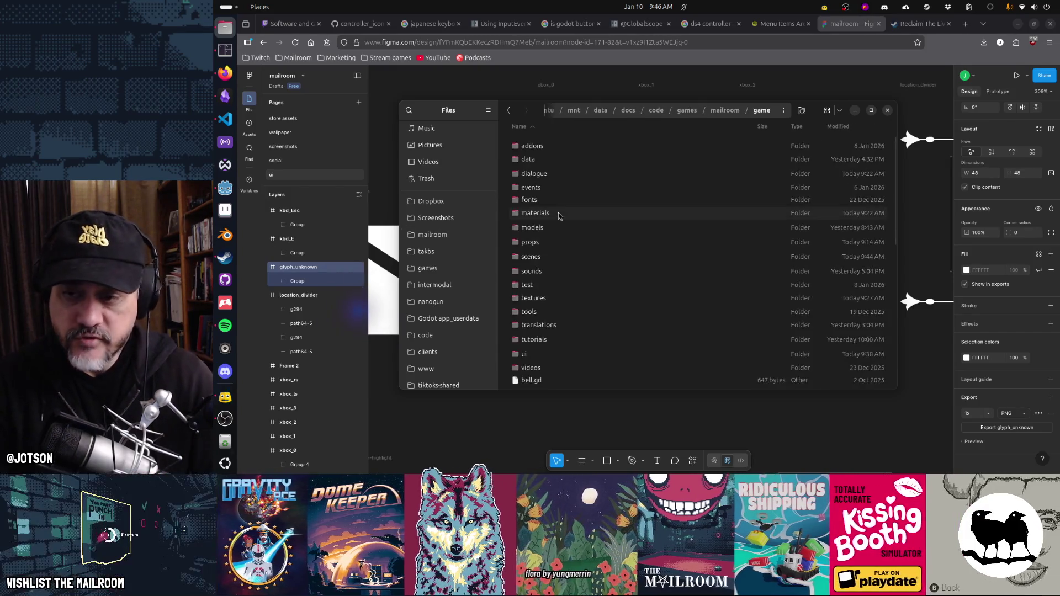
double_click(560, 298)
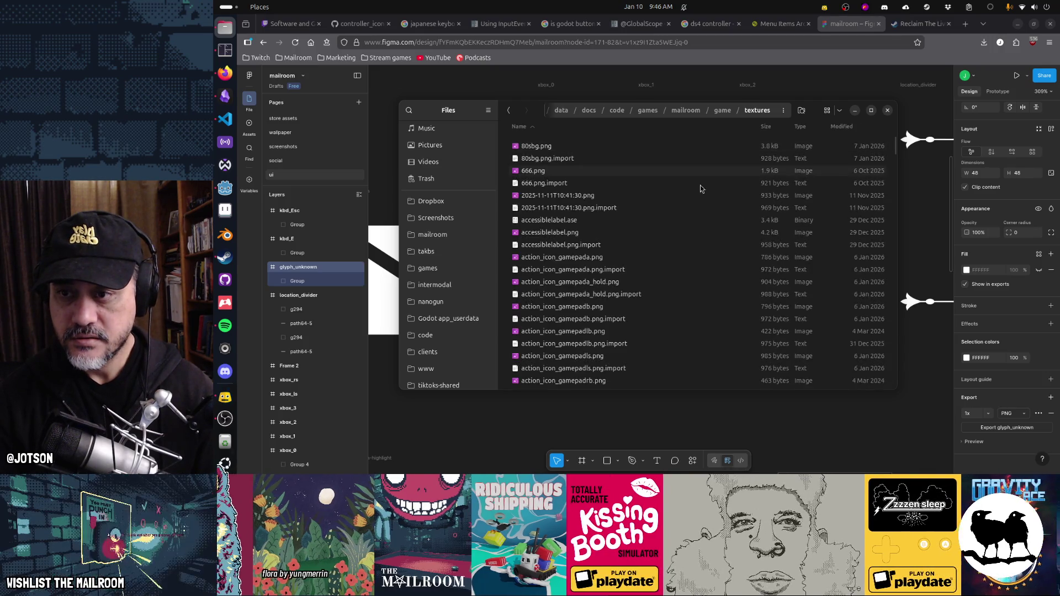
scroll(663, 229, "down", 20)
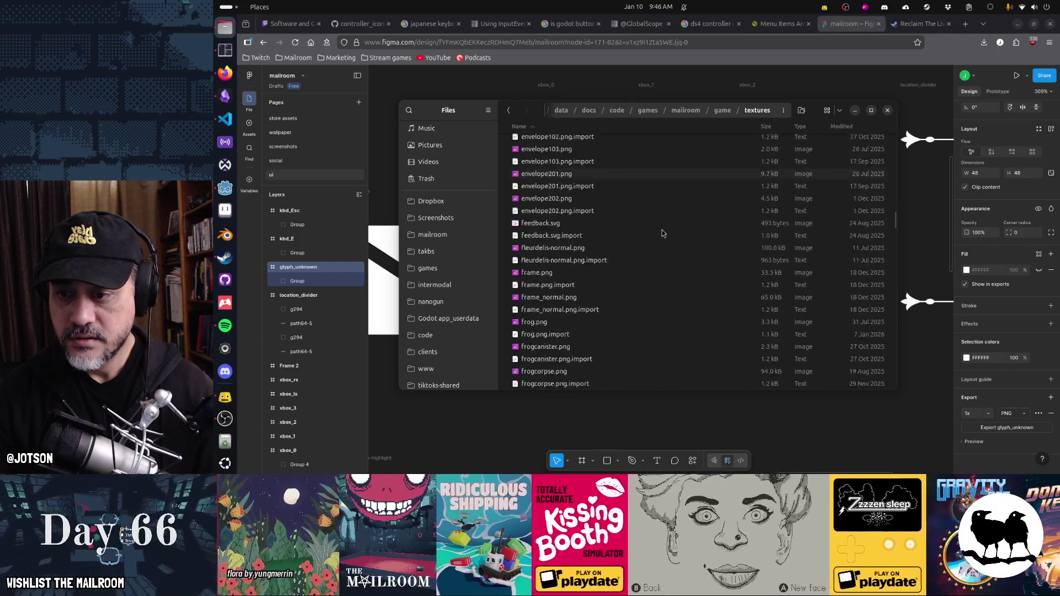
scroll(663, 233, "down", 15)
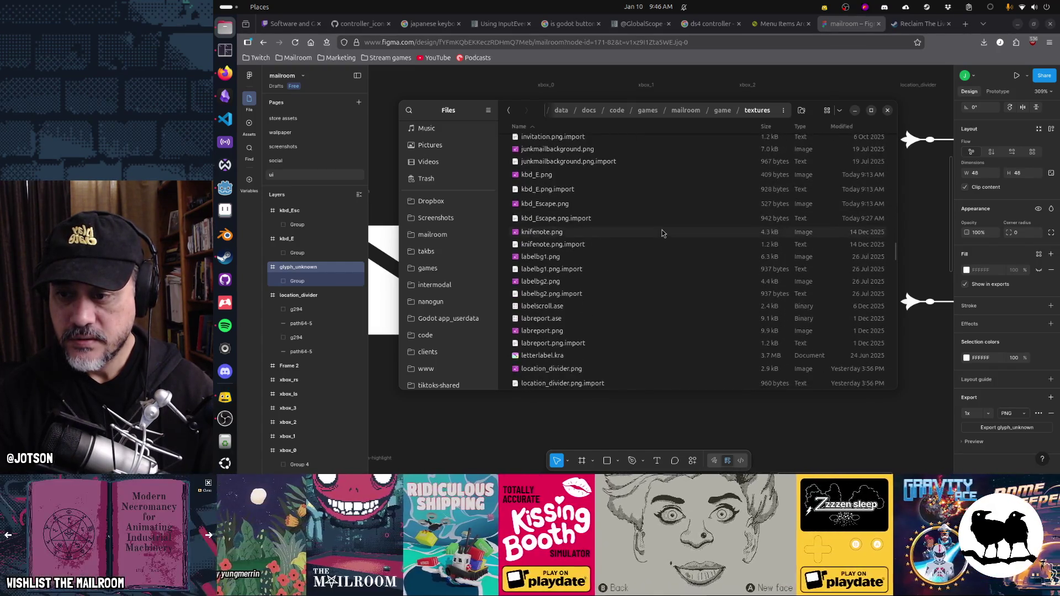
scroll(662, 233, "down", 15)
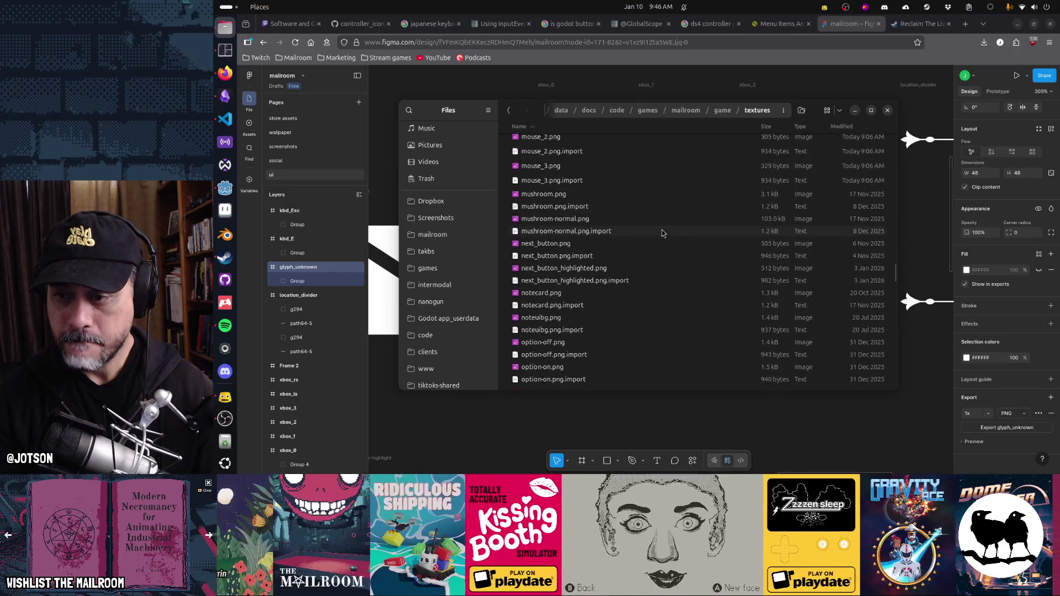
scroll(662, 233, "down", 15)
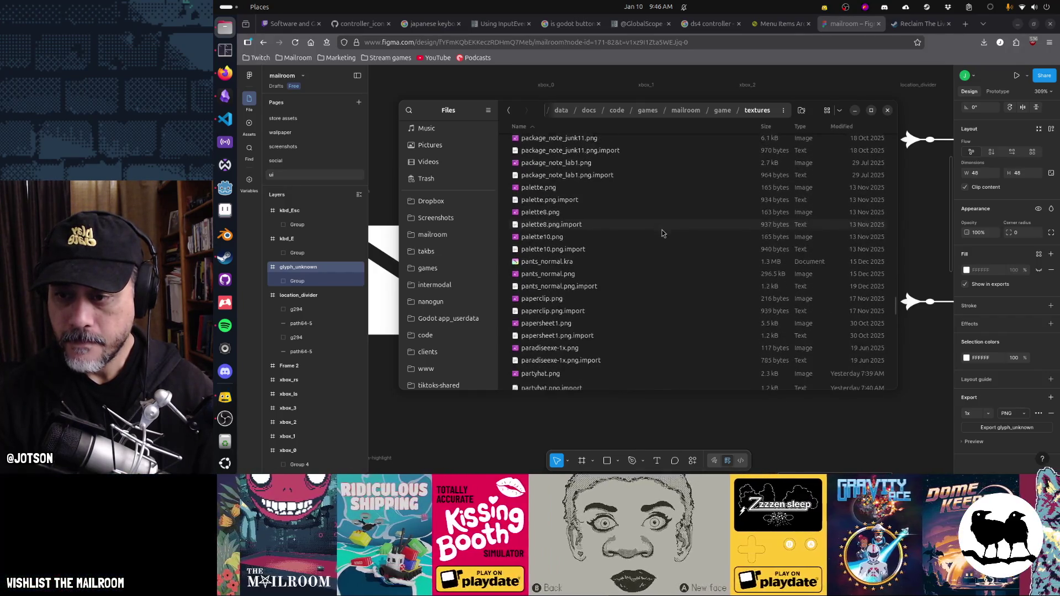
scroll(662, 233, "down", 15)
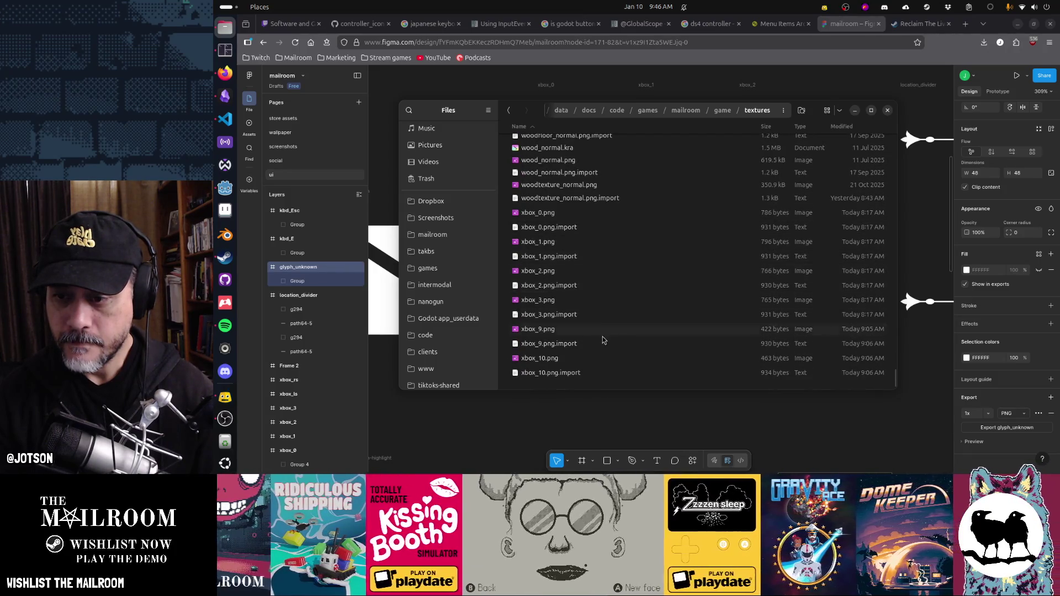
Preview xbox_9.png in the image viewer and close it
double_click(600, 331)
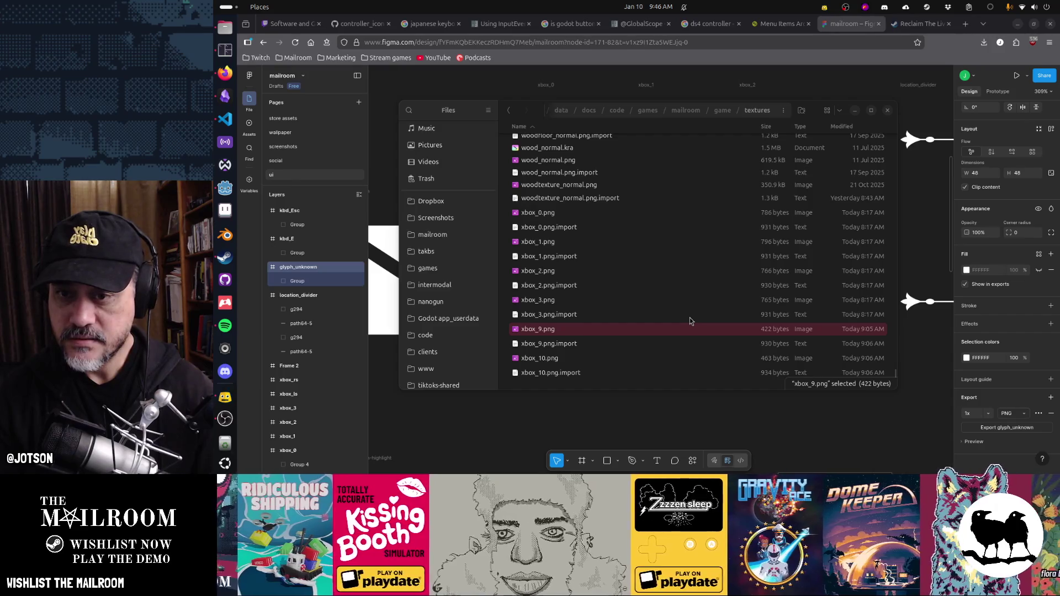
scroll(668, 267, "up", 5)
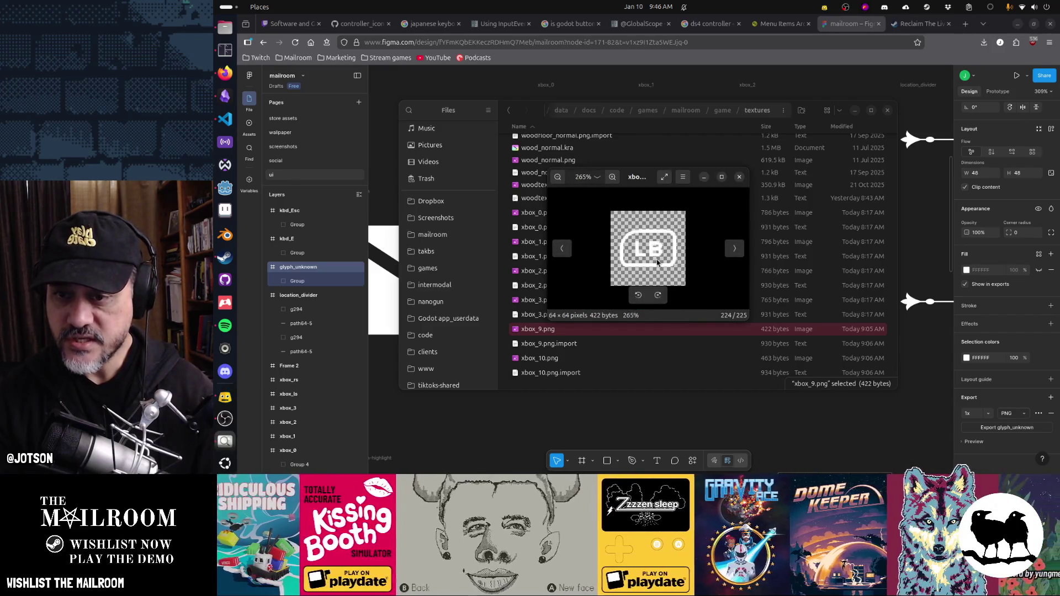
key("Escape")
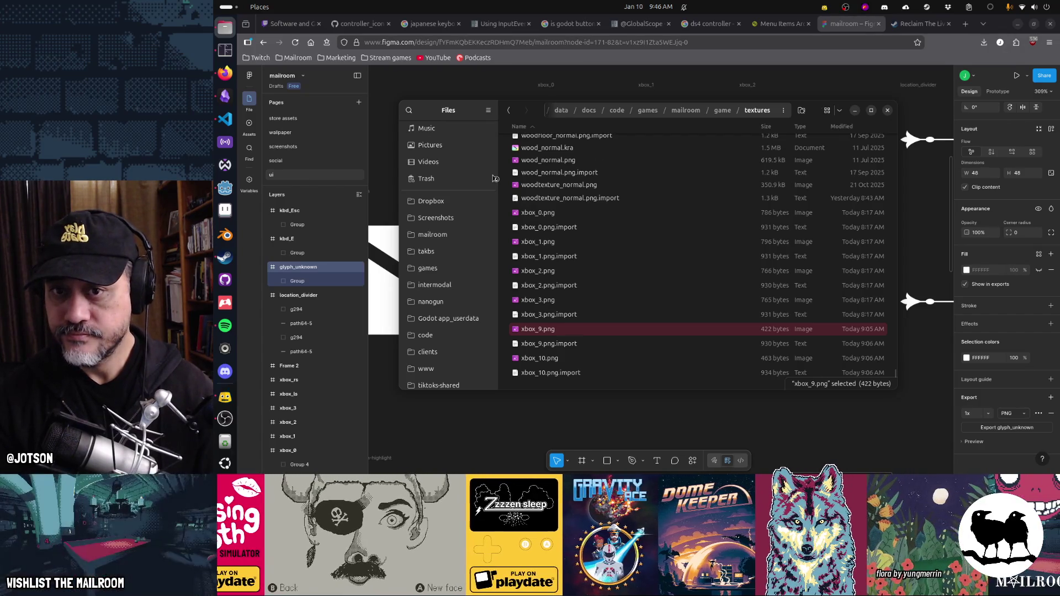
Open a second Files tab, minimize Firefox, and go to the games folder
key("ctrl+t")
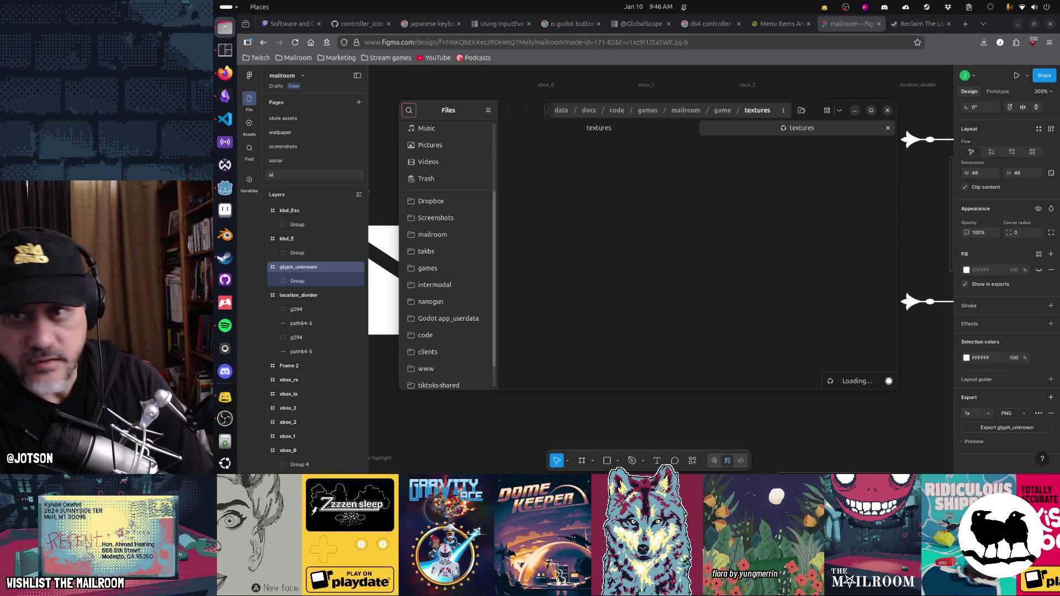
left_click(1017, 25)
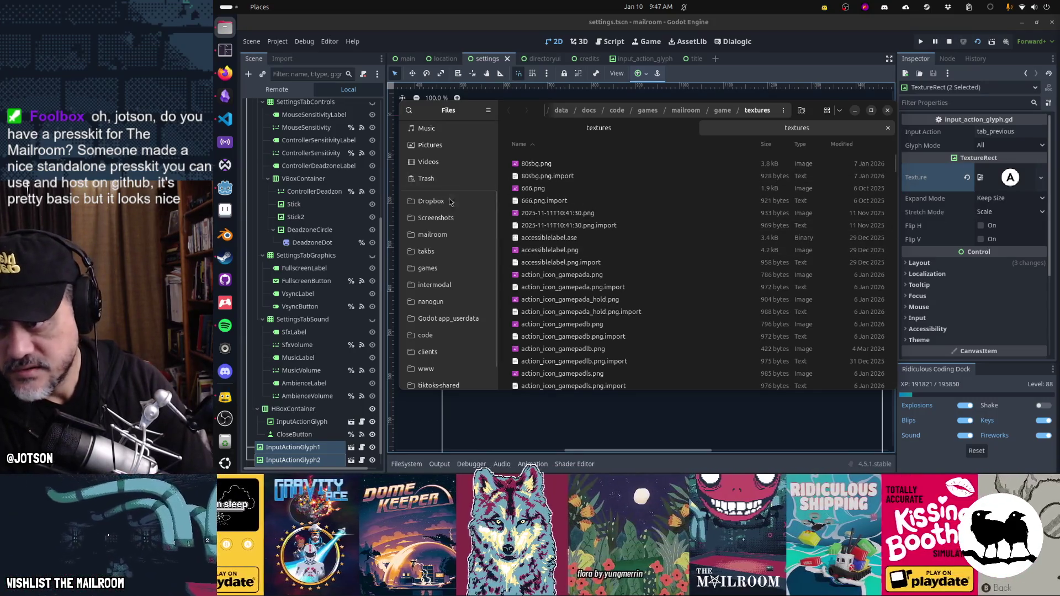
scroll(435, 259, "down", 1)
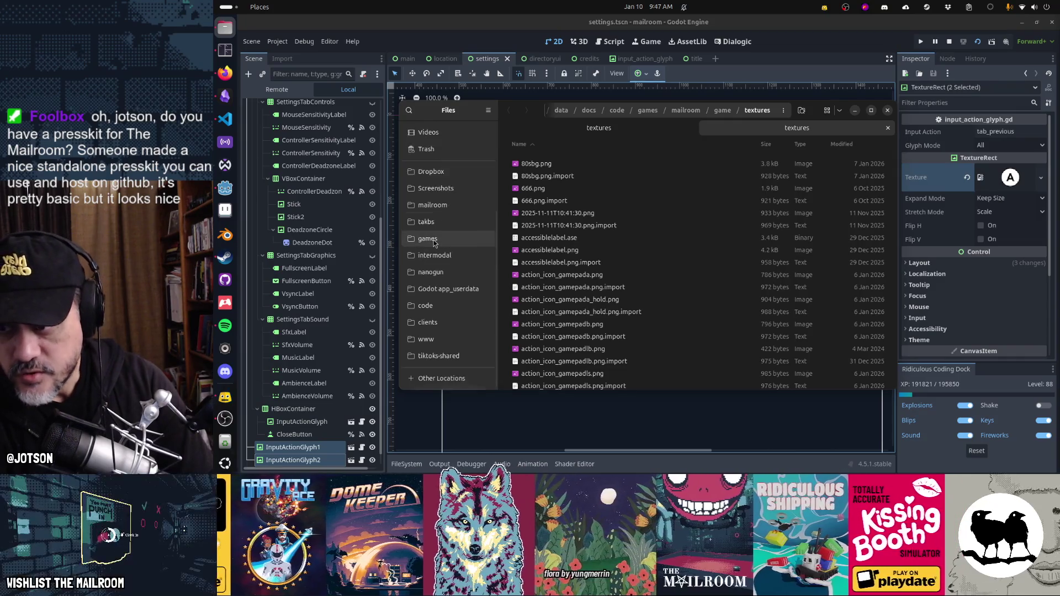
left_click(428, 239)
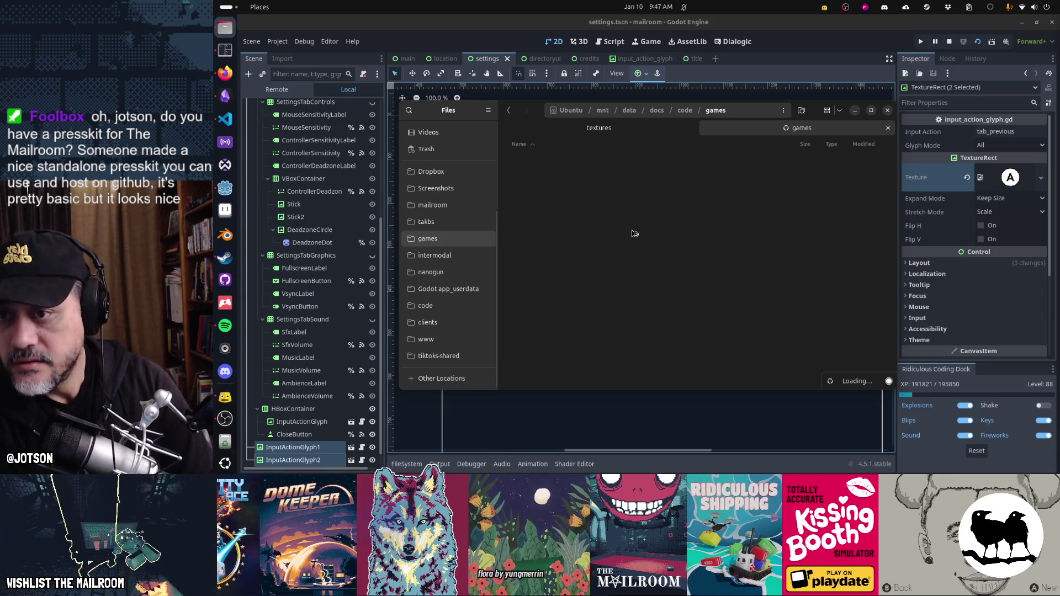
Open 00-resources > Kenney Game Assets All-in-1 2.8.0 > 2D assets, moving the window off the Godot canvas
scroll(627, 231, "up", 3)
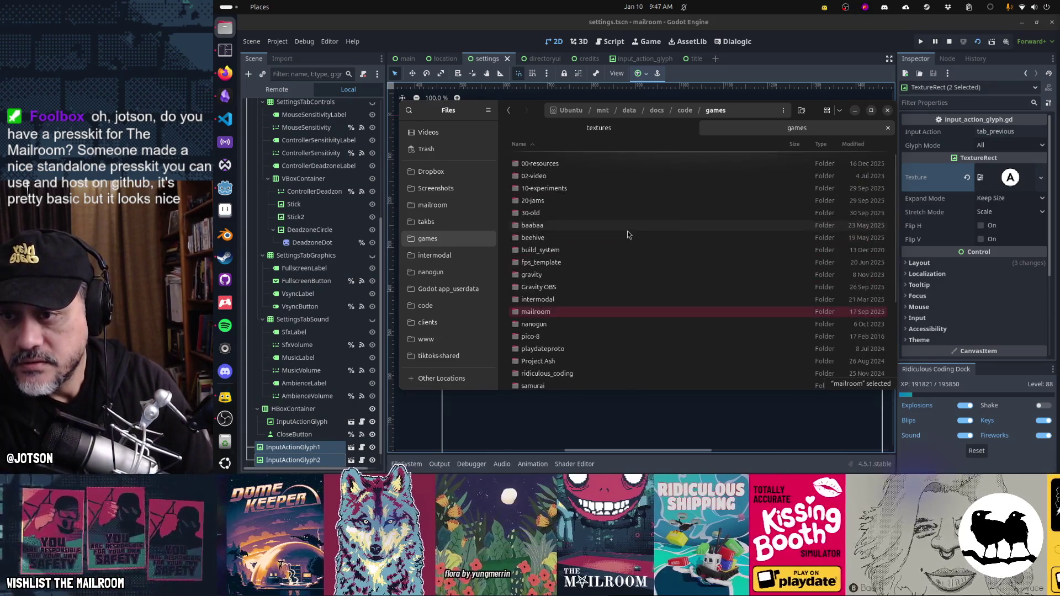
left_click(571, 167)
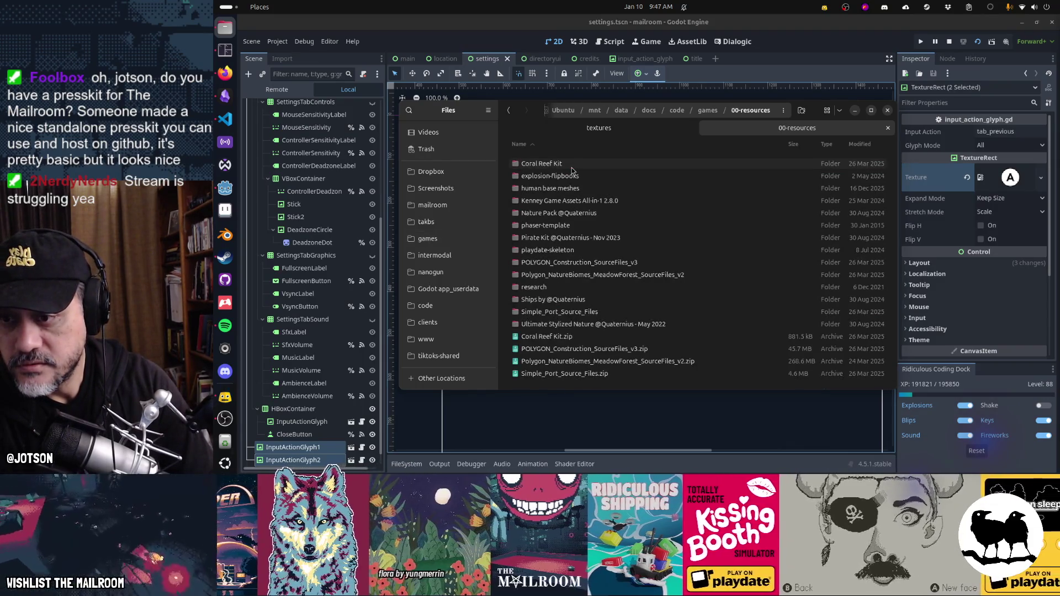
left_click(545, 200)
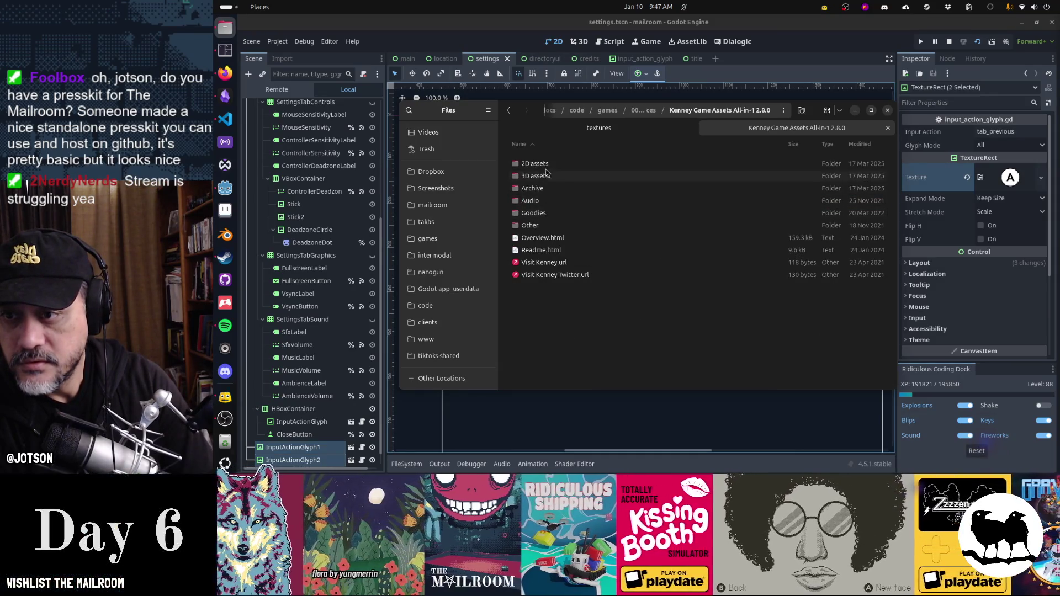
double_click(546, 166)
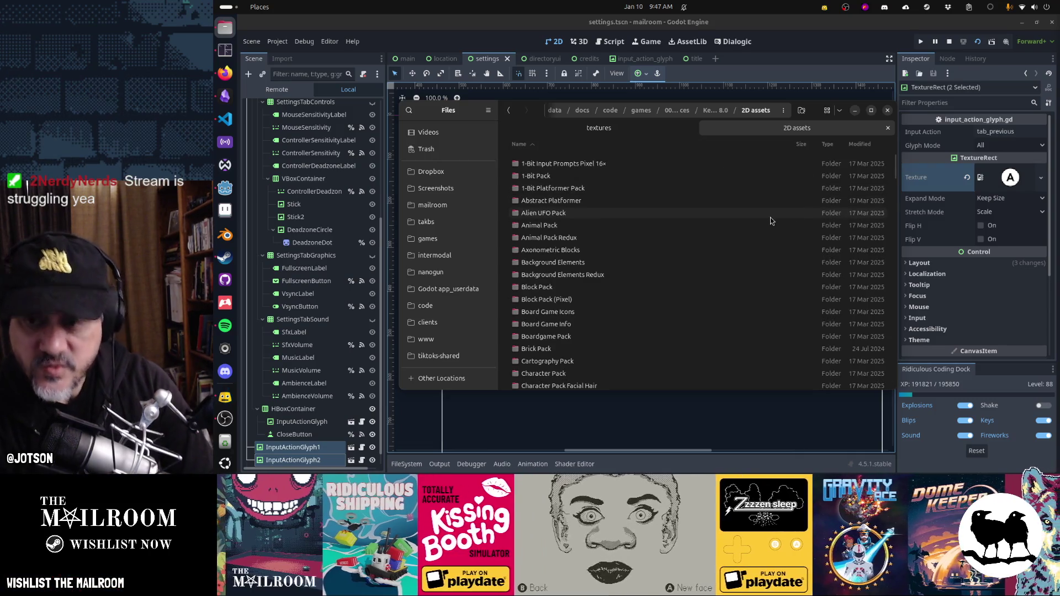
scroll(644, 271, "down", 8)
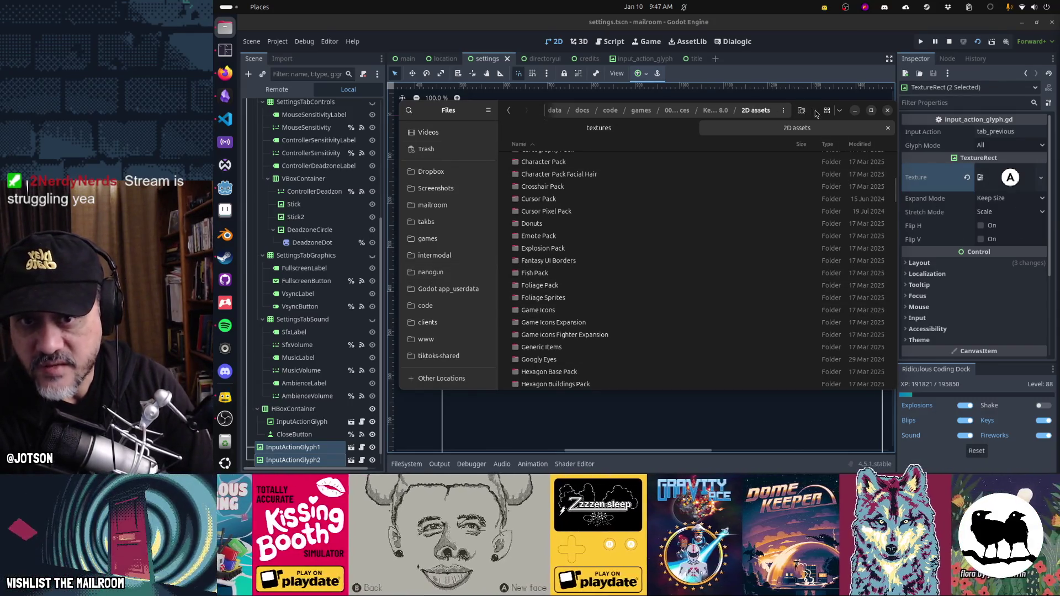
mouse_move(816, 113)
left_mouse_down()
mouse_move(503, 183)
mouse_move(646, 97)
mouse_move(784, 100)
left_mouse_up()
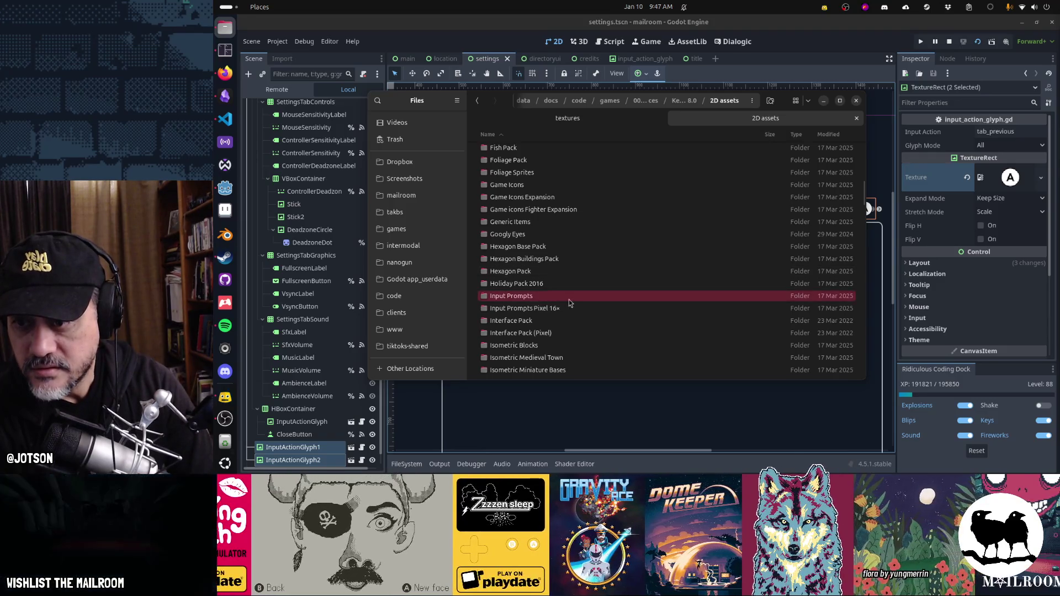
Open Input Prompts > Xbox Series > Vector
double_click(677, 293)
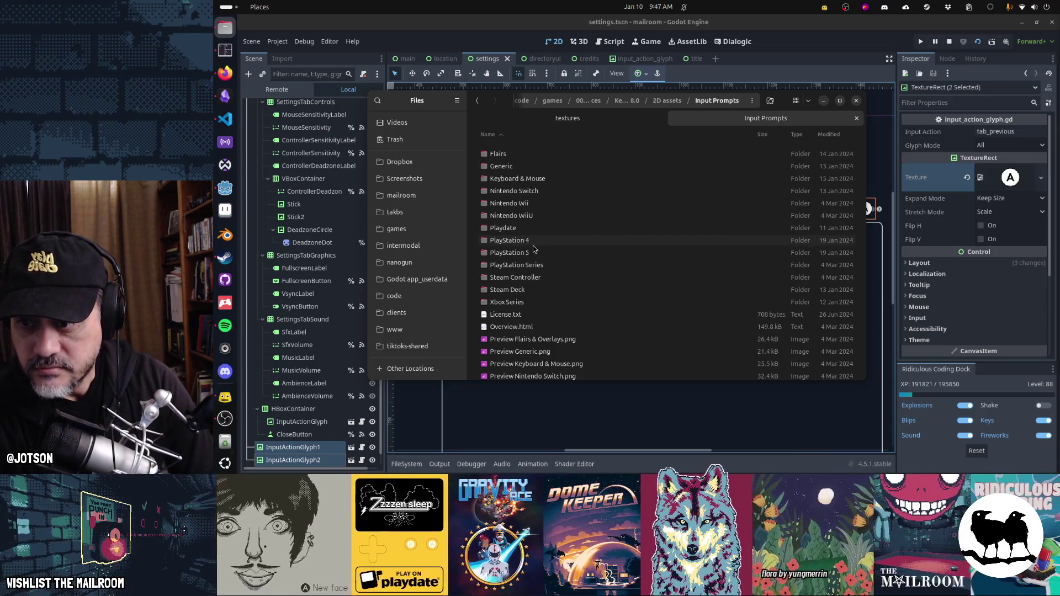
left_click(530, 303)
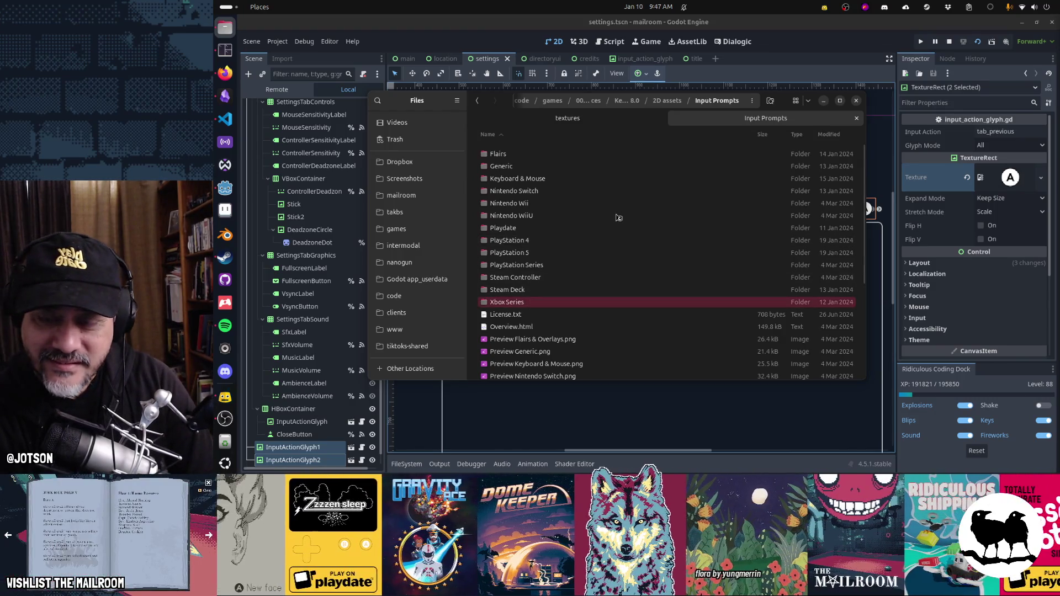
key("Return")
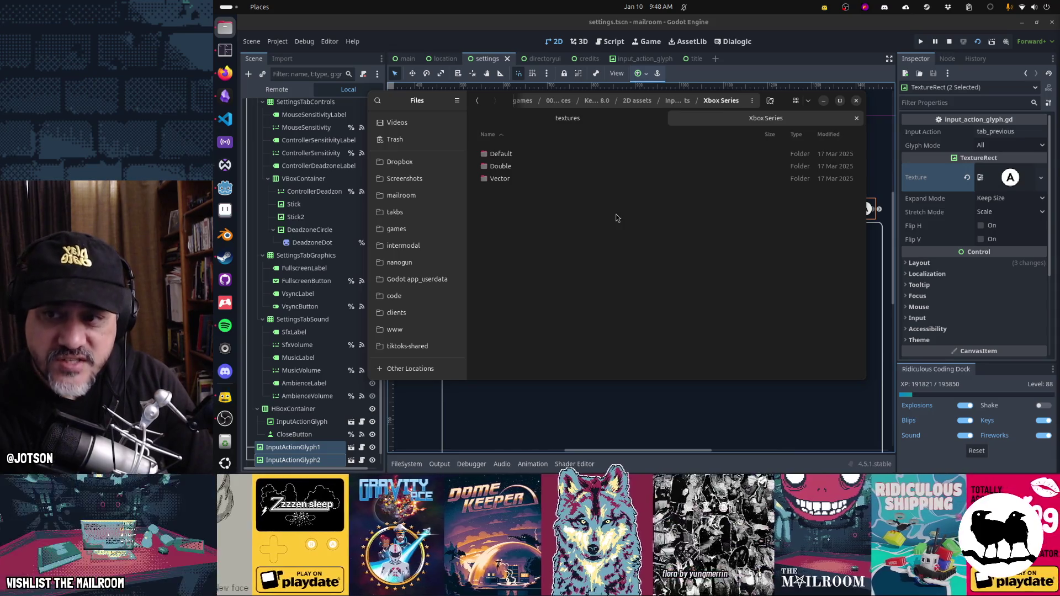
left_click(506, 178)
key("Return")
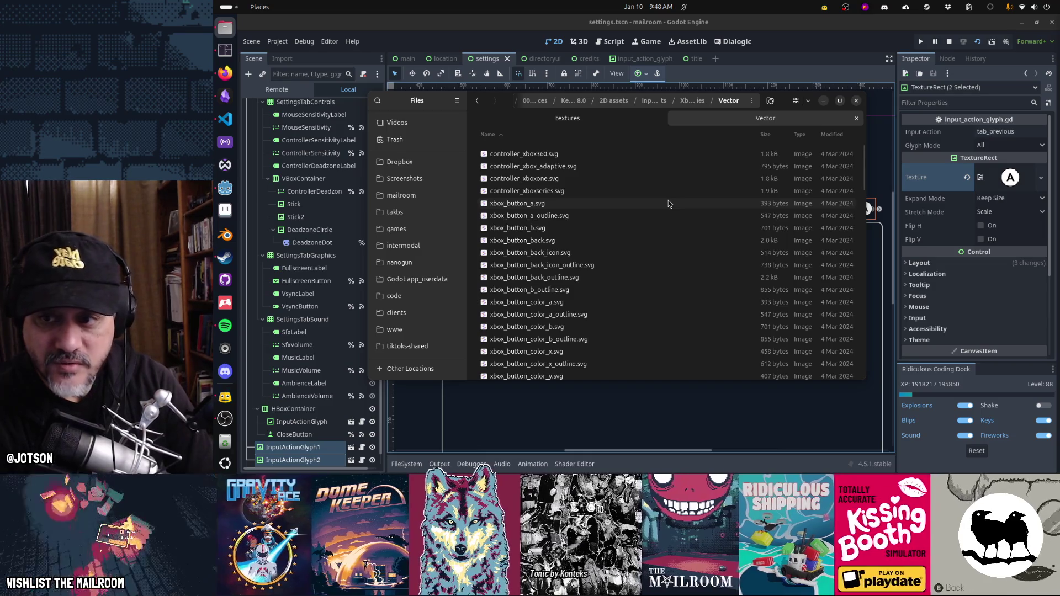
Scroll the Vector folder to find the shoulder and trigger SVGs
scroll(641, 250, "down", 10)
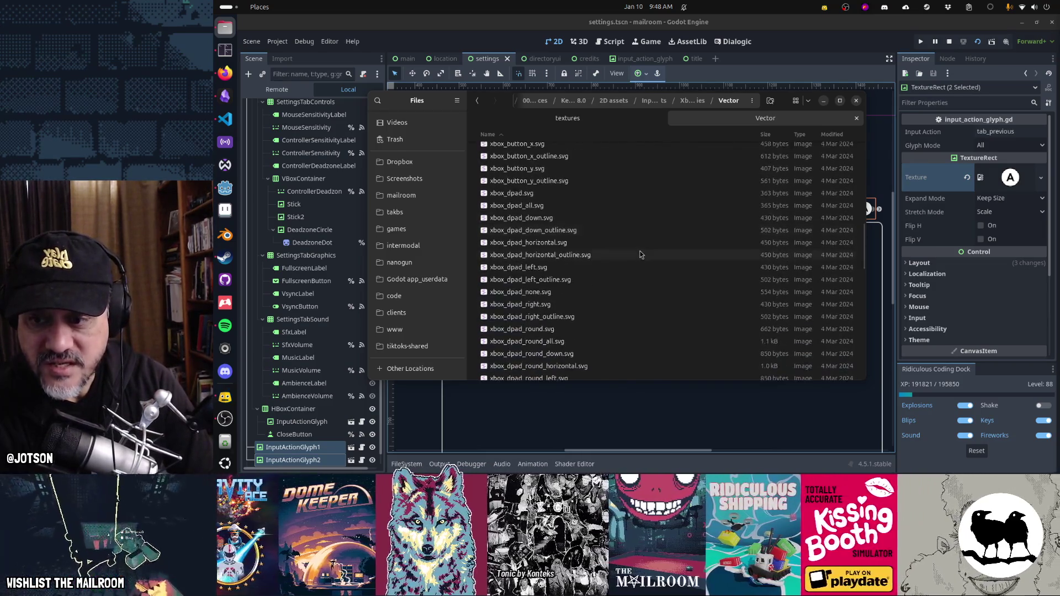
scroll(641, 255, "up", 3)
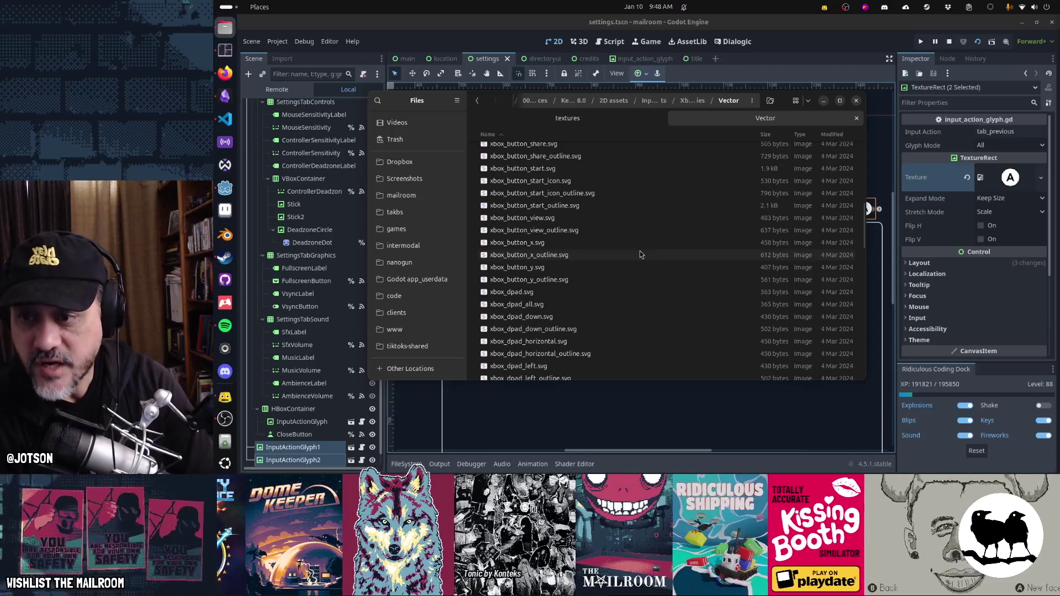
scroll(602, 276, "up", 3)
scroll(602, 279, "up", 3)
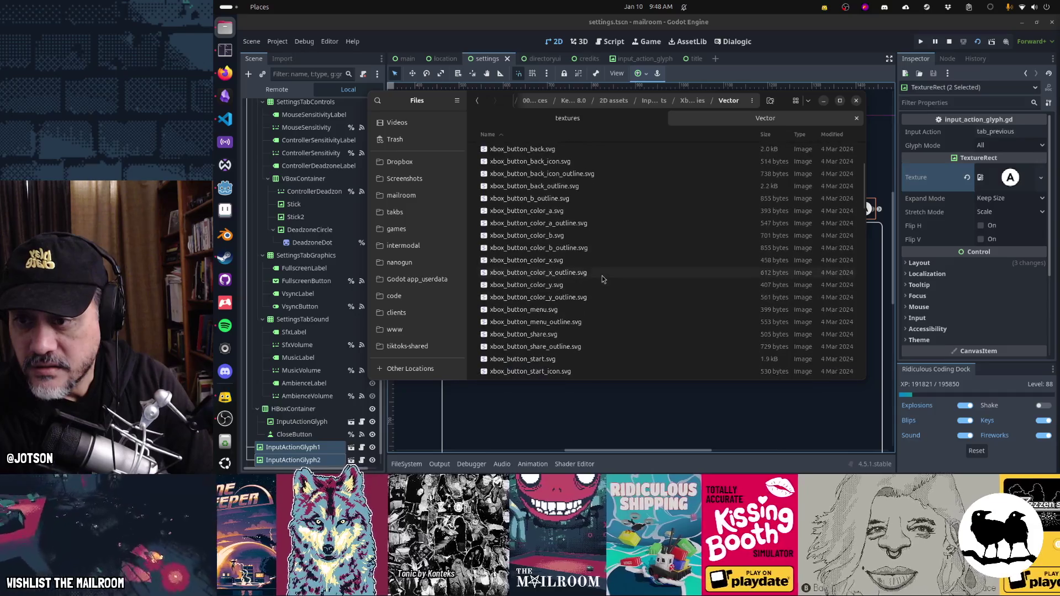
scroll(601, 278, "up", 2)
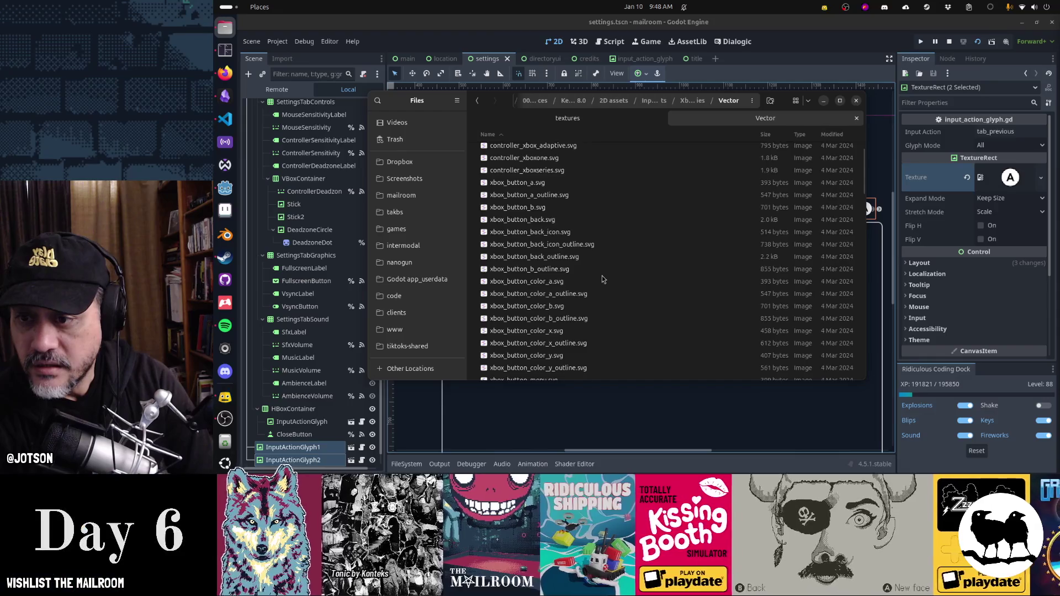
scroll(602, 278, "down", 2)
scroll(602, 279, "down", 3)
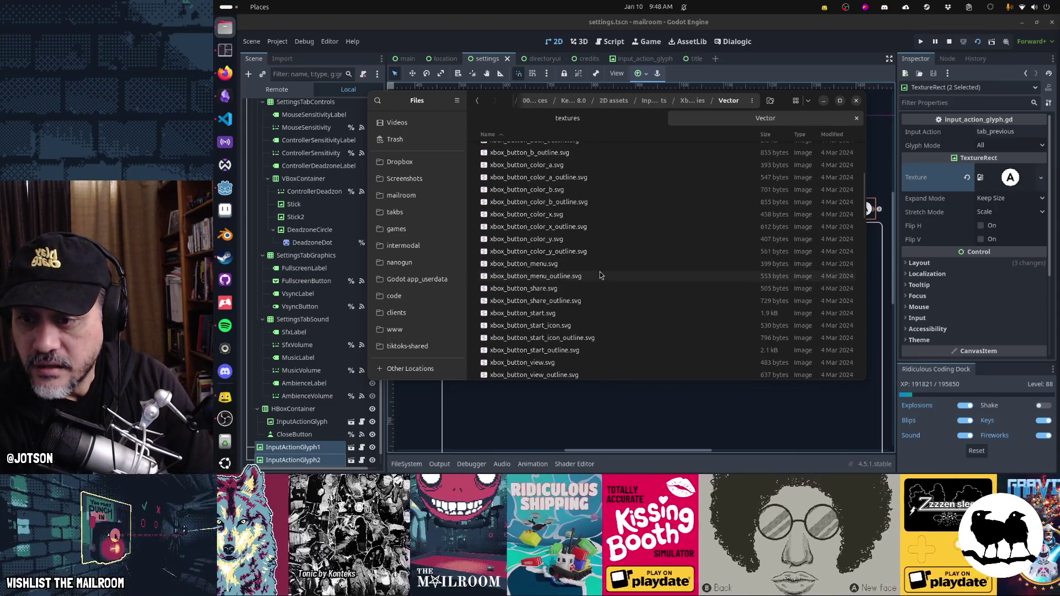
scroll(601, 275, "down", 3)
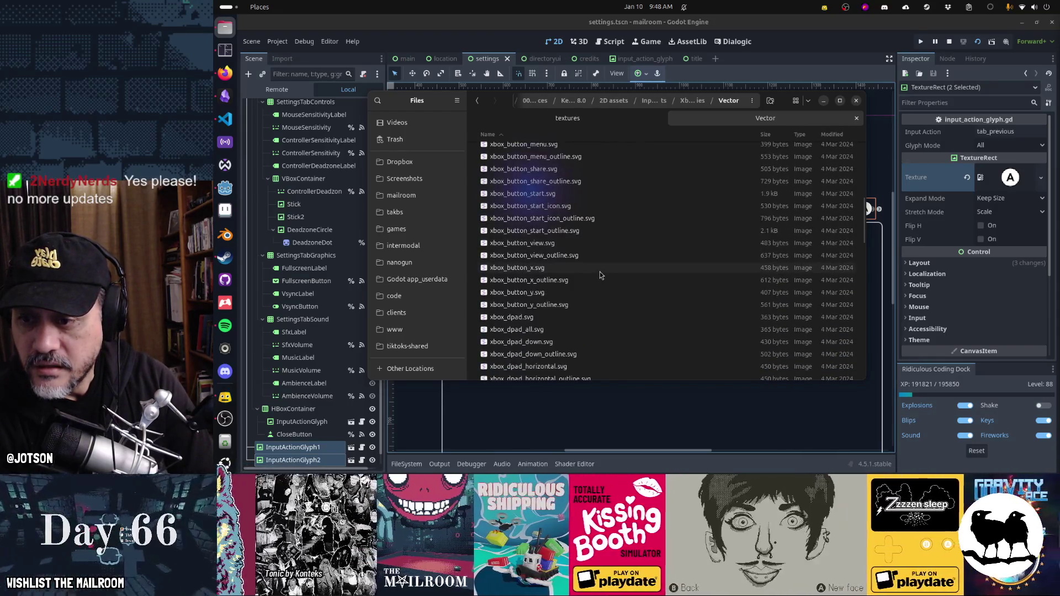
scroll(600, 275, "down", 1)
scroll(600, 272, "down", 6)
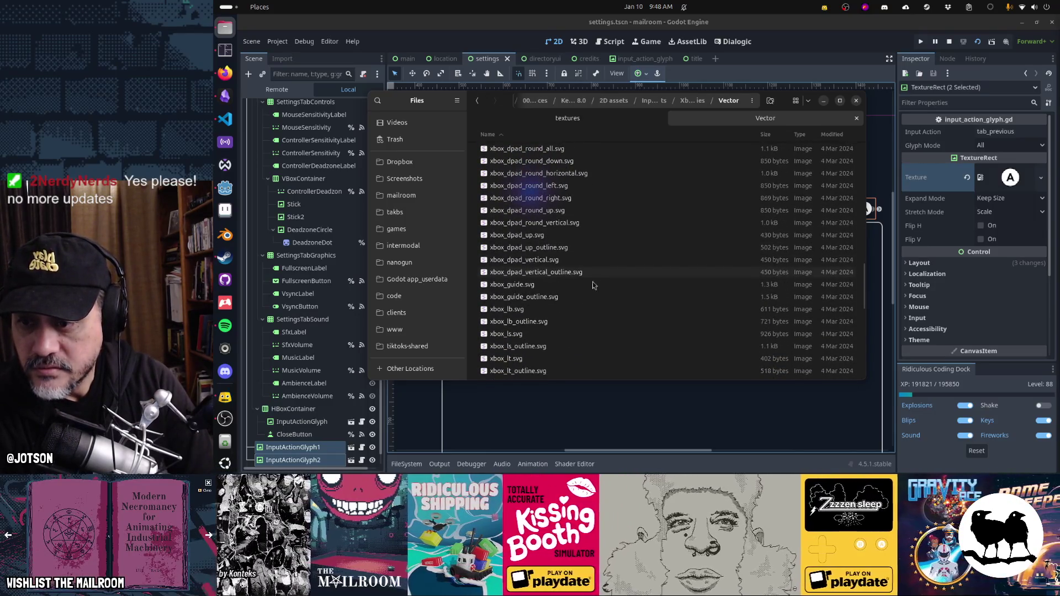
Select xbox_lb.svg, xbox_lb_outline.svg, xbox_rb.svg and xbox_rb_outline.svg
left_click(557, 308)
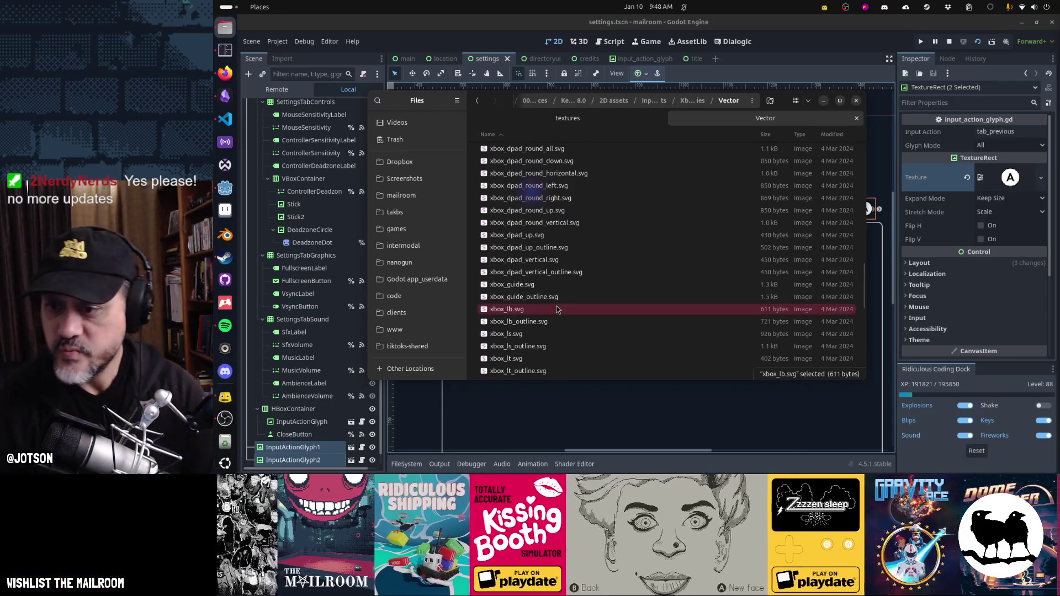
left_click(557, 321, "ctrl")
scroll(556, 321, "down", 2)
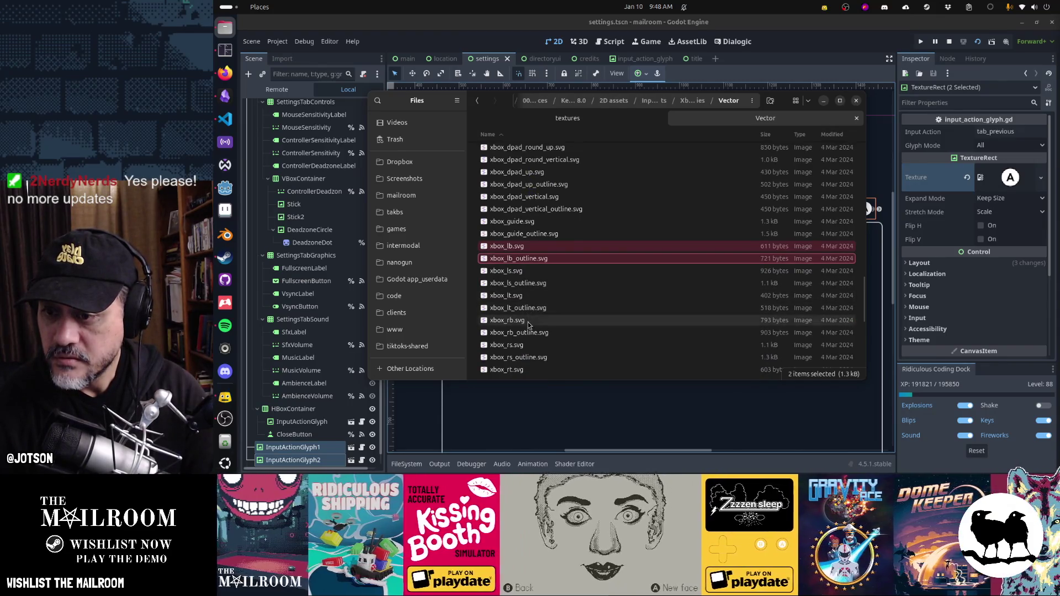
left_click(528, 323, "ctrl")
left_click(552, 333, "ctrl")
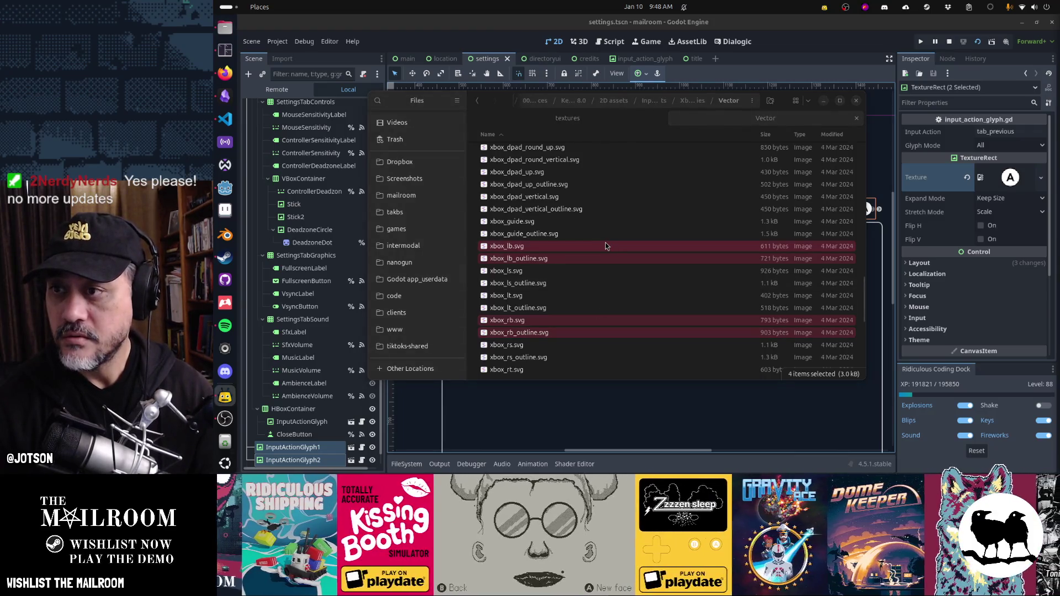
key("alt+Tab")
key("alt+Tab")
key("alt+Tab")
key("alt+Tab")
key("alt+Tab")
key("alt+Tab")
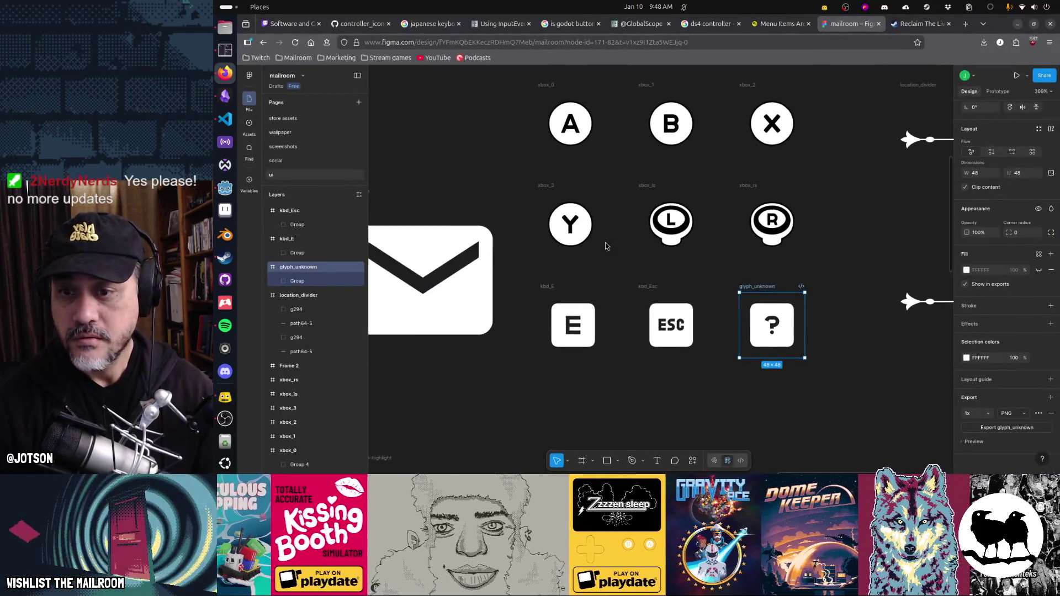
Drag the four LB/RB glyph SVGs from Files onto the Figma canvas
key("alt+Tab")
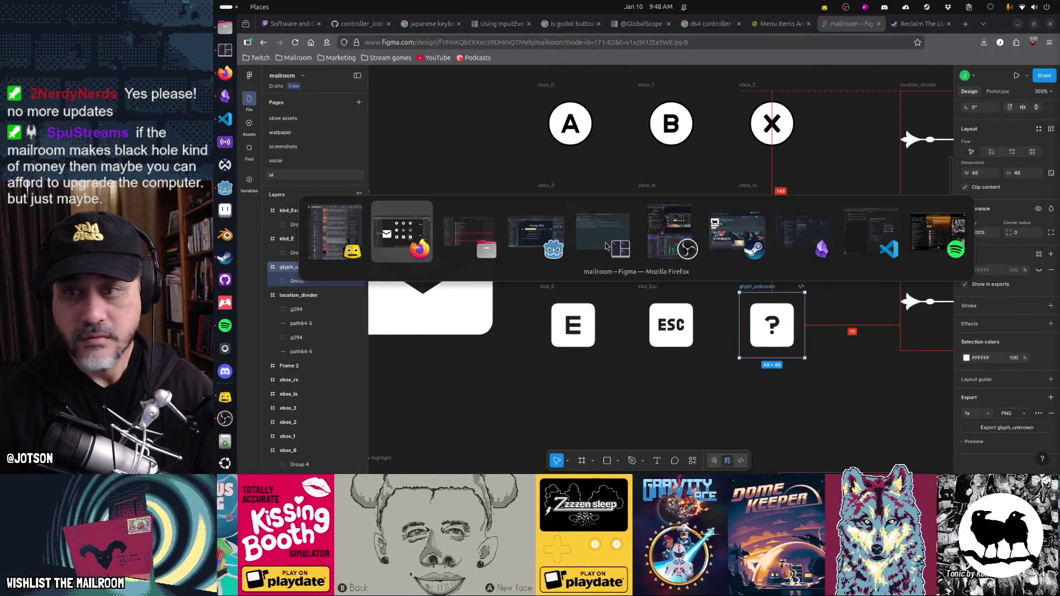
key("alt+Tab")
mouse_move(576, 327)
left_mouse_down()
mouse_move(743, 432)
mouse_move(726, 422)
left_mouse_up()
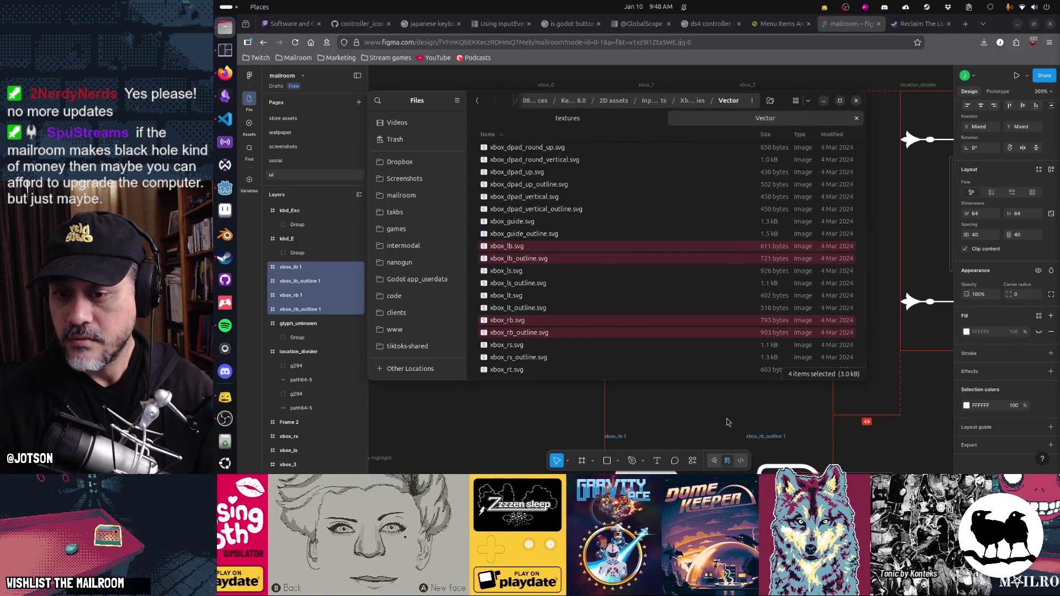
left_click(727, 408)
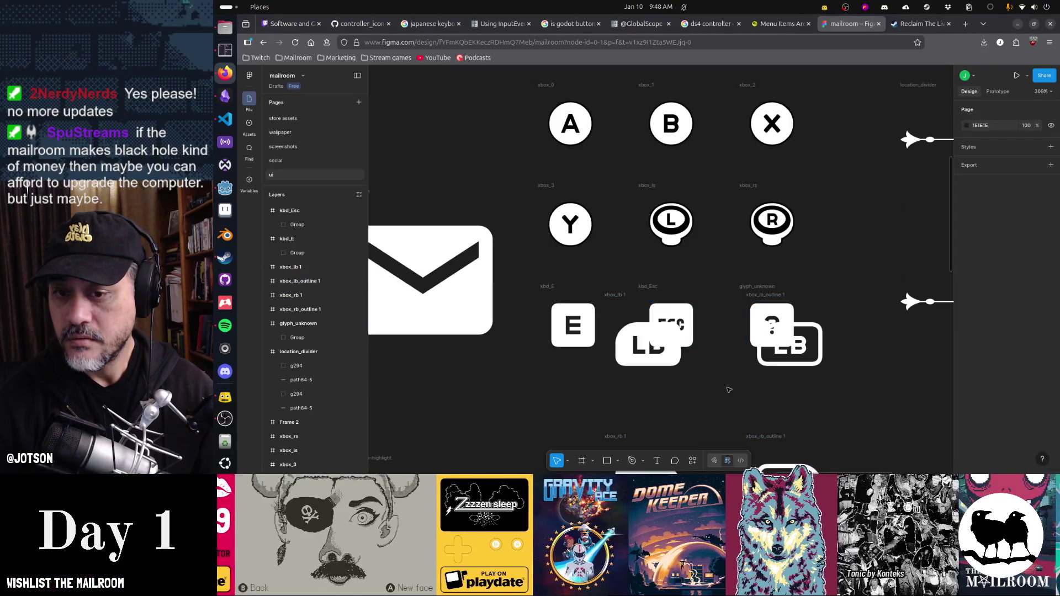
scroll(729, 390, "down", 5)
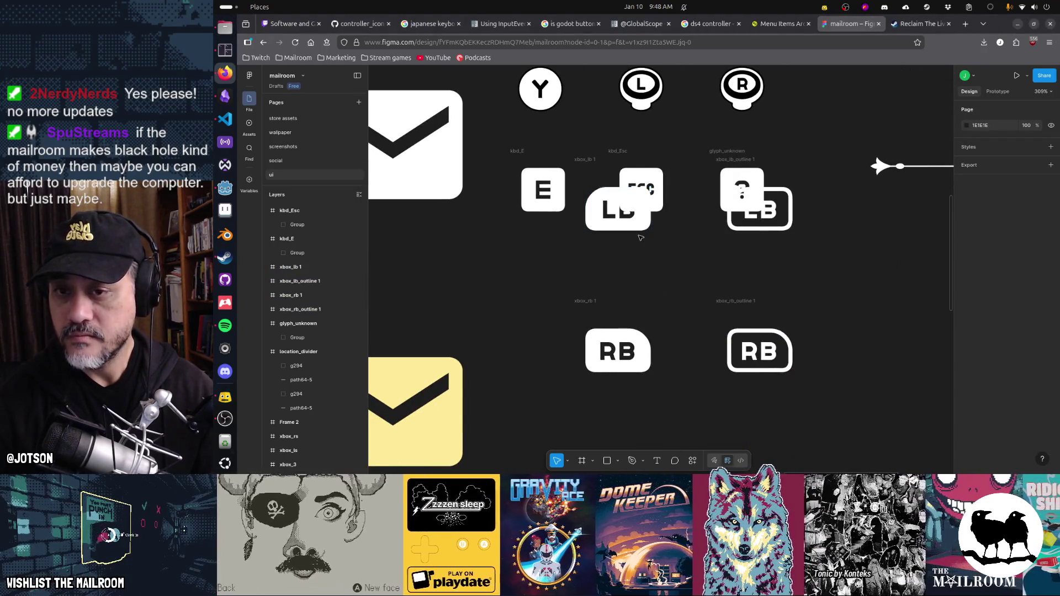
Delete the solid xbox_lb 1 and xbox_rb 1 frames
left_click(629, 220)
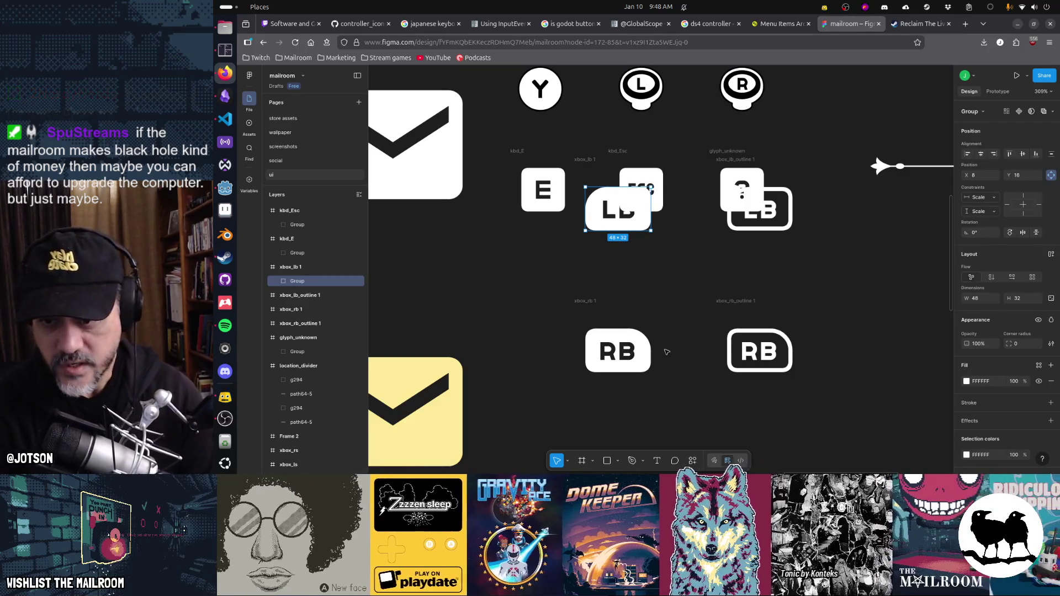
left_click(592, 169)
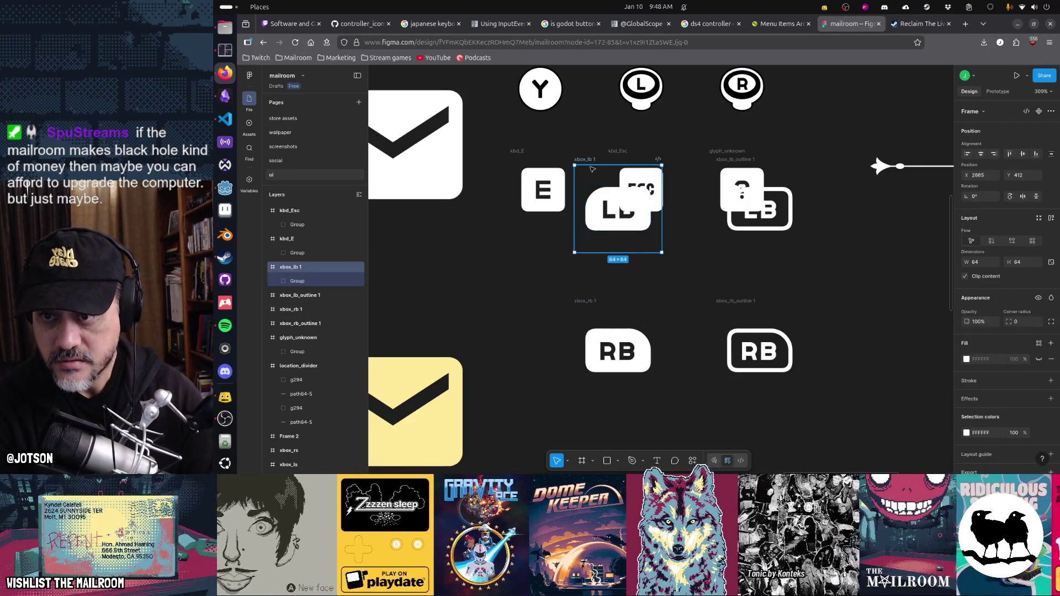
key("Delete")
left_click(618, 314)
key("Delete")
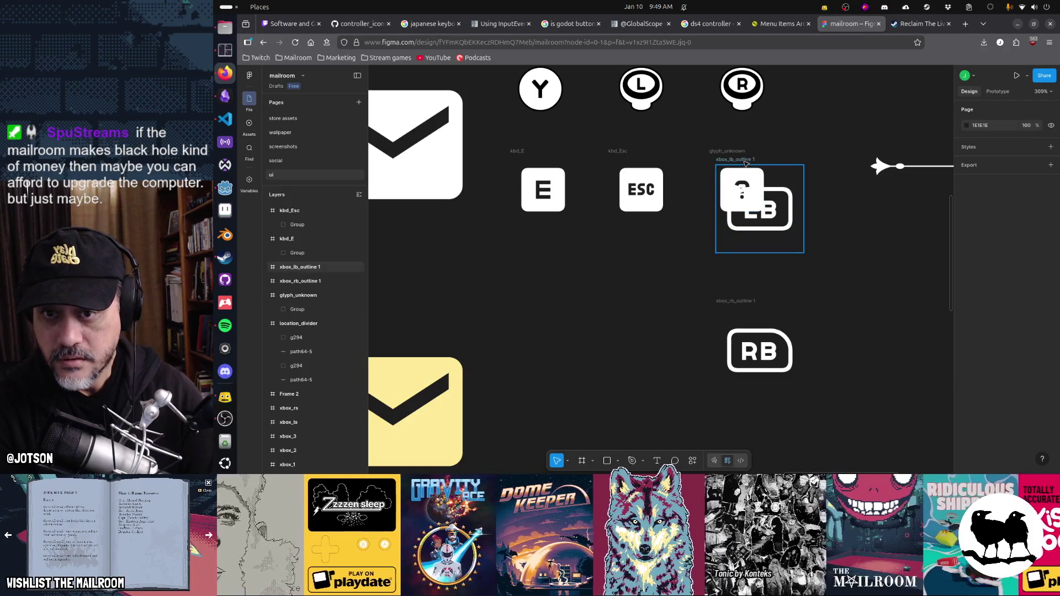
Place the LB and RB outline glyphs side by side below the E glyph
left_click_drag(745, 163, 535, 232)
left_click_drag(540, 235, 537, 238)
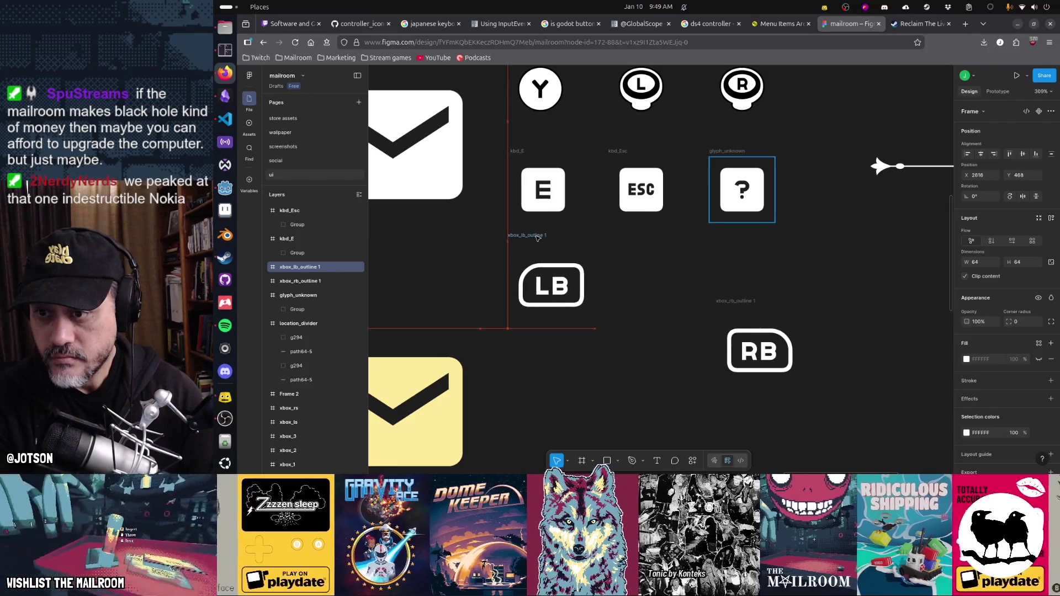
left_click_drag(724, 303, 617, 238)
Resize the LB and RB outline frames to 48×48
key("shift+Tab")
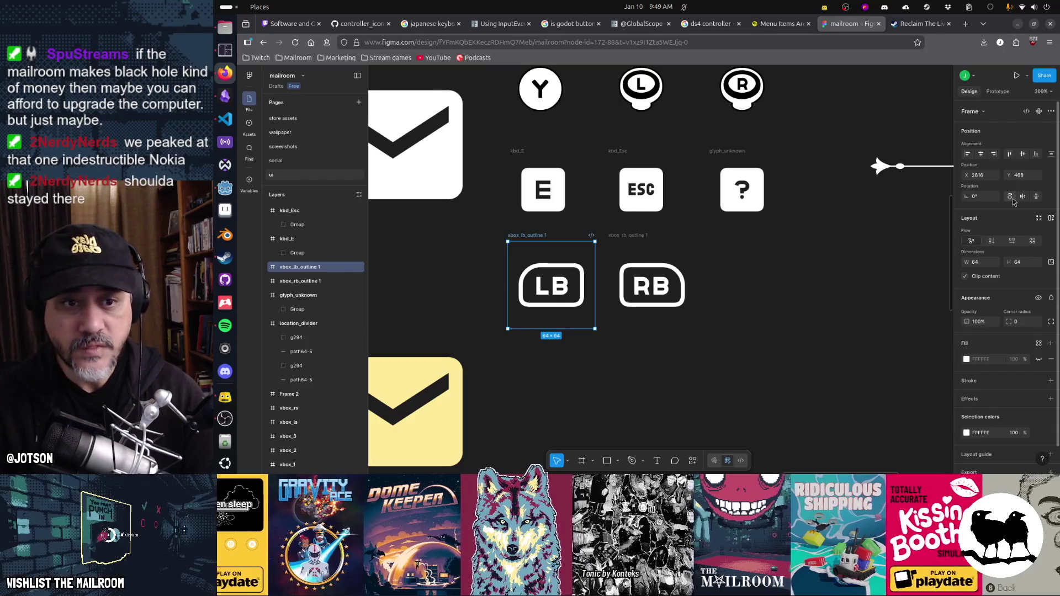
type("48")
key("Tab")
type("48")
key("Return")
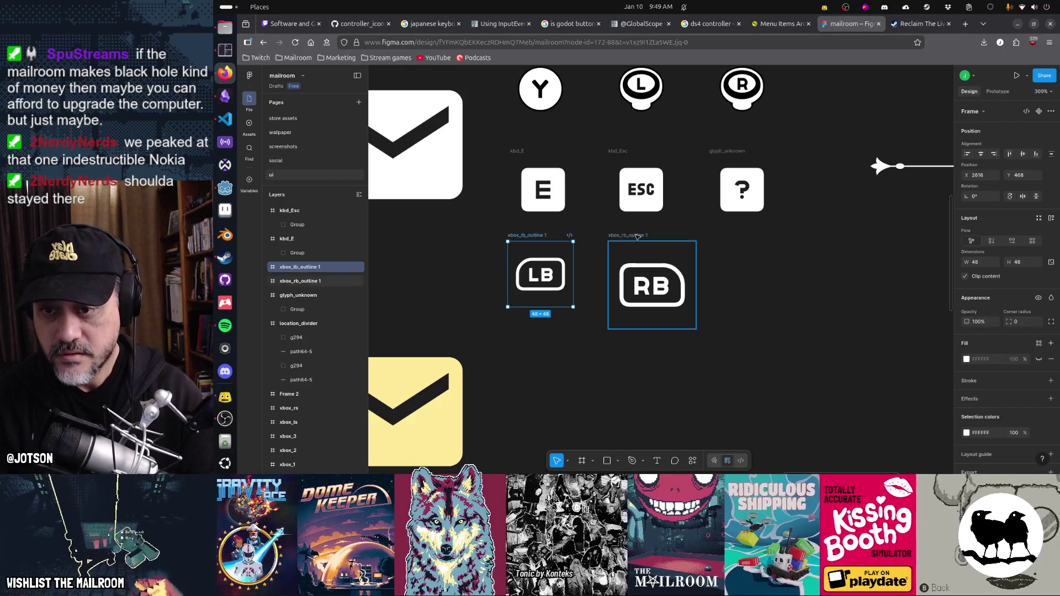
left_click(632, 236)
type("48")
key("Tab")
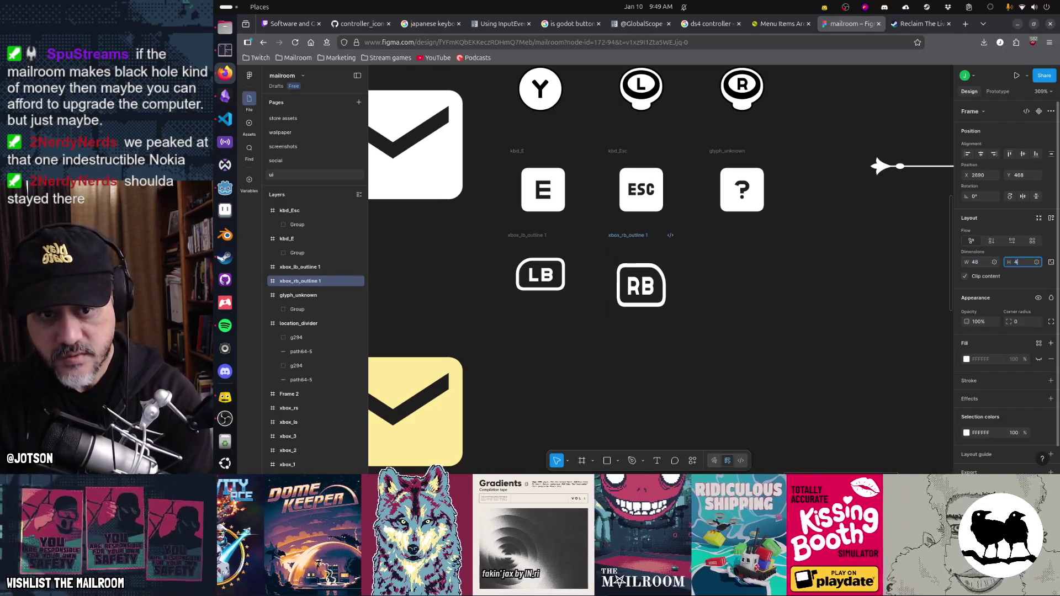
type("48")
key("Return")
Align the LB and RB frames under E and rename them xbox_9 and xbox_10
left_click_drag(534, 233, 534, 254)
left_click_drag(635, 238, 635, 255)
double_click(534, 252)
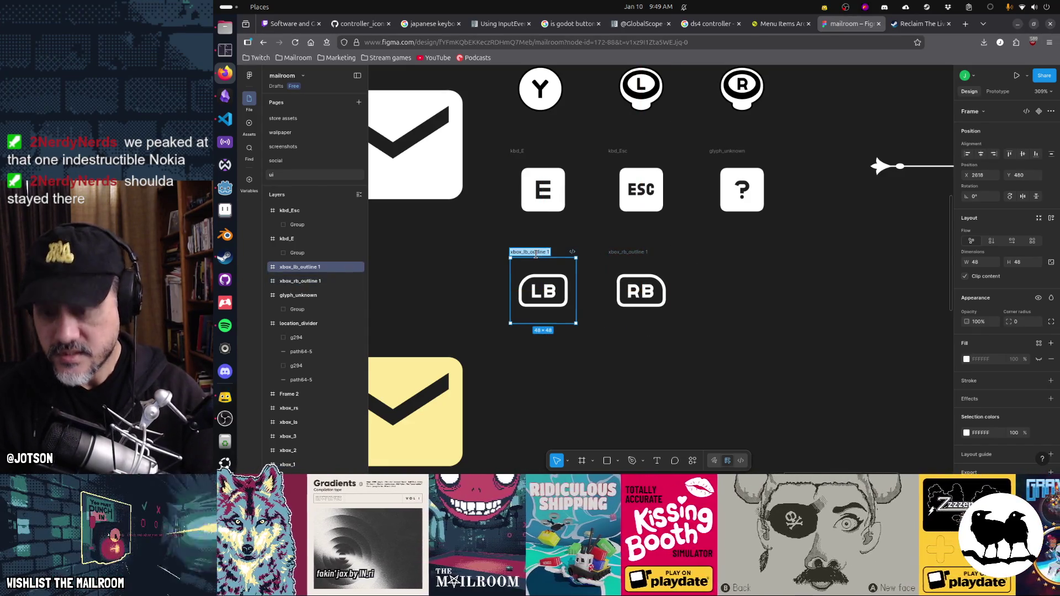
type("xbox_l")
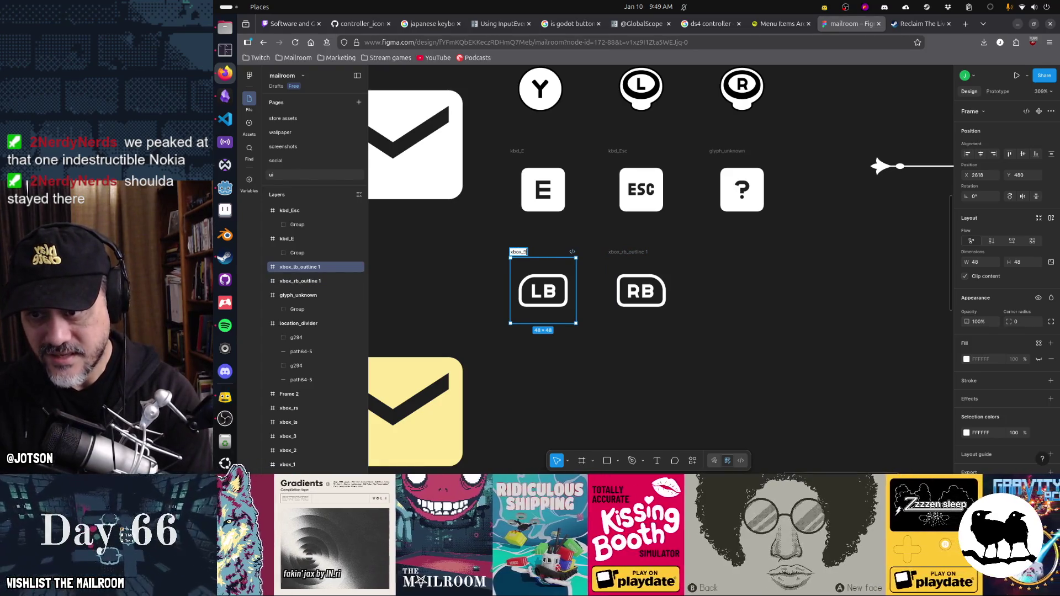
key("Return")
double_click(625, 253)
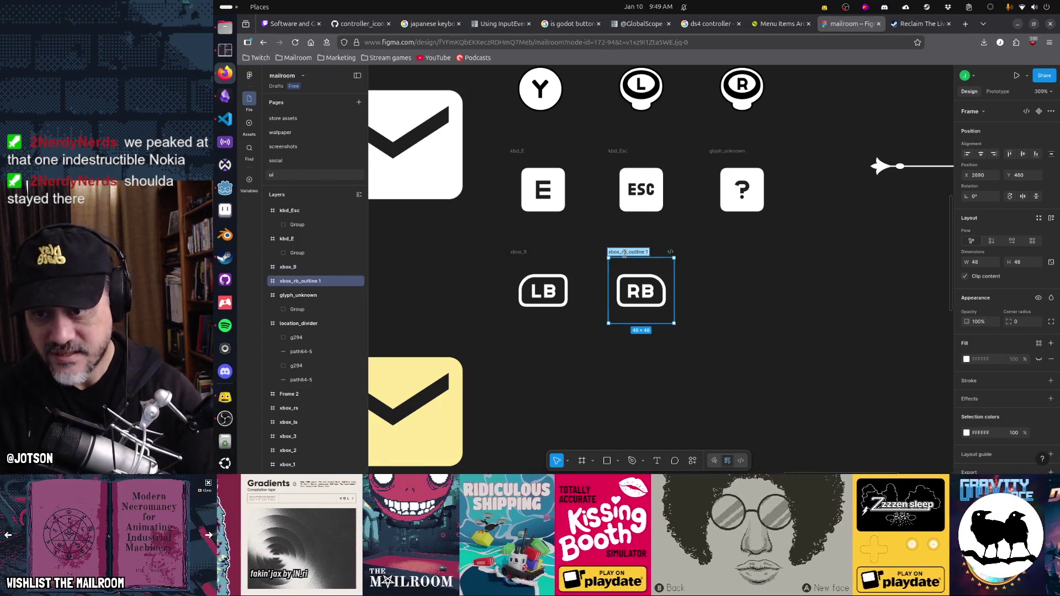
type("xbox_10")
key("Return")
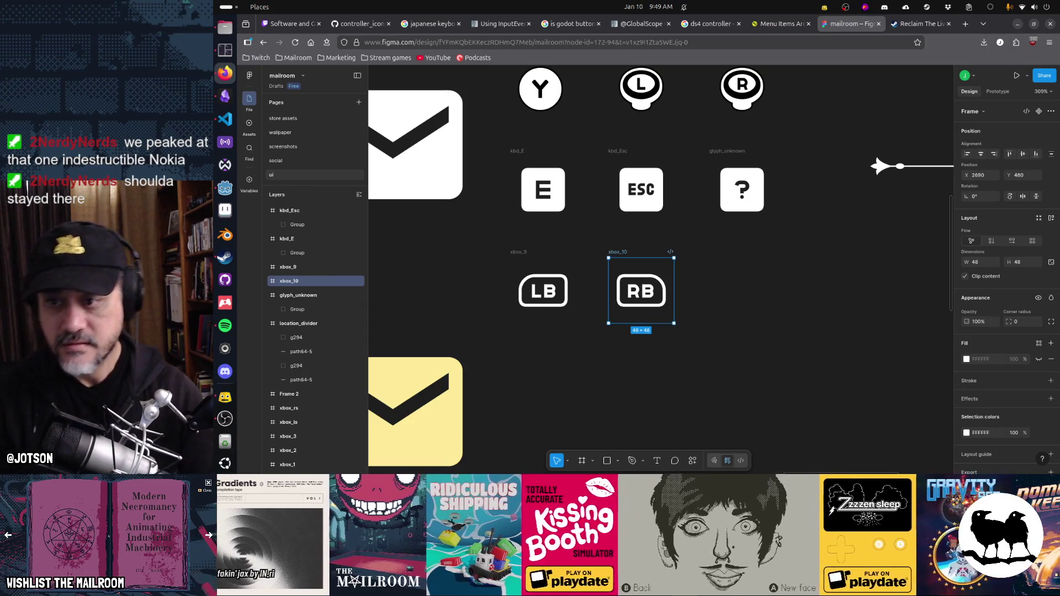
Add 1x PNG export settings to xbox_9 and xbox_10, then run the game in Godot
left_click(543, 255)
left_click(544, 262)
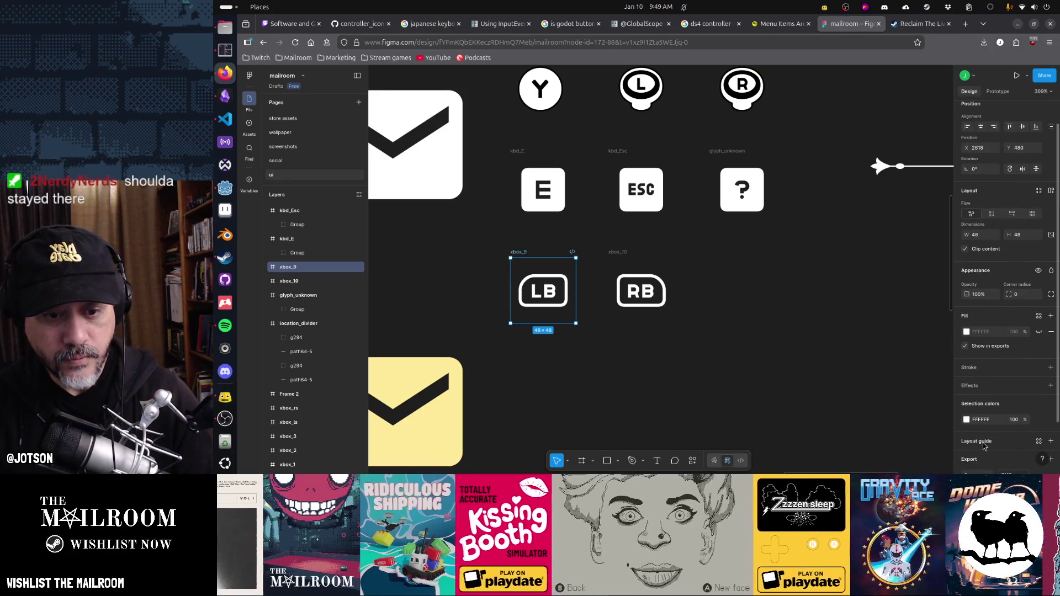
left_click(984, 445)
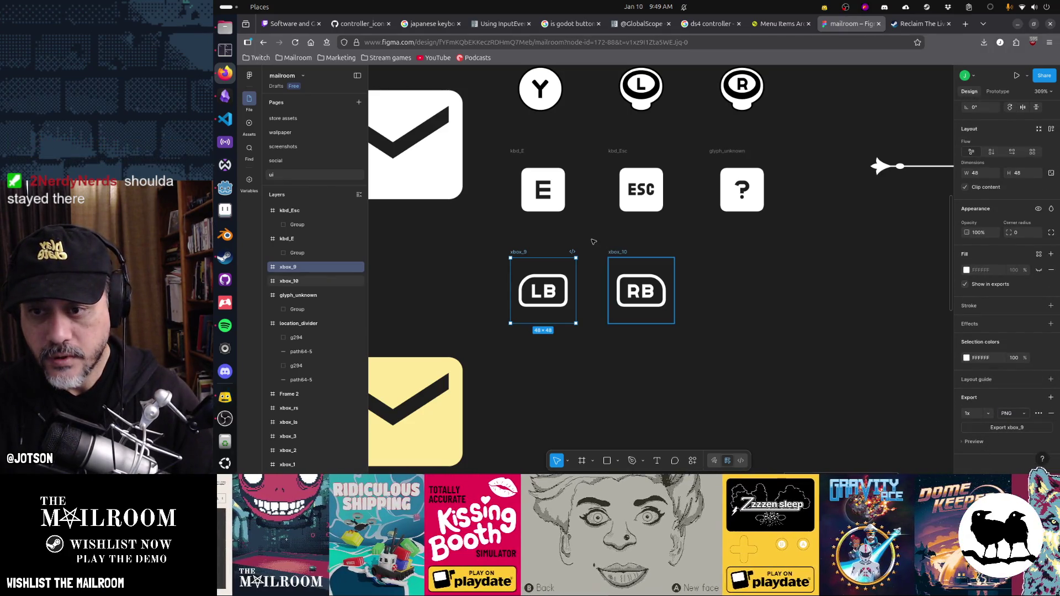
left_click(641, 291)
left_click(1002, 445)
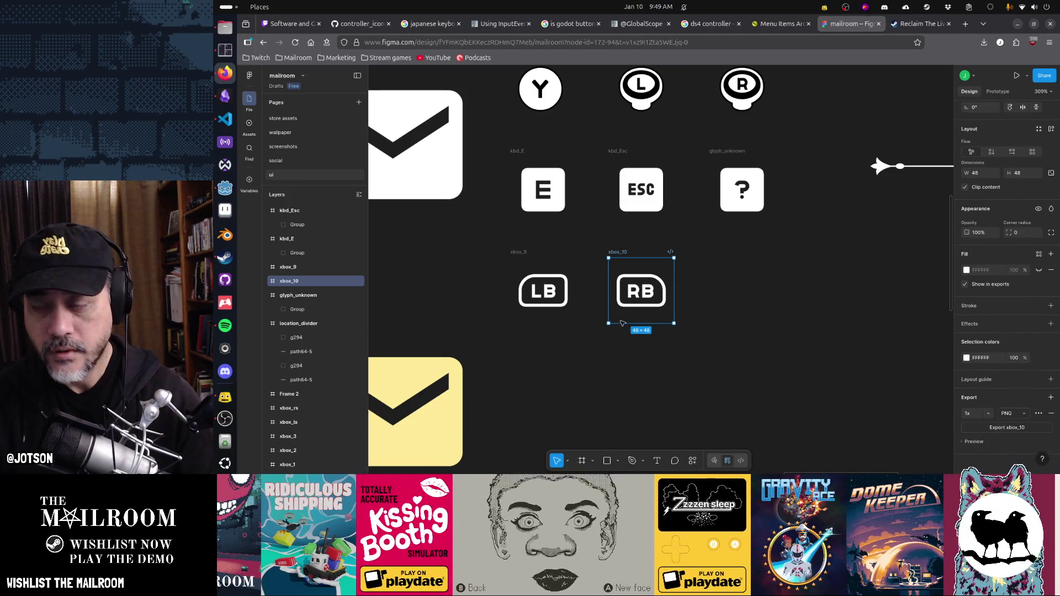
key("alt+Tab")
key("alt+shift+Tab")
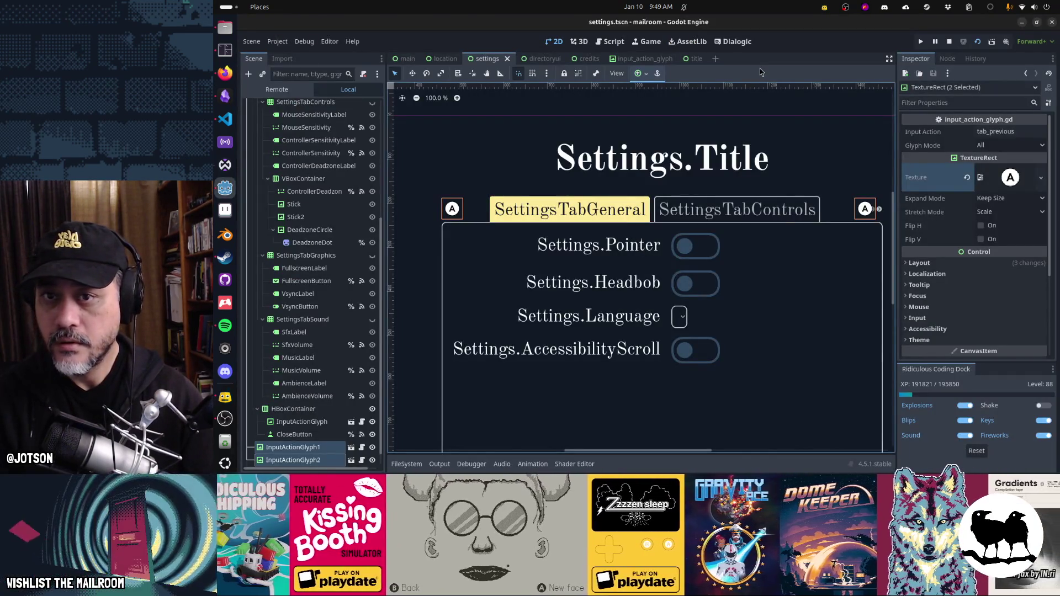
key("F6")
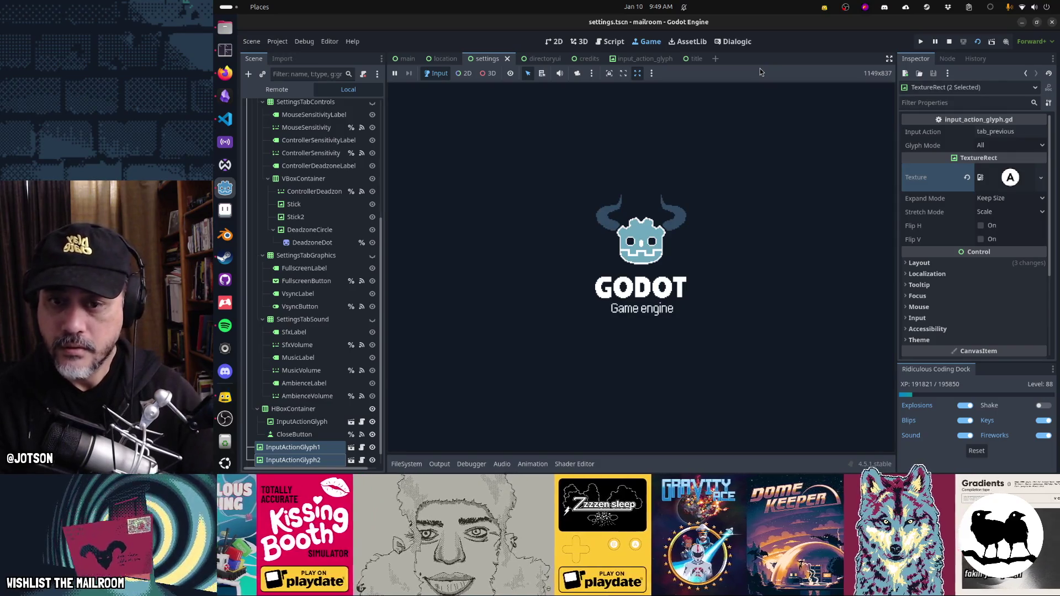
Run the game embedded in the editor and cycle the Settings tabs between General, Controls and Sound
key("e")
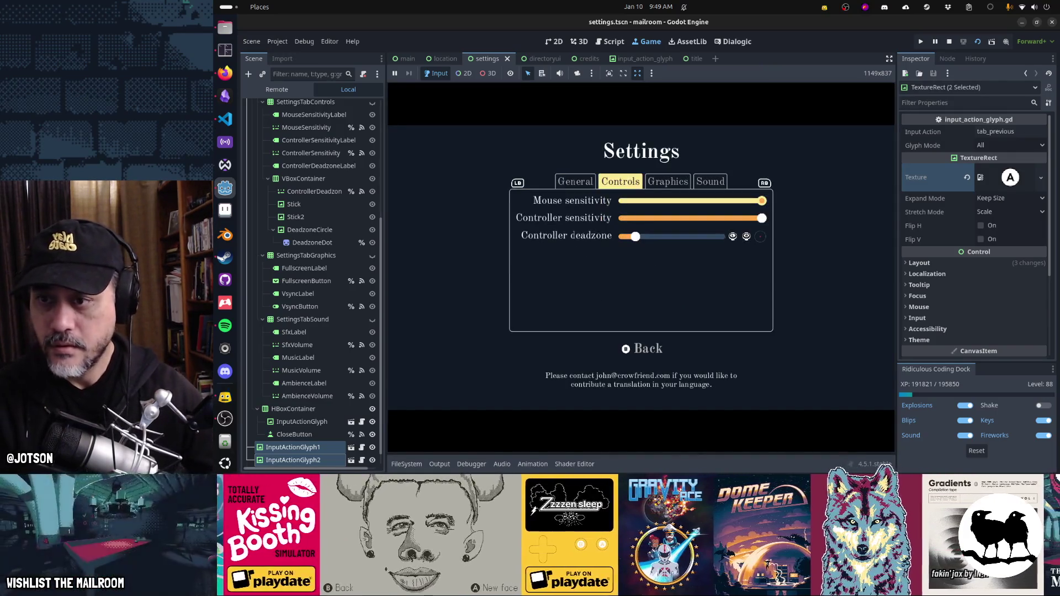
key("F8")
key("alt+Tab")
key("alt+Tab")
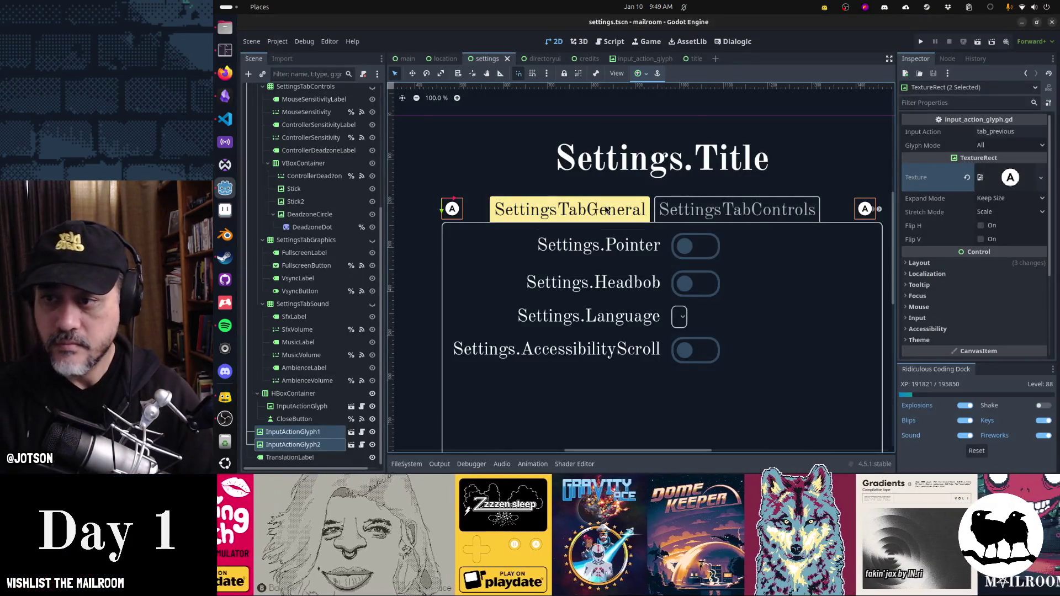
key("F6")
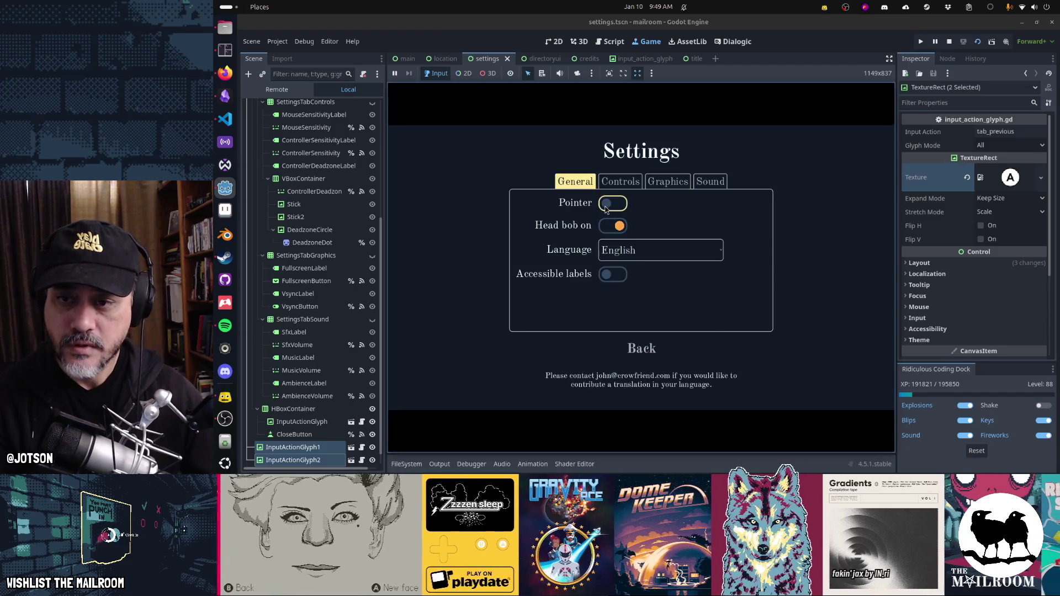
key("Tab")
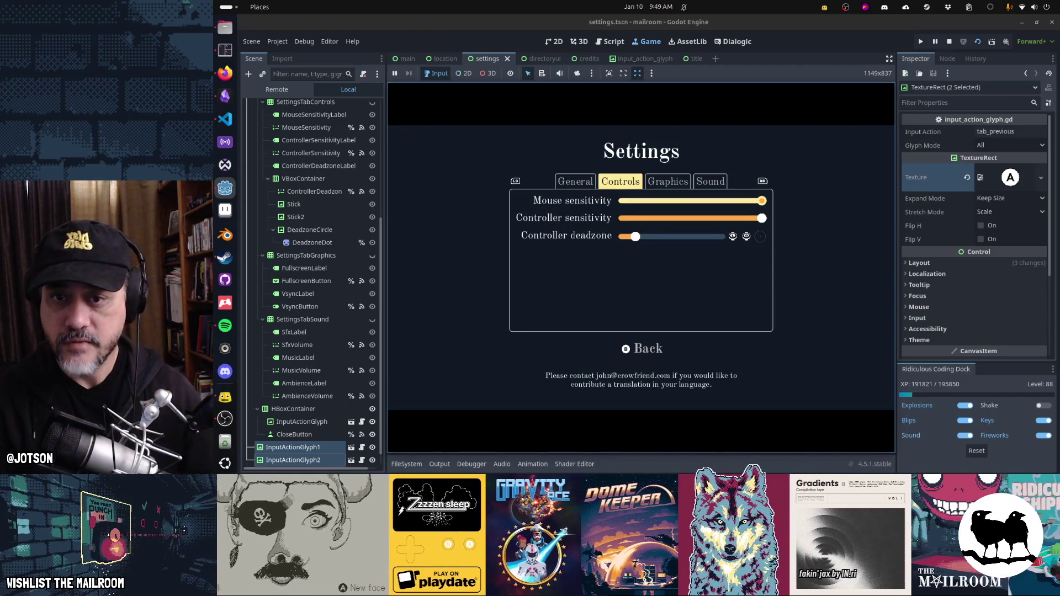
key("shift+Tab")
key("Tab")
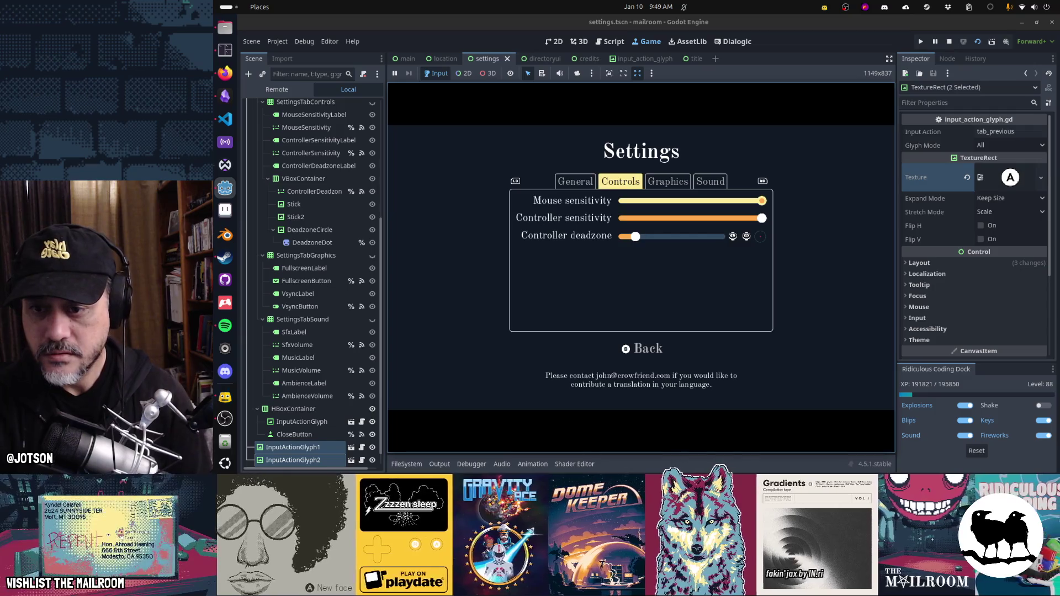
key("shift+Tab")
key("shift+Tab")
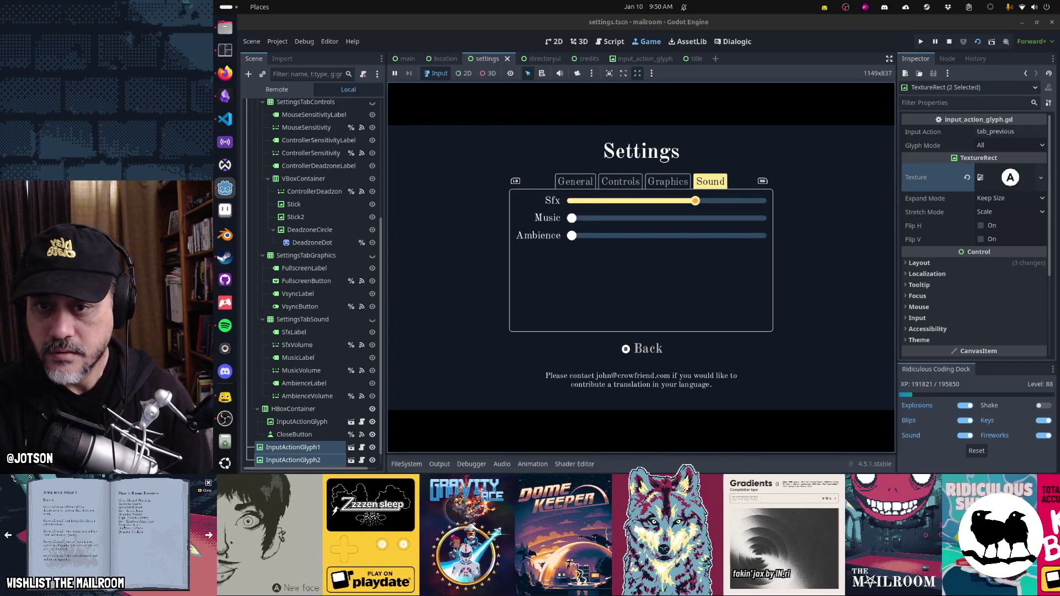
key("shift+Tab")
key("shift+Tab")
key("shift+Tab")
key("Tab")
key("Tab")
key("Tab")
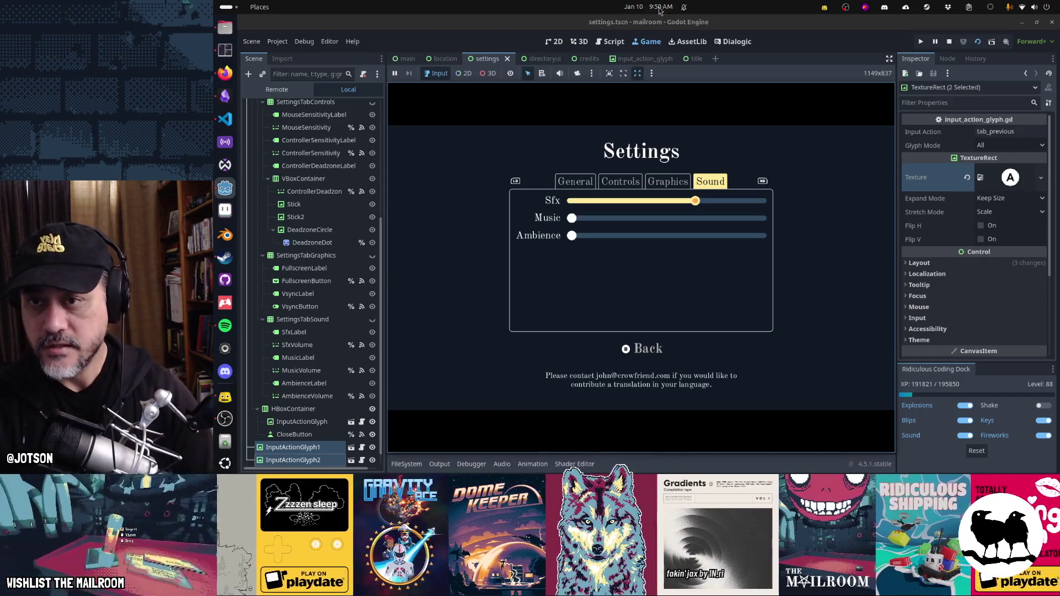
Stop the game, switch to the Game view, and relaunch it in its own window to recheck the tabs
key("F8")
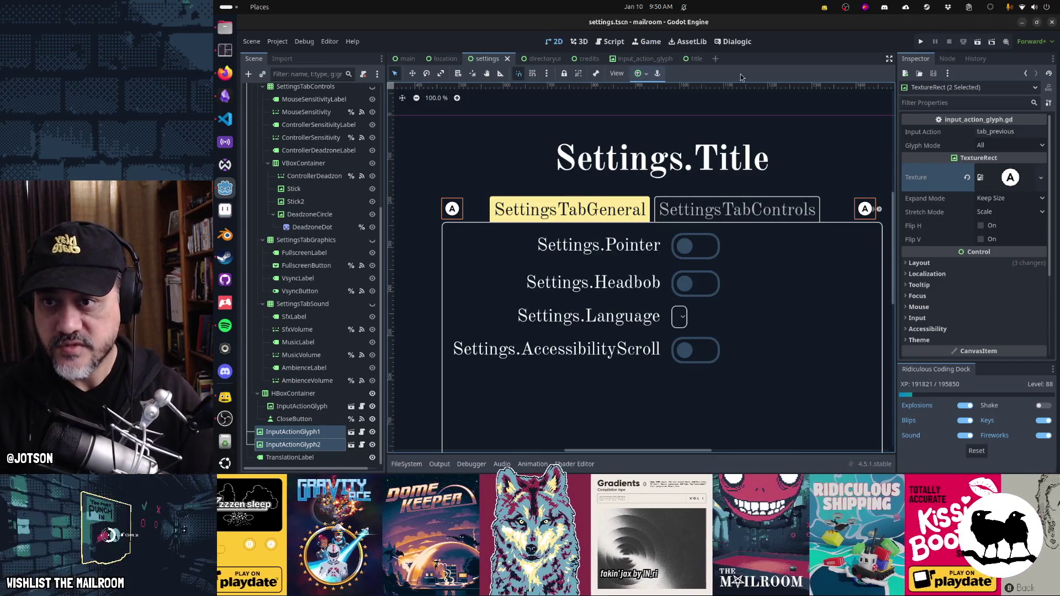
left_click(648, 41)
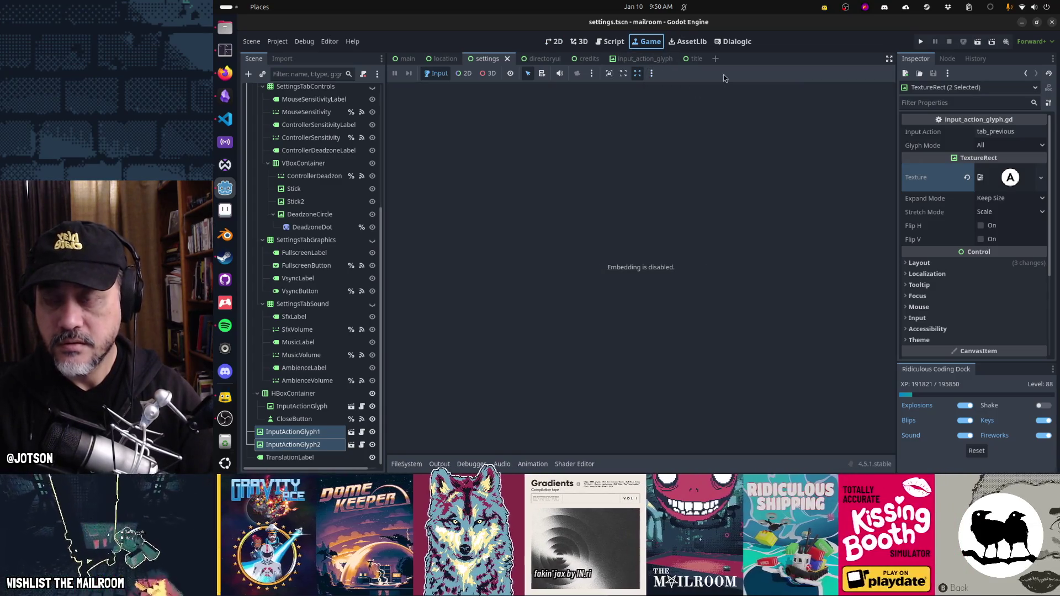
key("F5")
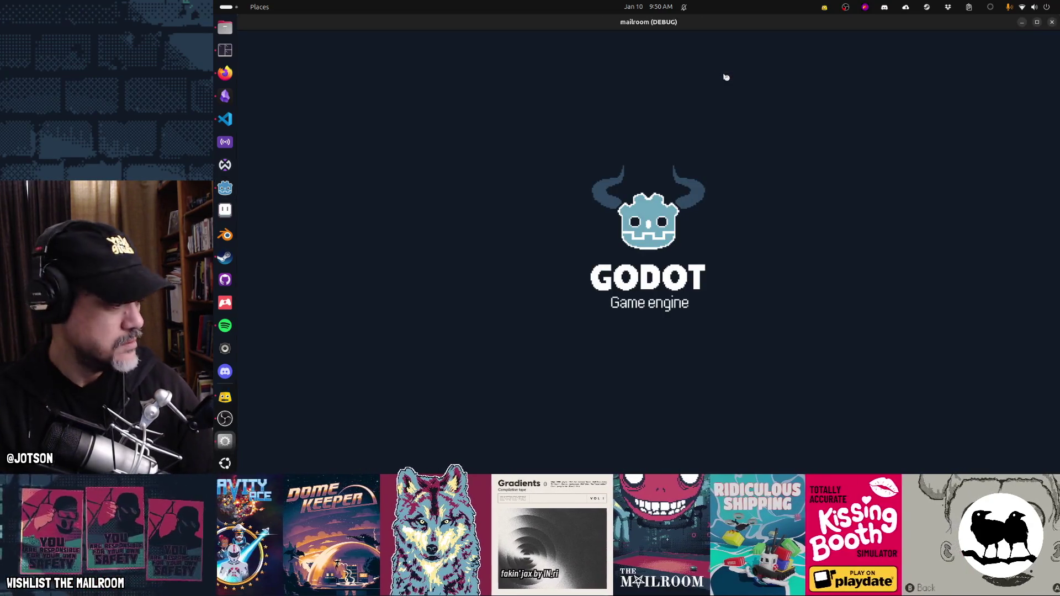
key("Tab")
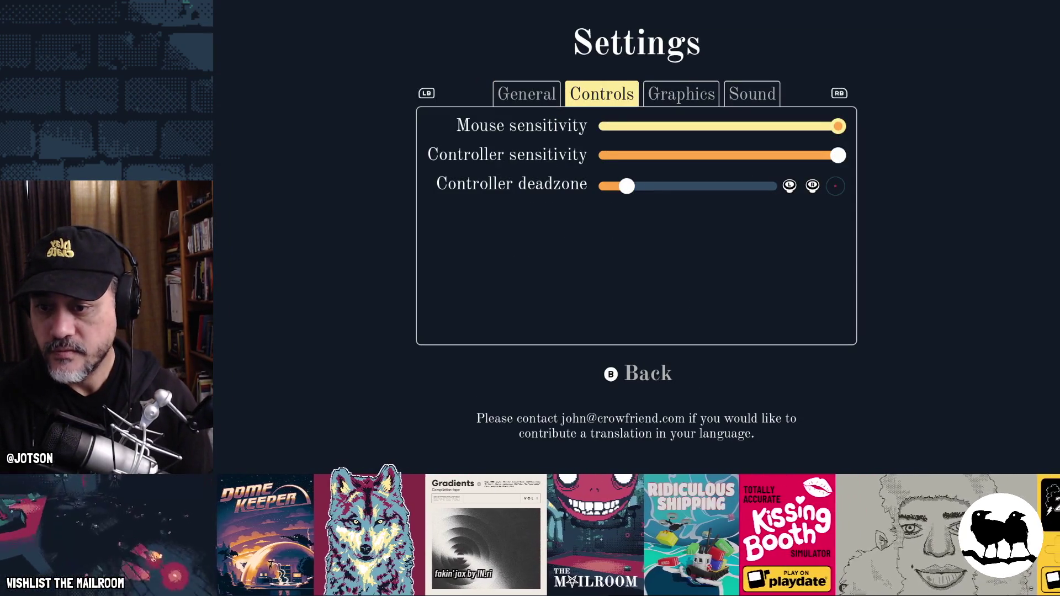
key("shift+Tab")
key("shift+Tab")
key("shift+Tab")
key("shift+Tab")
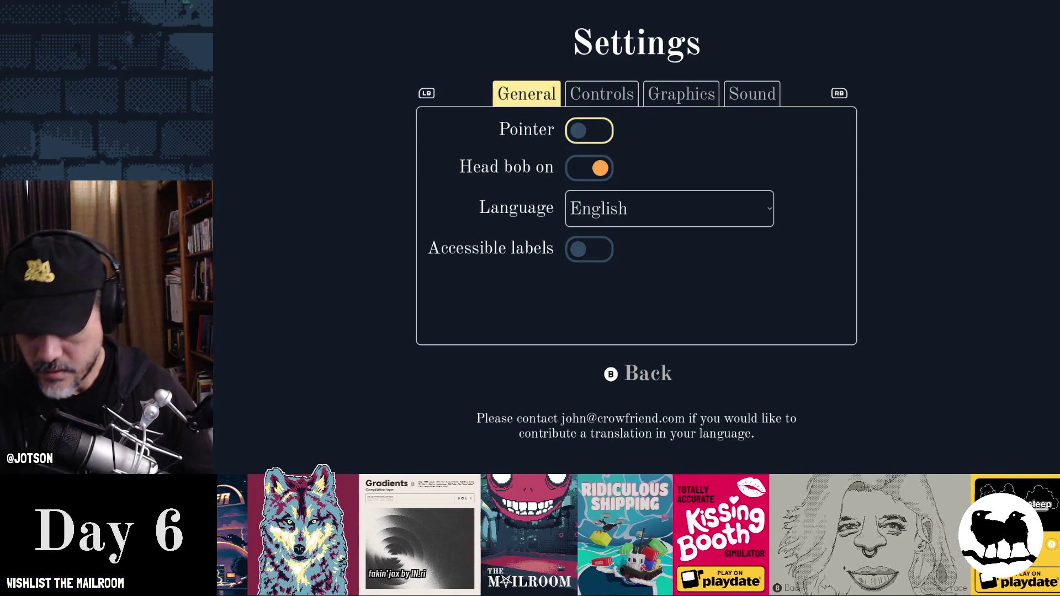
key("alt+Tab")
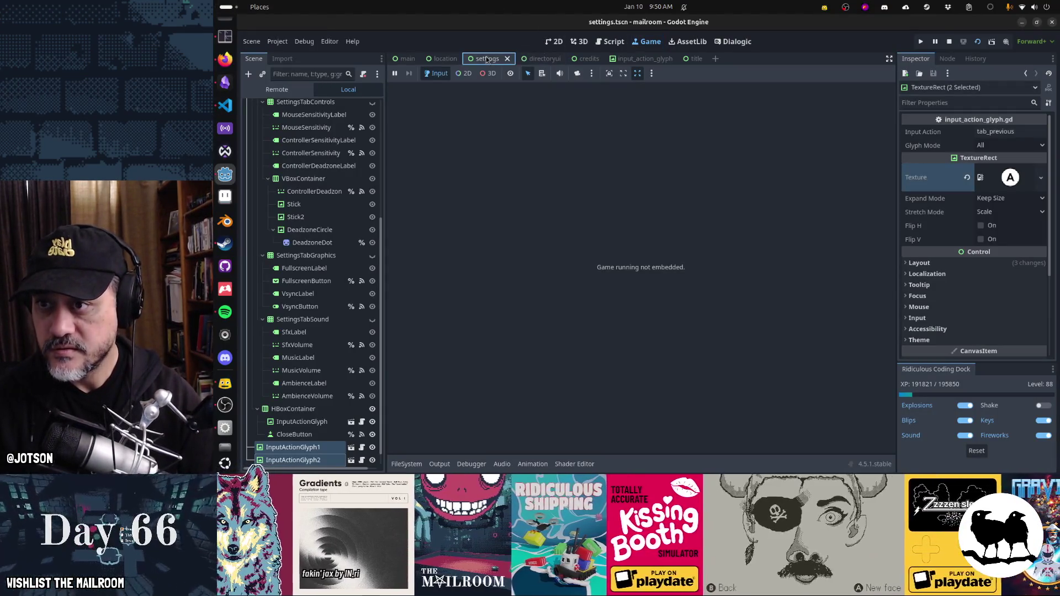
In the settings 2D view, select the InputActionGlyph beside Button.Back and expand its Layout properties
left_click(481, 61)
scroll(627, 120, "down", 5)
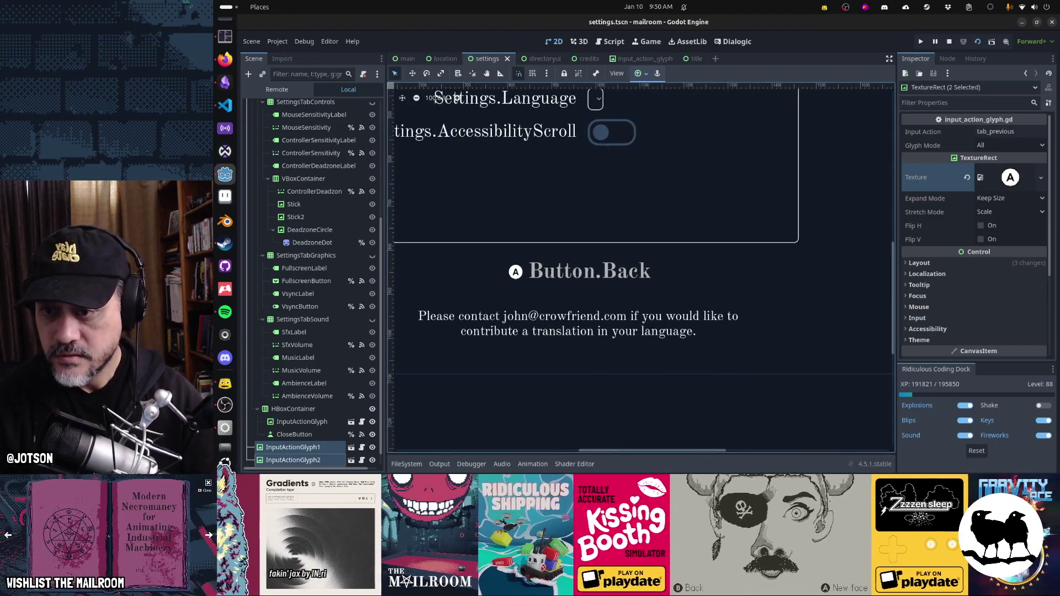
left_click(515, 273)
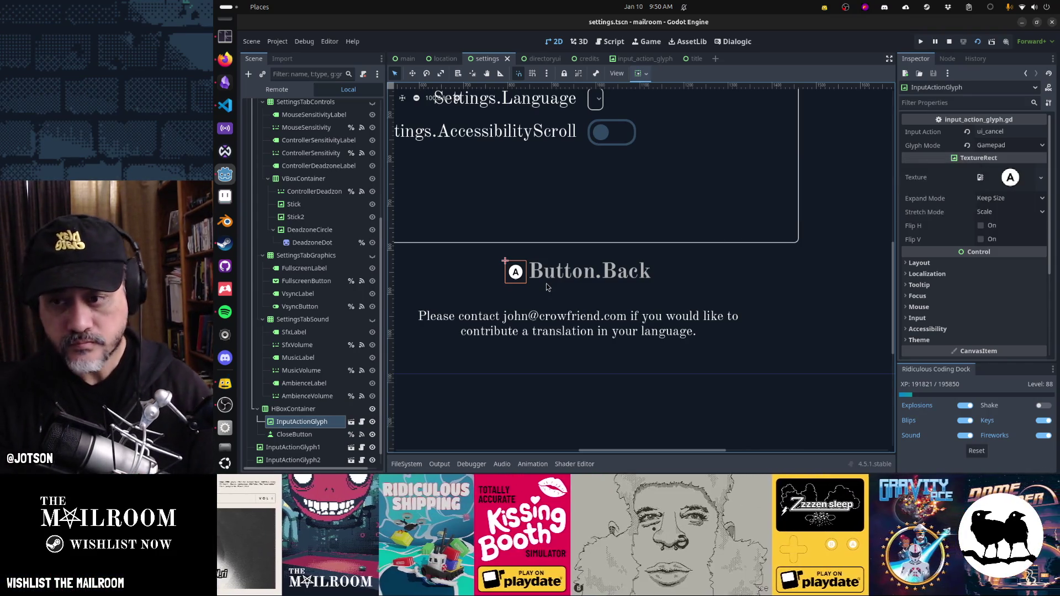
left_click(932, 260)
scroll(989, 283, "down", 3)
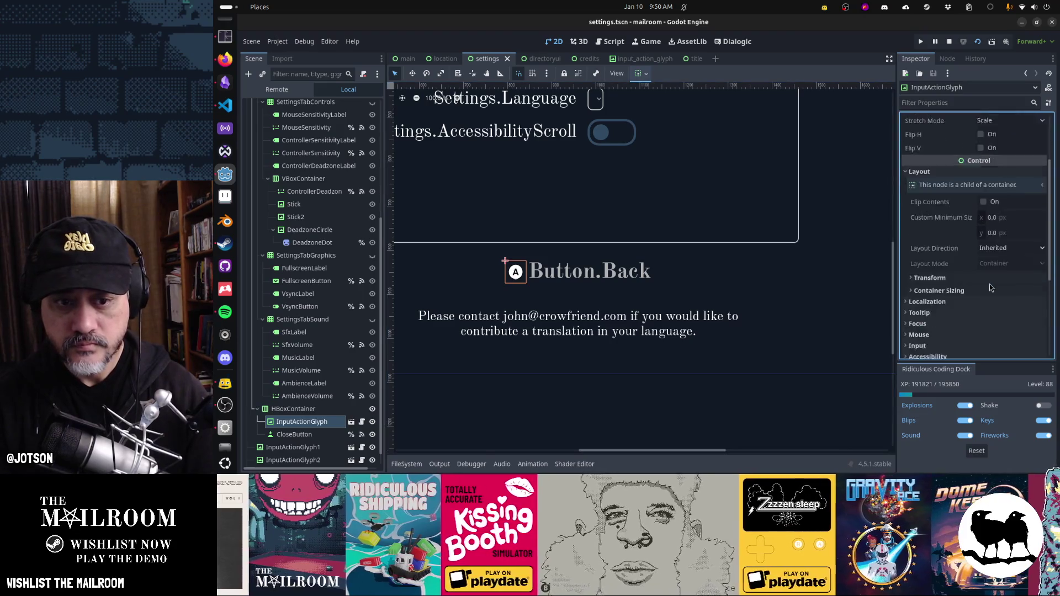
left_click(948, 253)
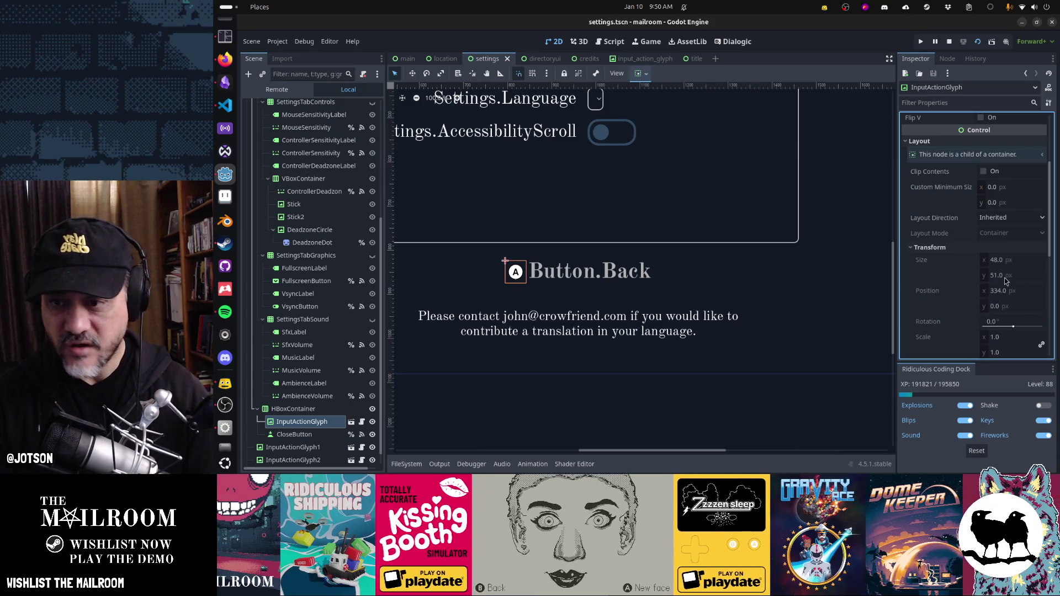
scroll(983, 283, "up", 3)
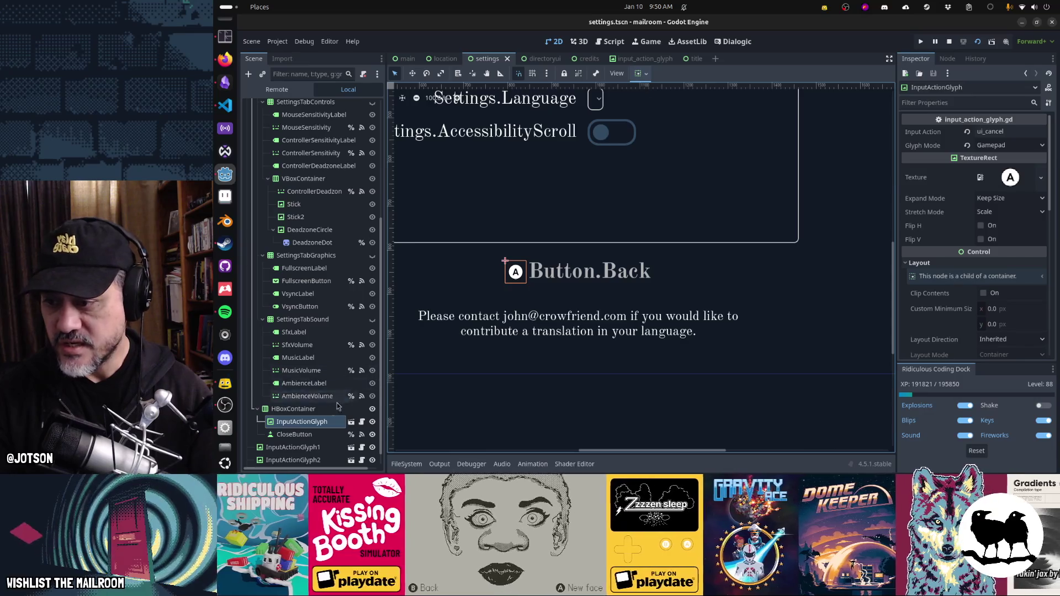
Try Shrink Center vertical container sizing, undo it, and open input_action_glyph.tscn
scroll(961, 274, "down", 3)
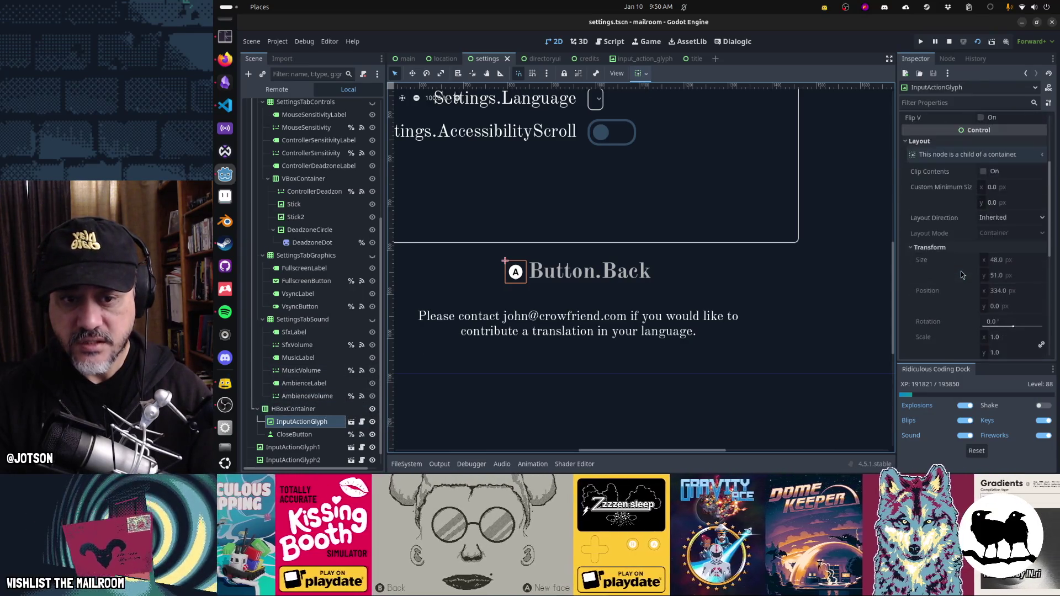
scroll(961, 271, "down", 3)
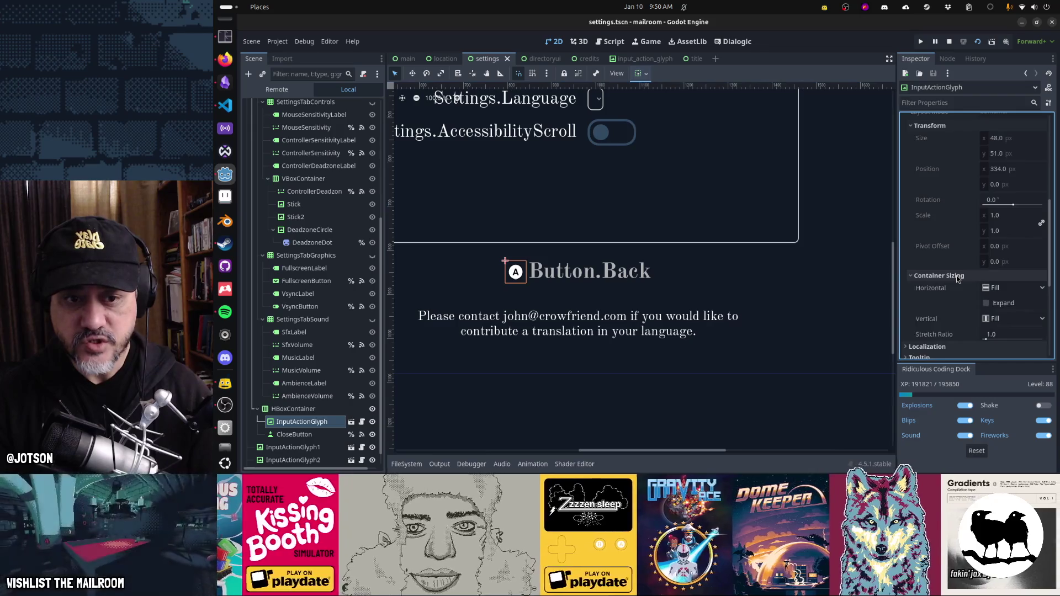
left_click(997, 319)
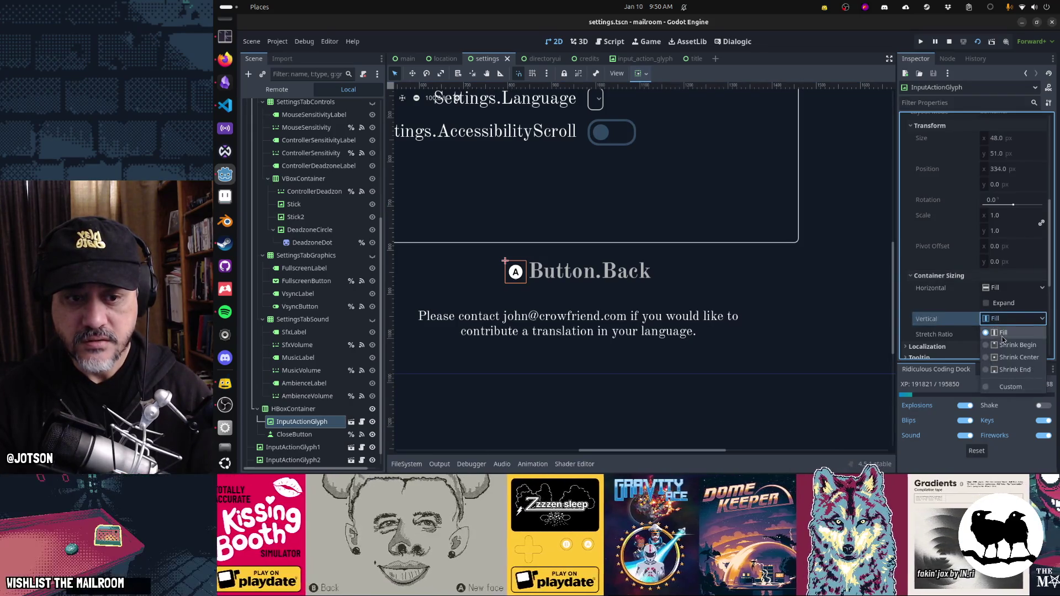
left_click(1012, 359)
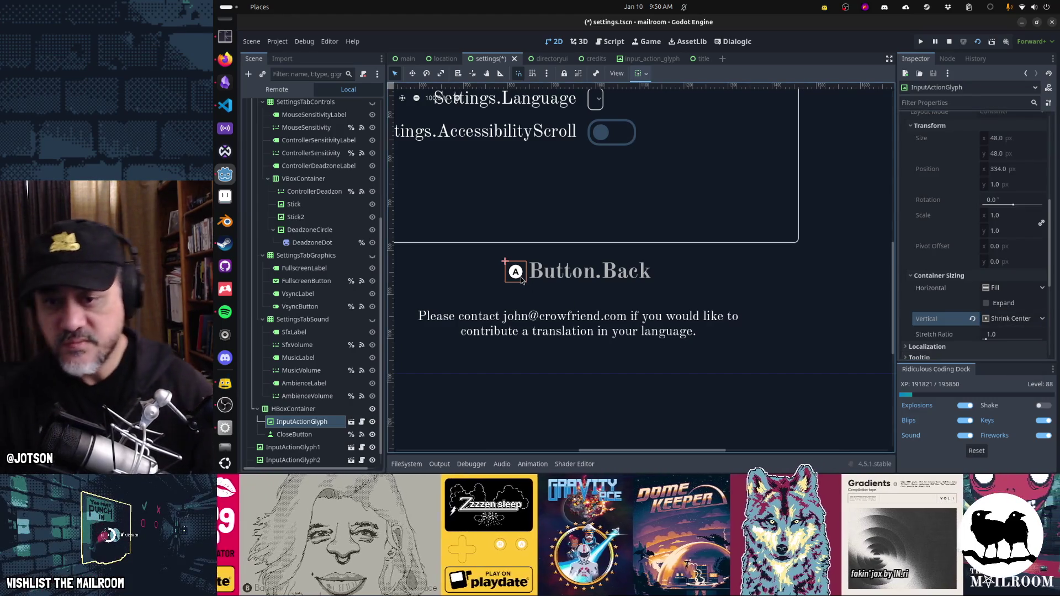
key("ctrl+z")
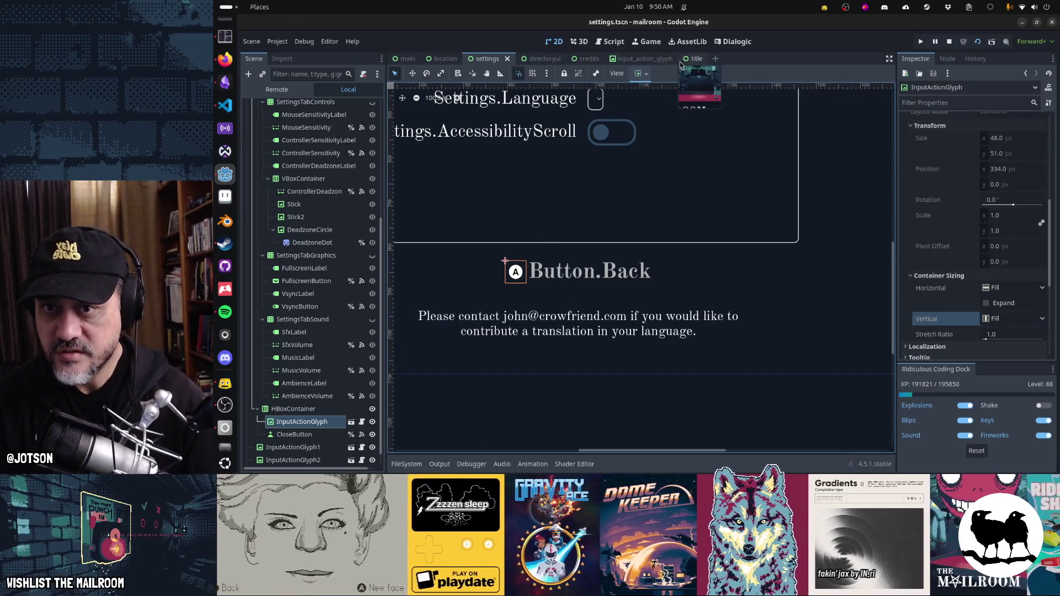
left_click(654, 60)
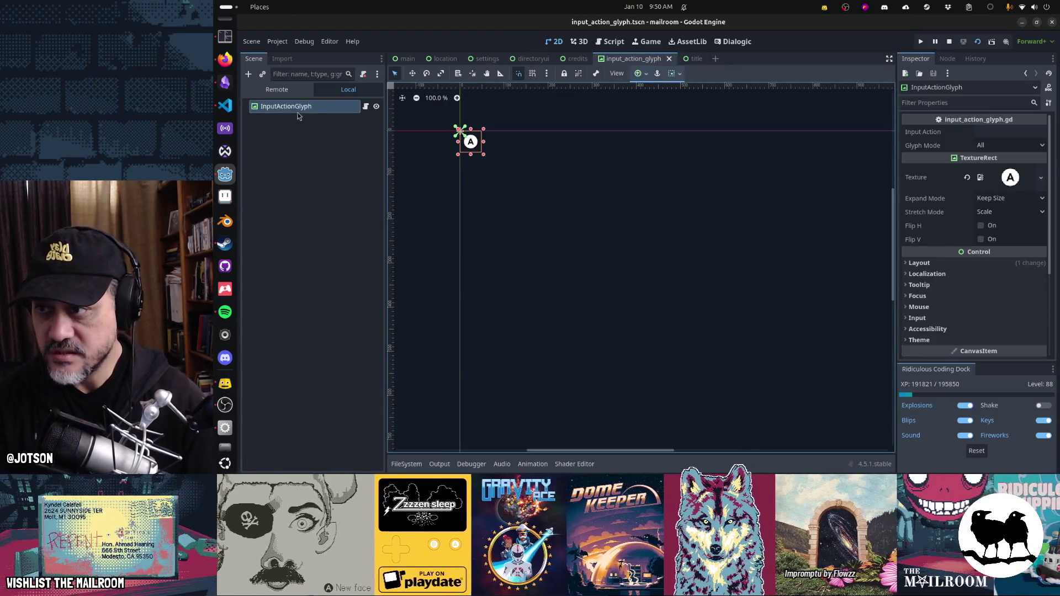
Set the InputActionGlyph's horizontal and vertical container sizing to Shrink Center
left_click(934, 264)
scroll(955, 280, "down", 5)
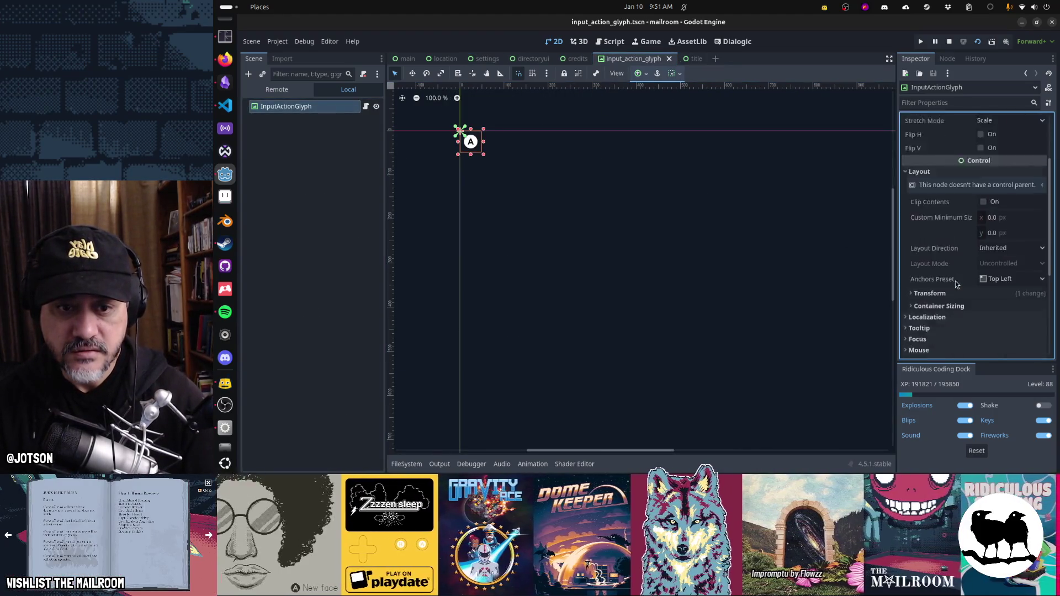
left_click(941, 246)
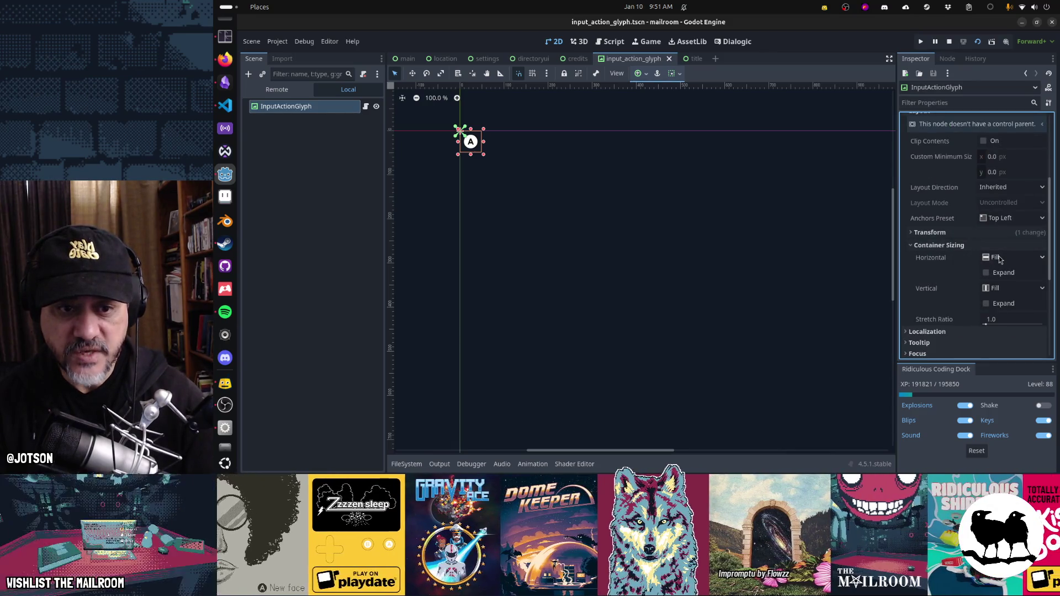
left_click(999, 256)
left_click(1011, 296)
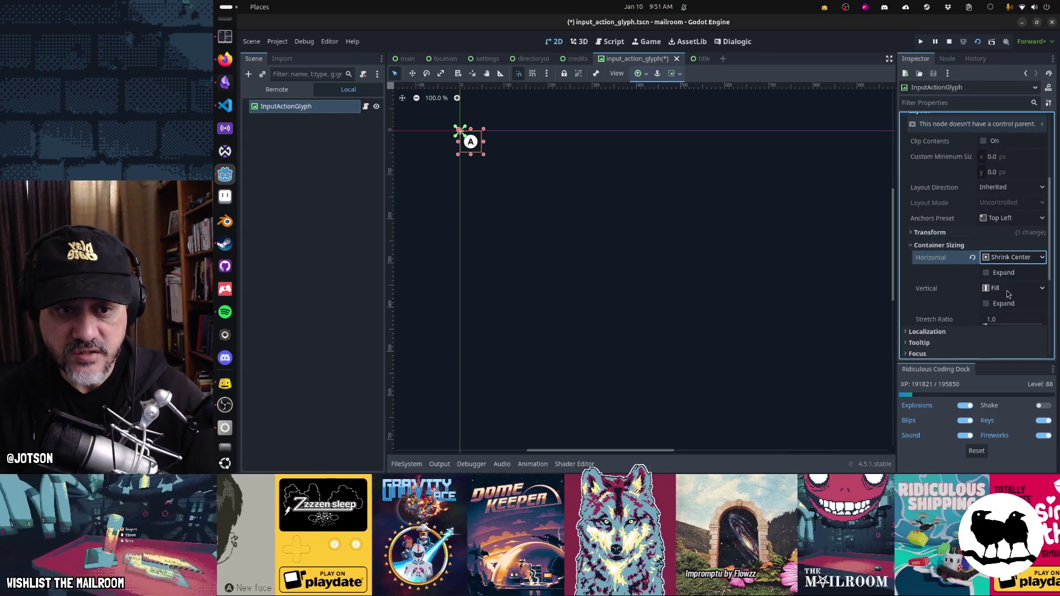
left_click(1008, 289)
left_click(1012, 323)
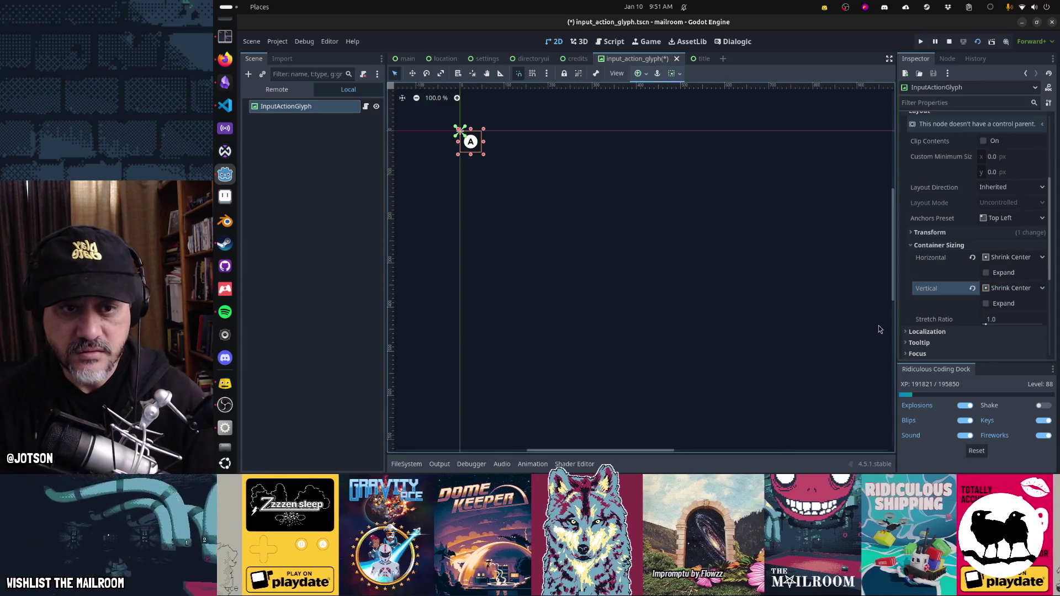
Set Stretch Mode to Keep Aspect Centered, save input_action_glyph.tscn, and return to the settings scene
scroll(956, 277, "up", 5)
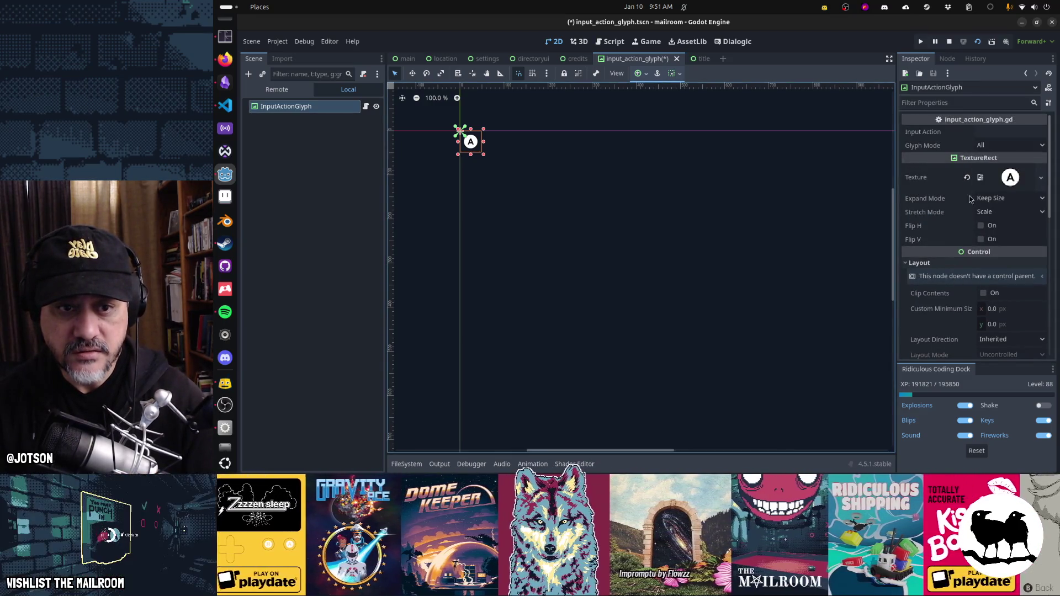
left_click(996, 215)
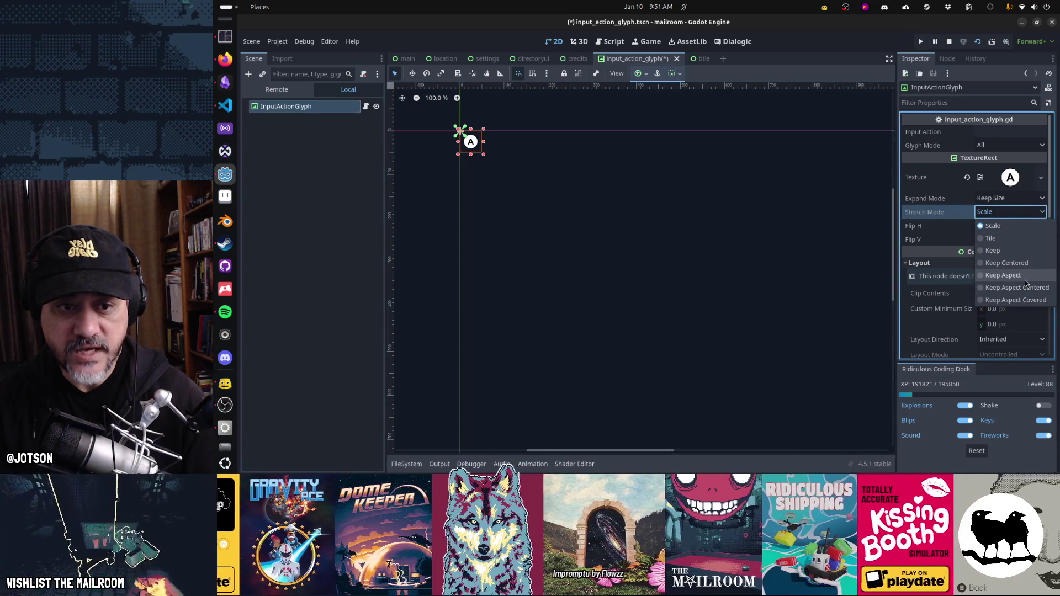
left_click(1021, 288)
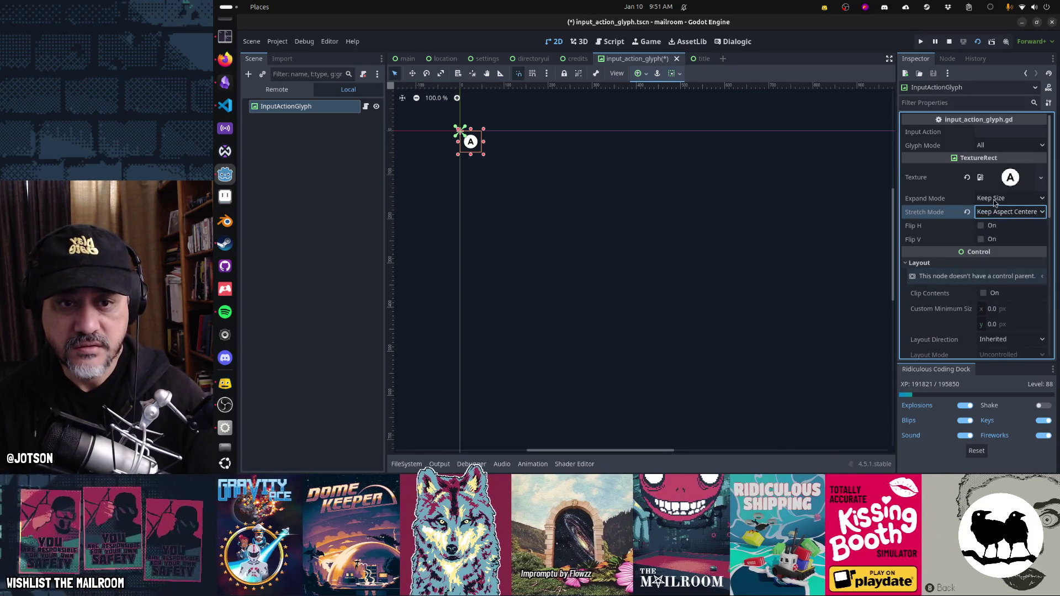
left_click(995, 199)
key("Escape")
key("ctrl+s")
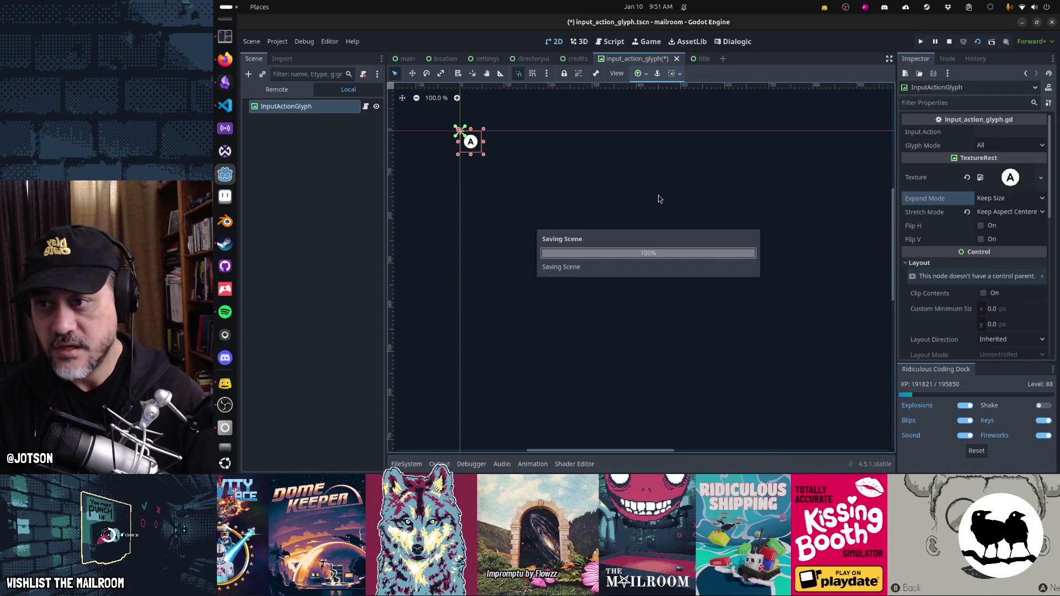
left_click(478, 140)
key("ctrl+s")
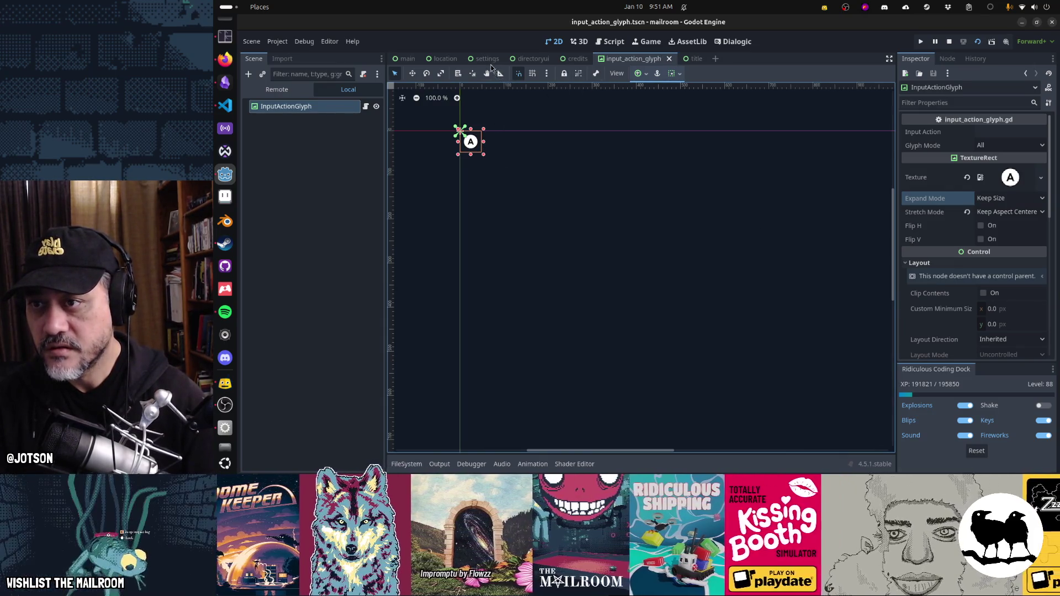
left_click(487, 60)
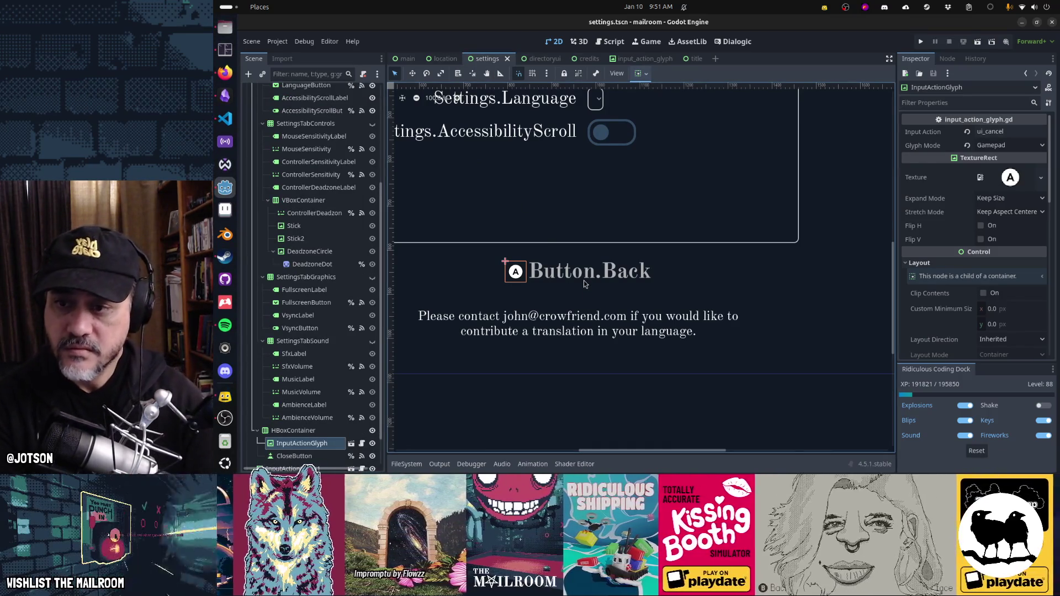
Run the game, cycle the Settings tabs to check the LB/RB and B Back glyphs, then close it
key("F5")
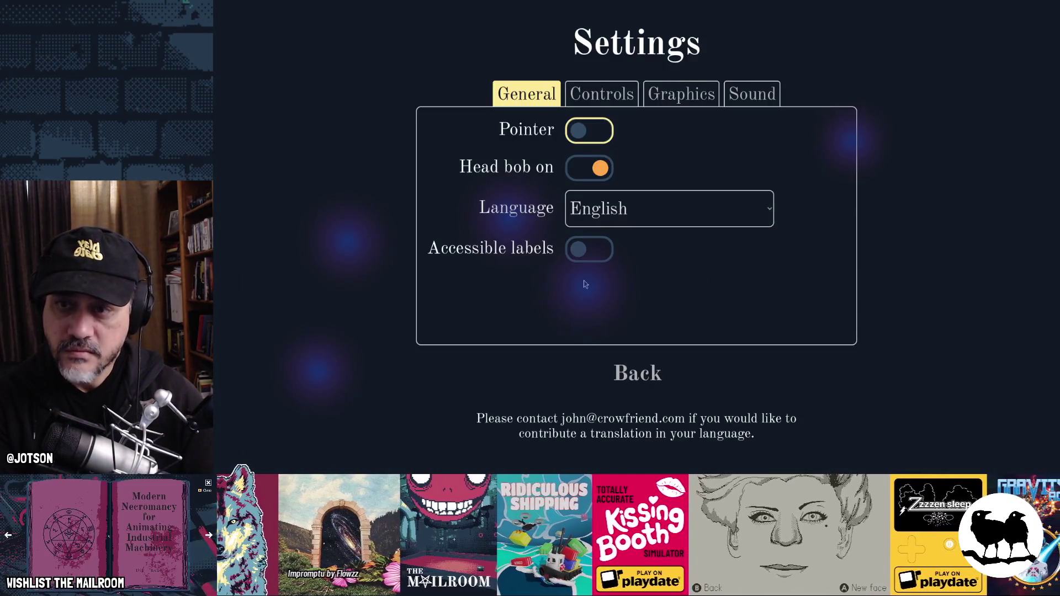
key("e")
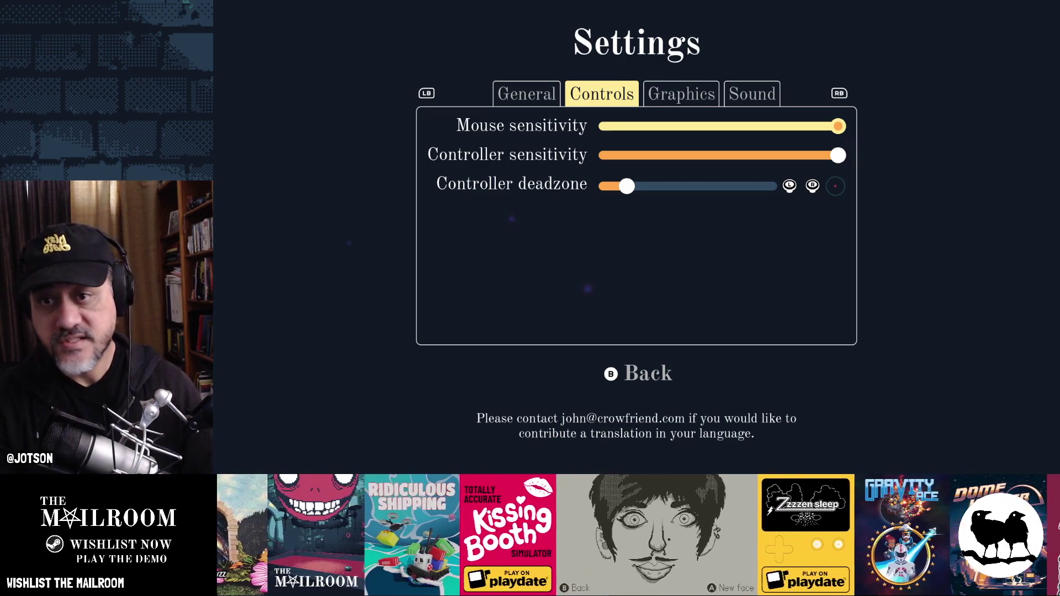
key("e")
key("e")
key("e")
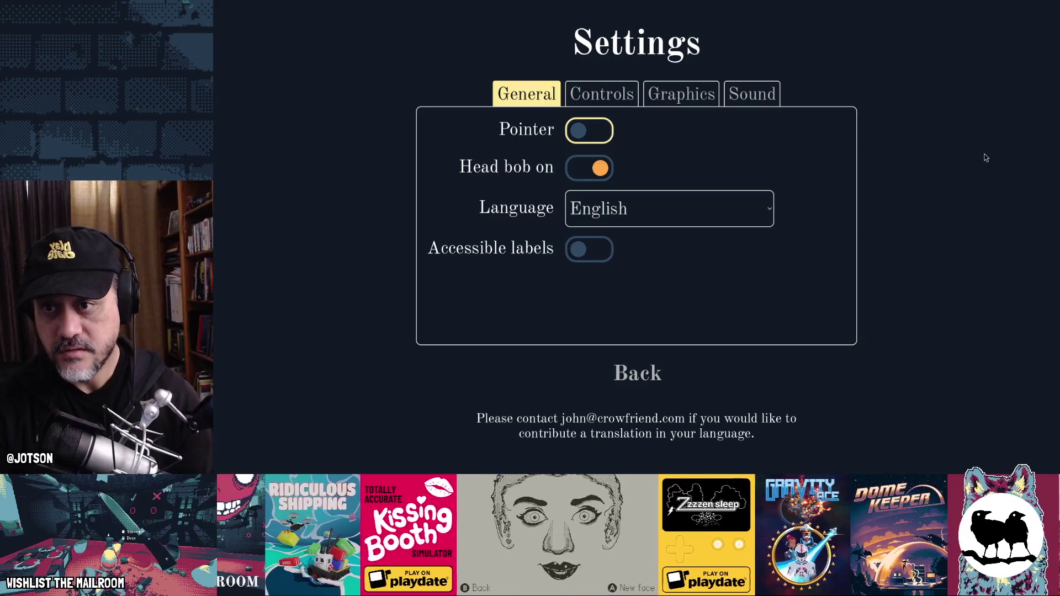
key("e")
key("e")
key("e")
key("e")
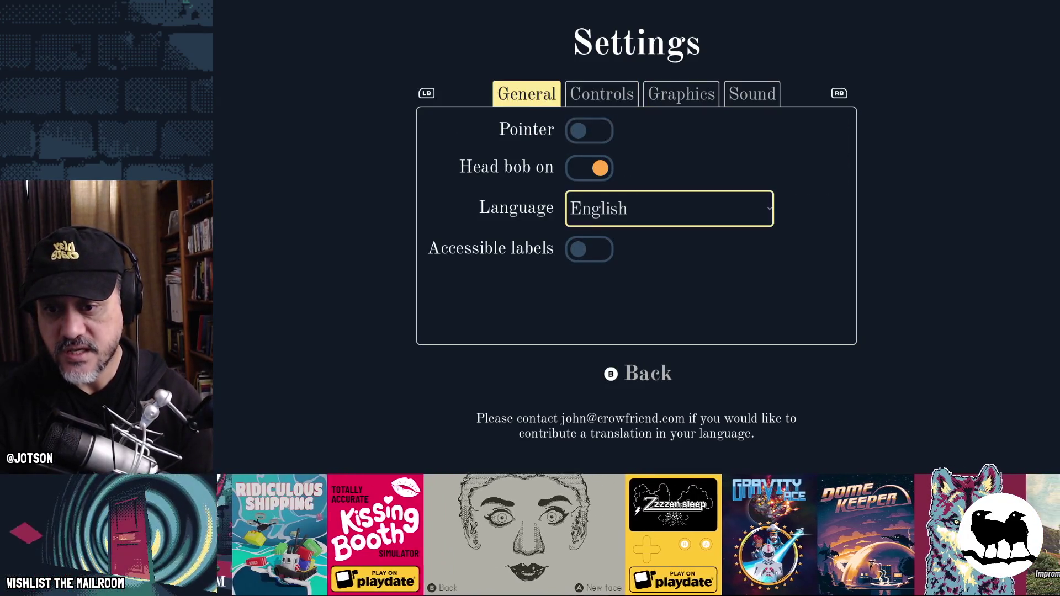
key("e")
key("e")
key("e")
key("e")
key("Escape")
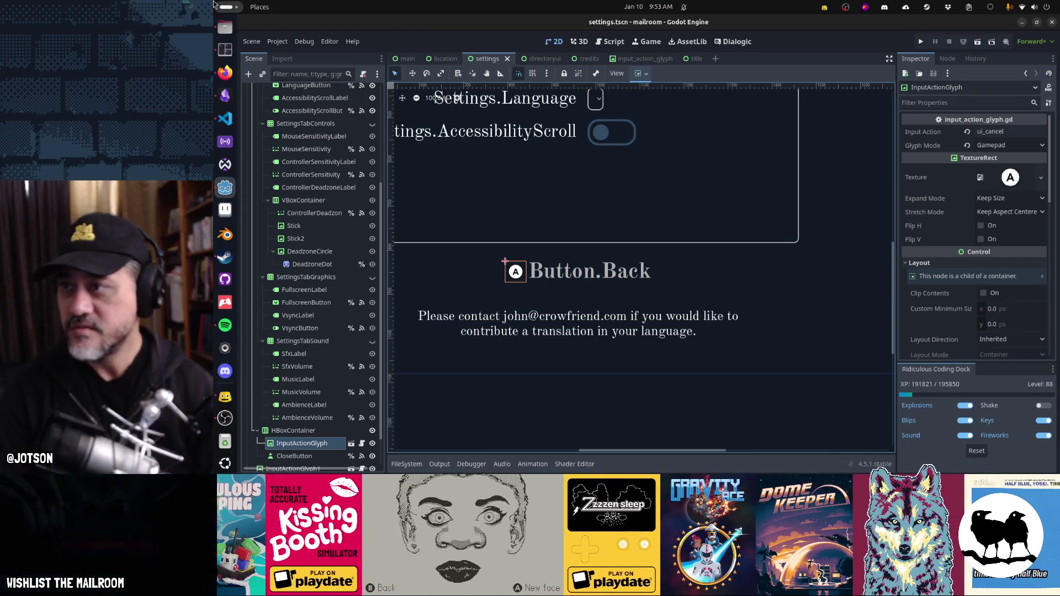
Bring the Firefox window with the Figma controller glyph designs to the front
left_click(226, 74)
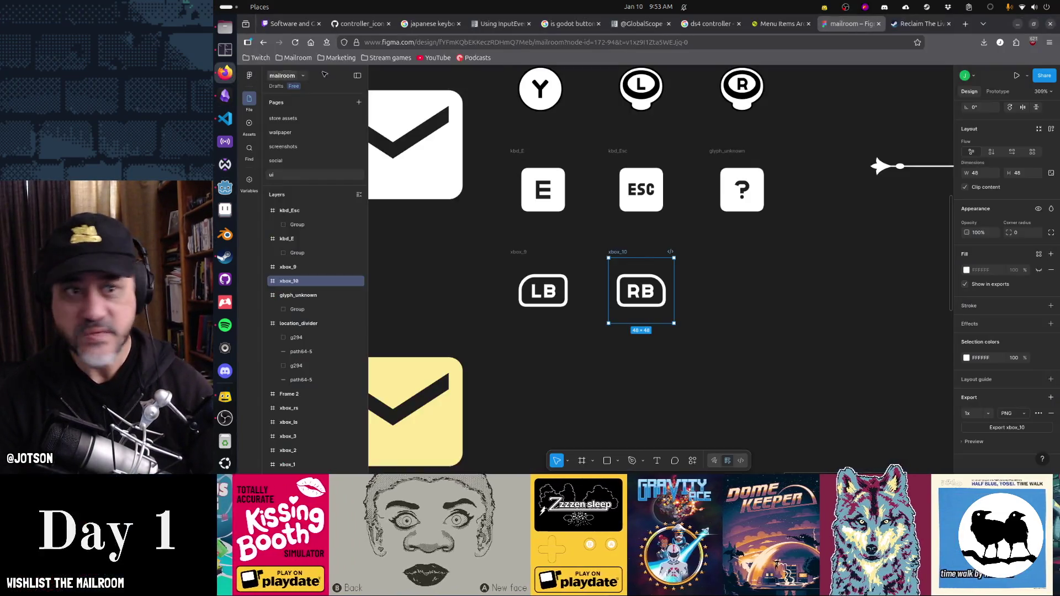
Minimize the Figma browser window and drag the clicks.tech browser window over the editor
left_click(1017, 25)
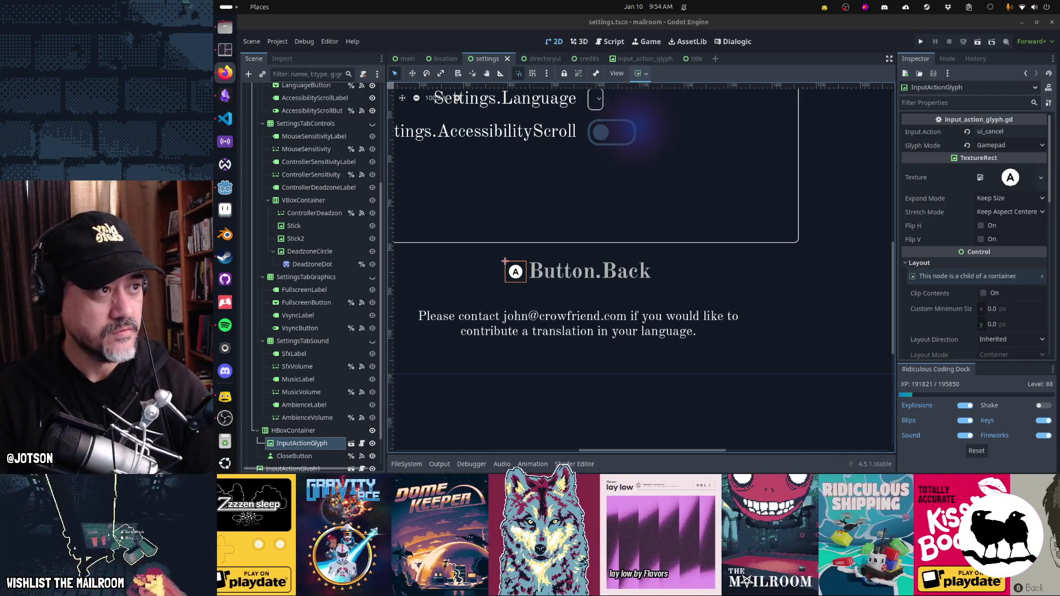
mouse_move(1059, 121)
left_mouse_down()
mouse_move(869, 127)
mouse_move(821, 58)
left_mouse_up()
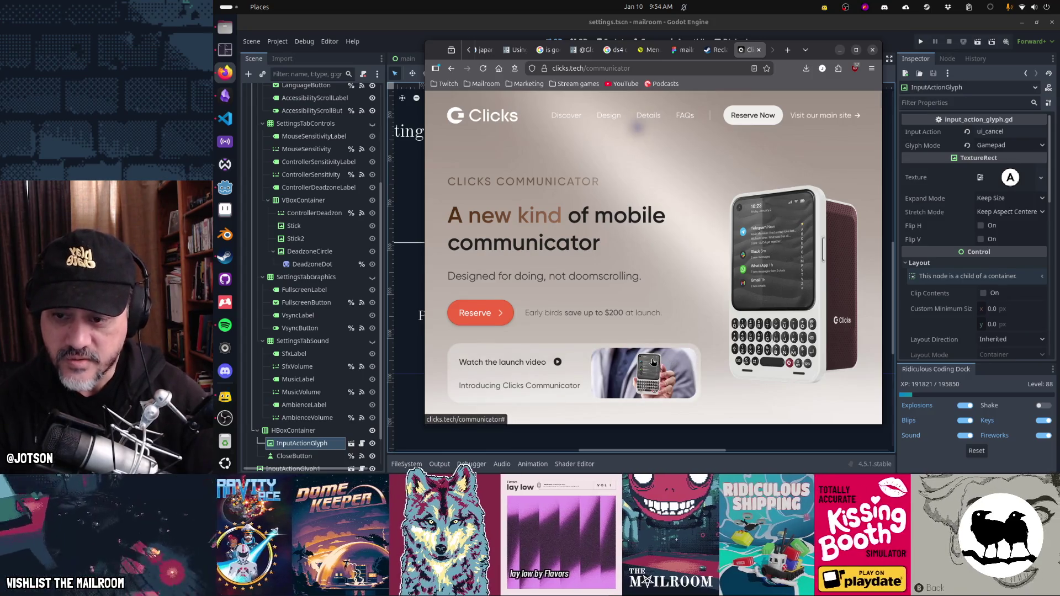
Play the Clicks Communicator launch video, seek ahead to about 3:19, and go full screen
left_click(533, 363)
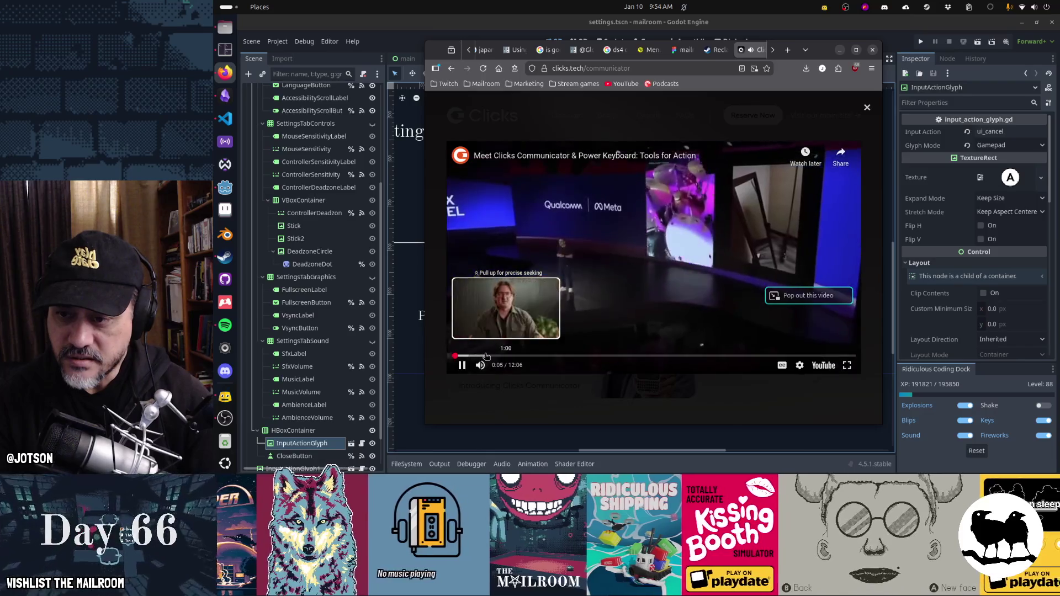
left_click(478, 356)
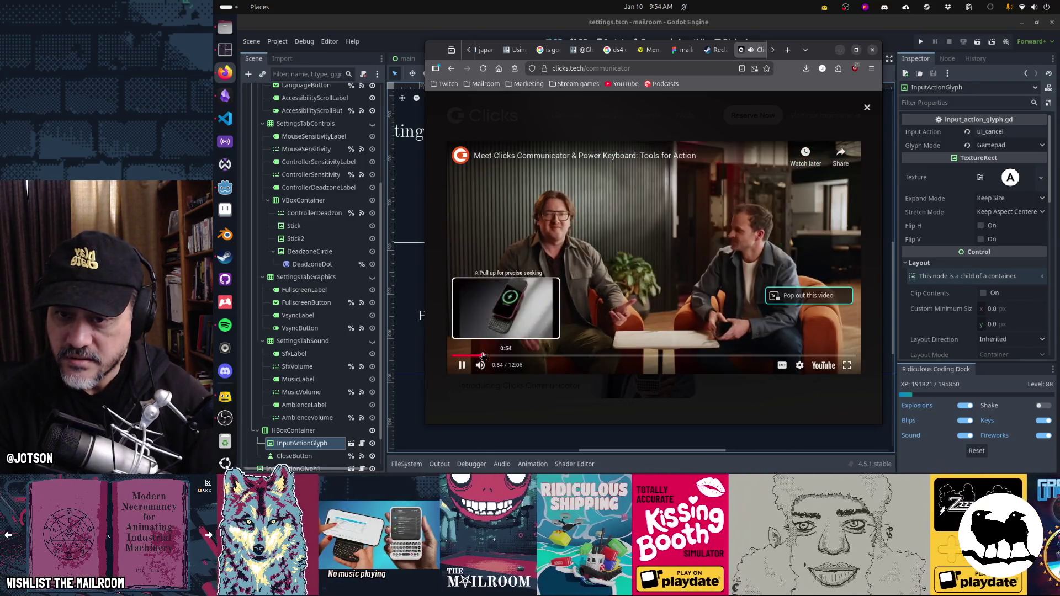
left_click_drag(483, 356, 484, 356)
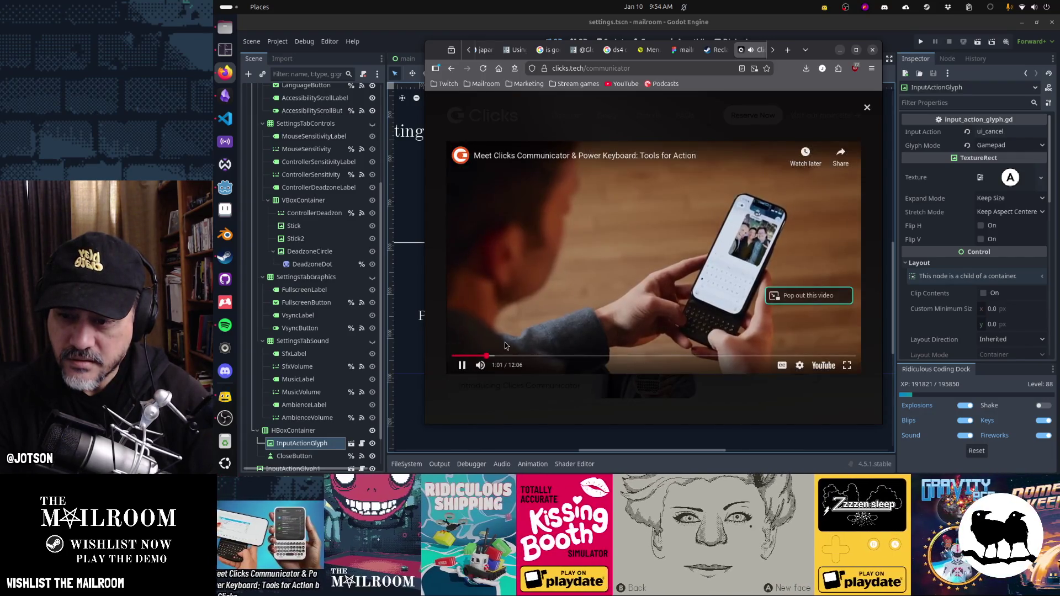
left_click(506, 357)
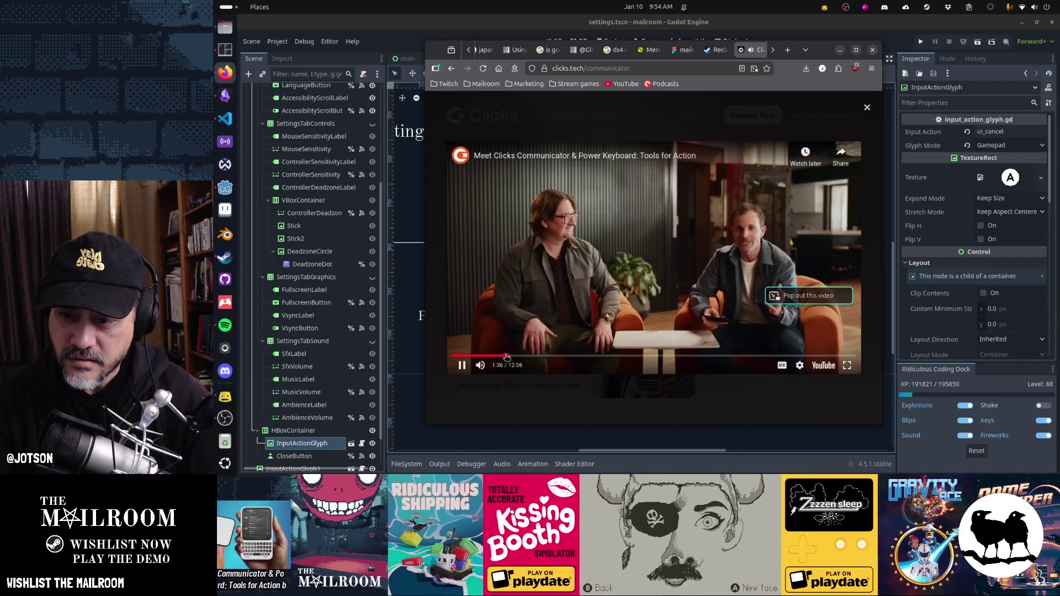
left_click(536, 356)
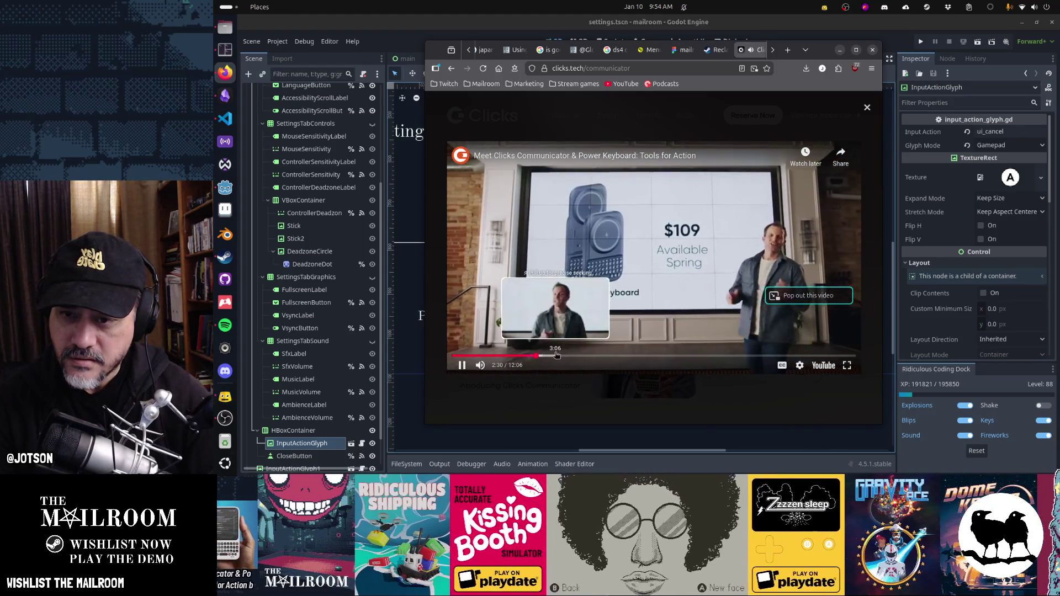
left_click(570, 356)
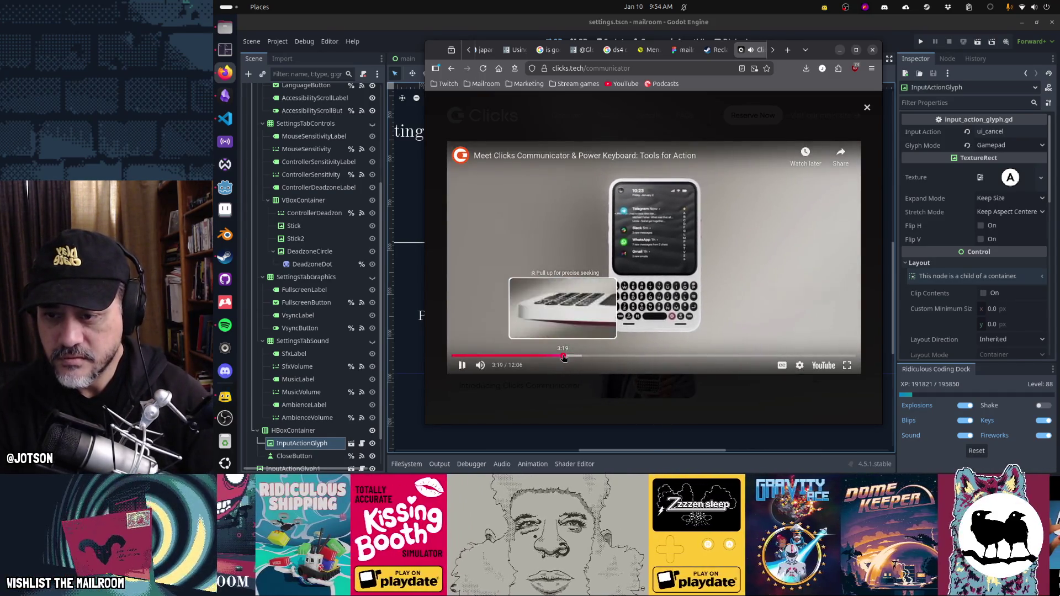
left_click(563, 356)
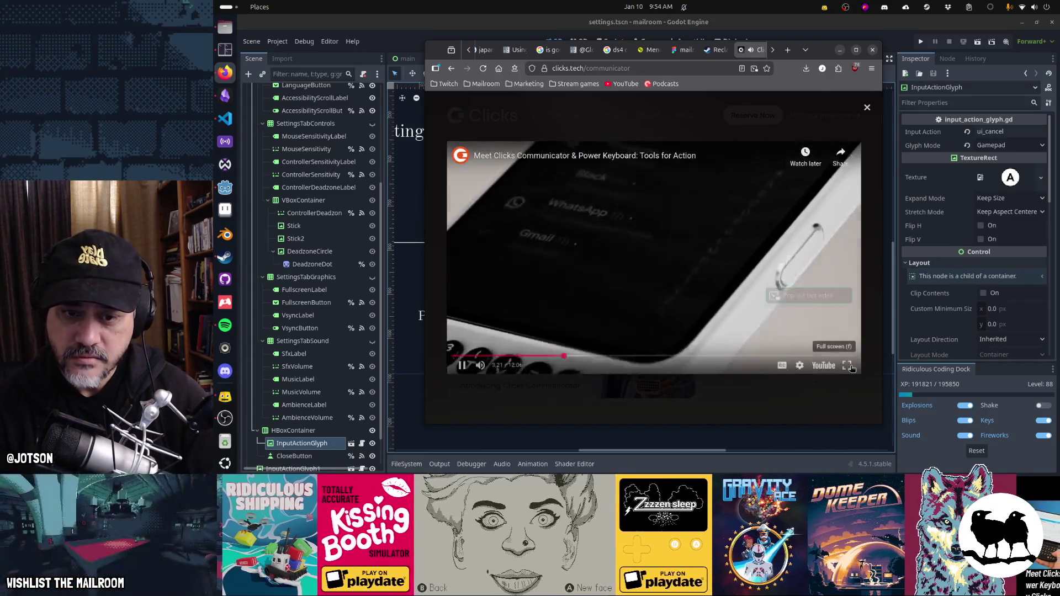
left_click(848, 366)
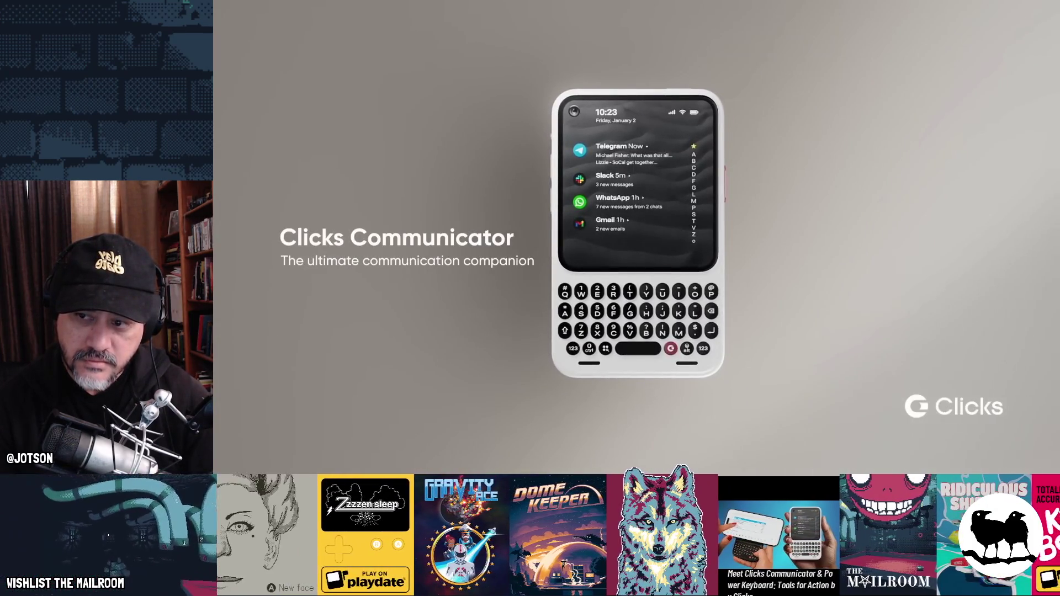
Watch the launch video full screen, skipping 5 seconds ahead, then pausing and resuming playback
mouse_move(753, 360)
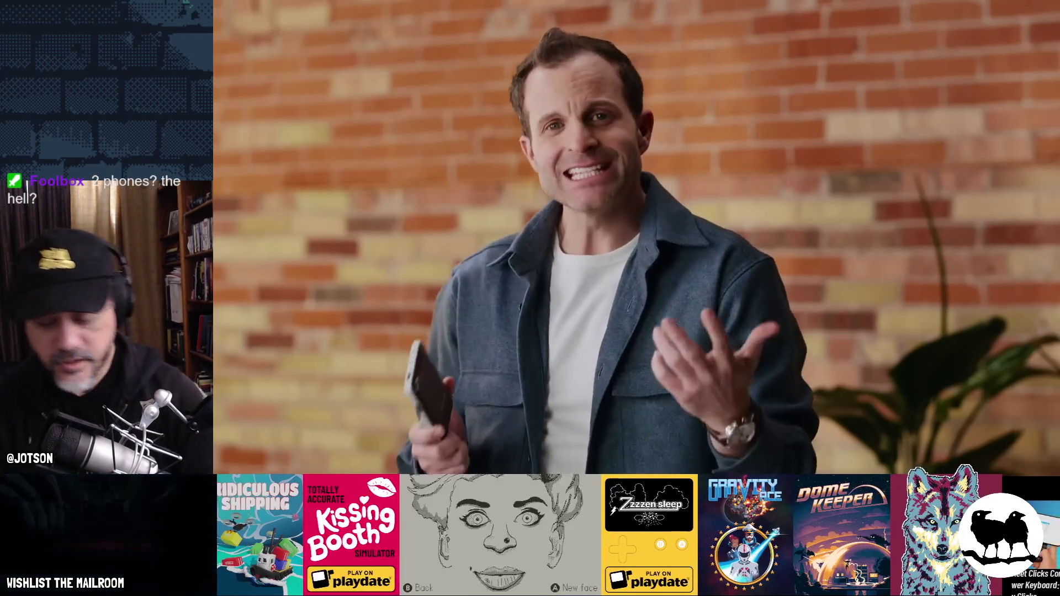
key("Right")
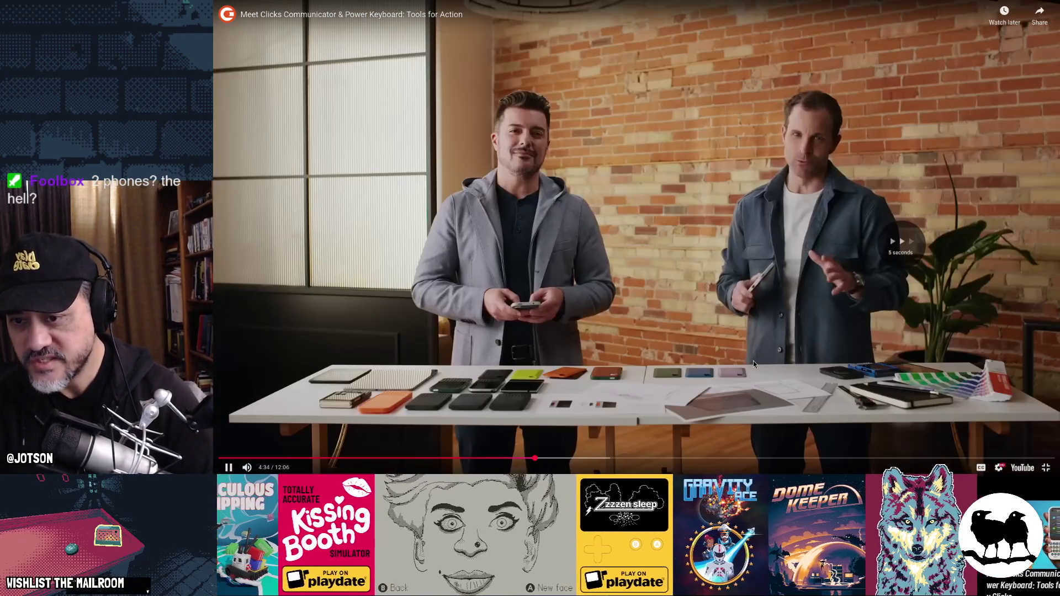
key("Right")
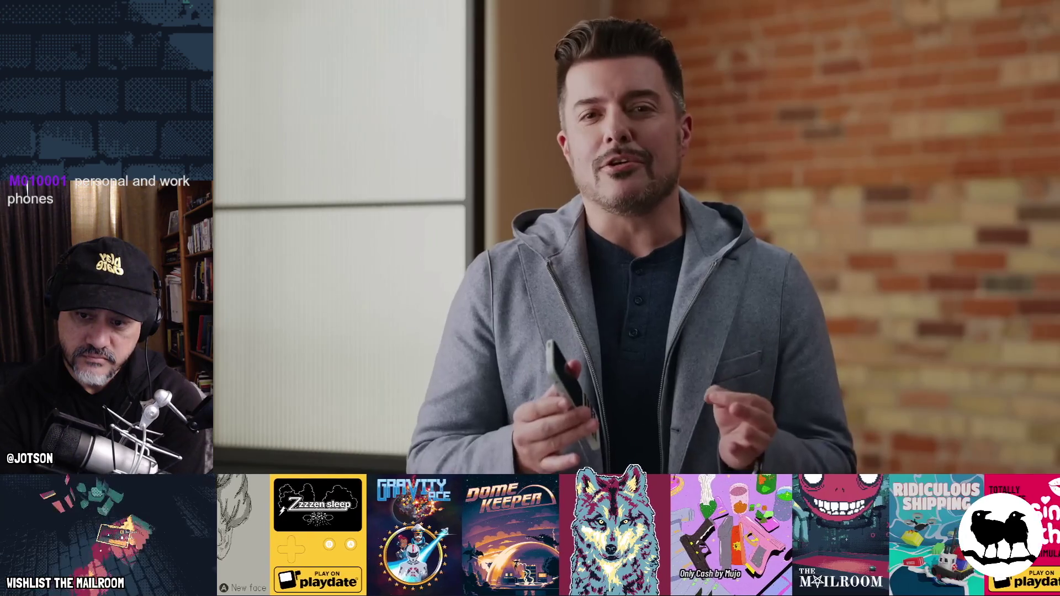
left_click(753, 360)
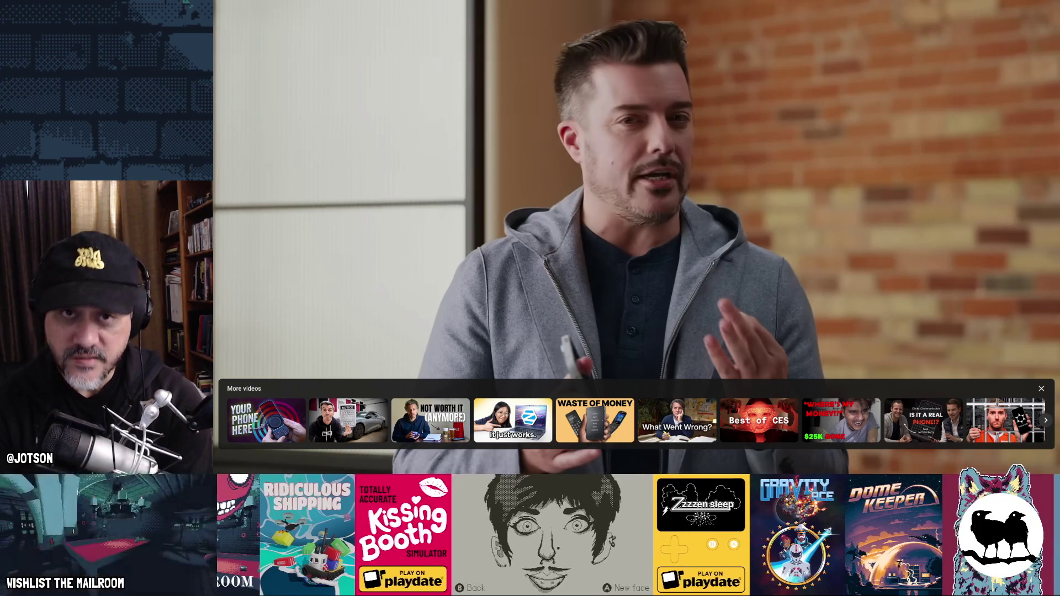
left_click(753, 360)
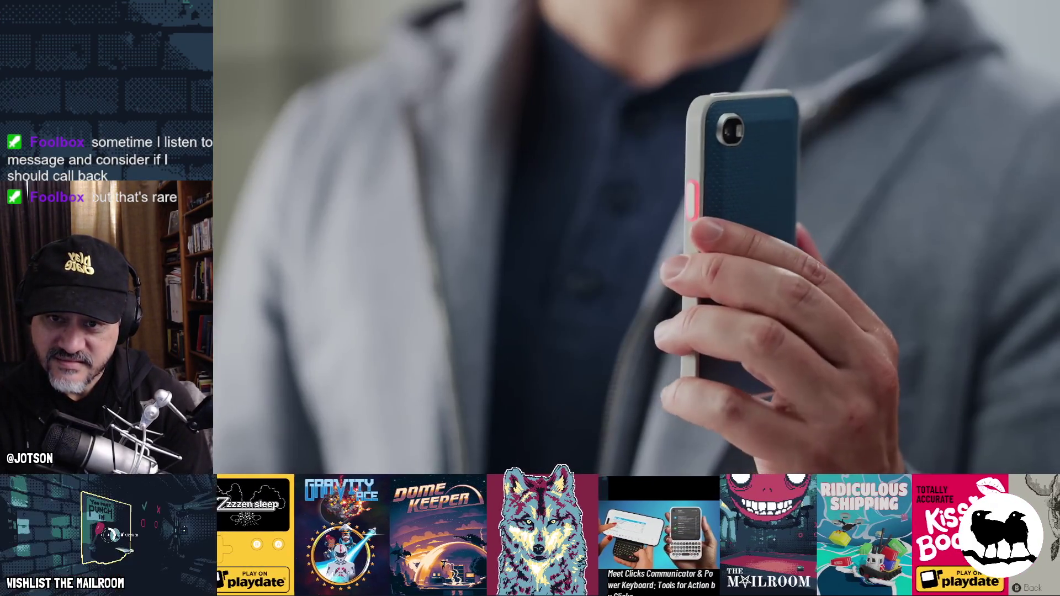
mouse_move(753, 360)
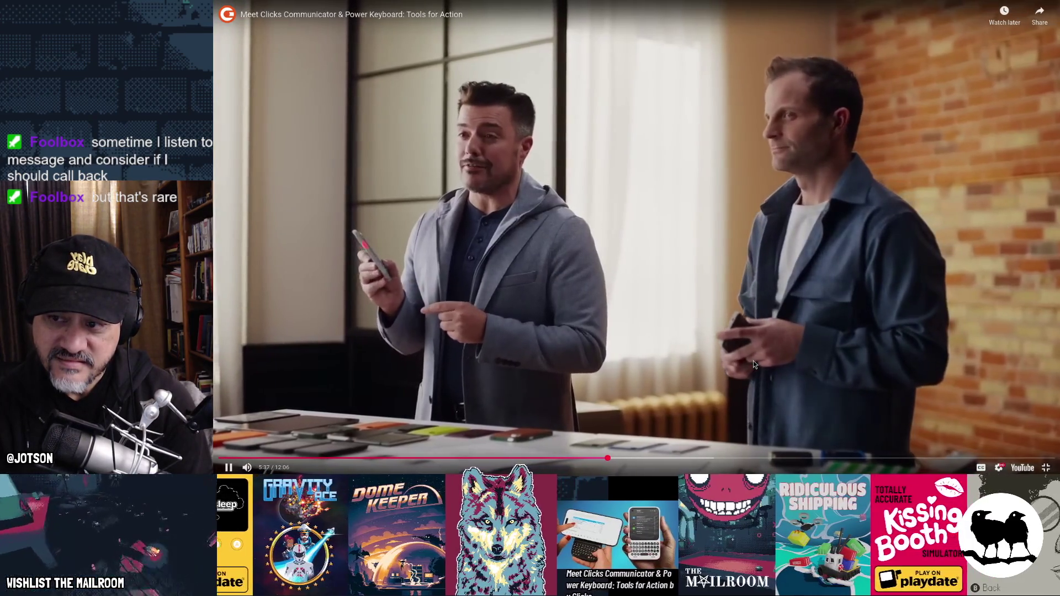
Skip the video ahead in 5-second jumps, exit fullscreen, and switch to the Figma mailroom tab
key("Right")
key("Right")
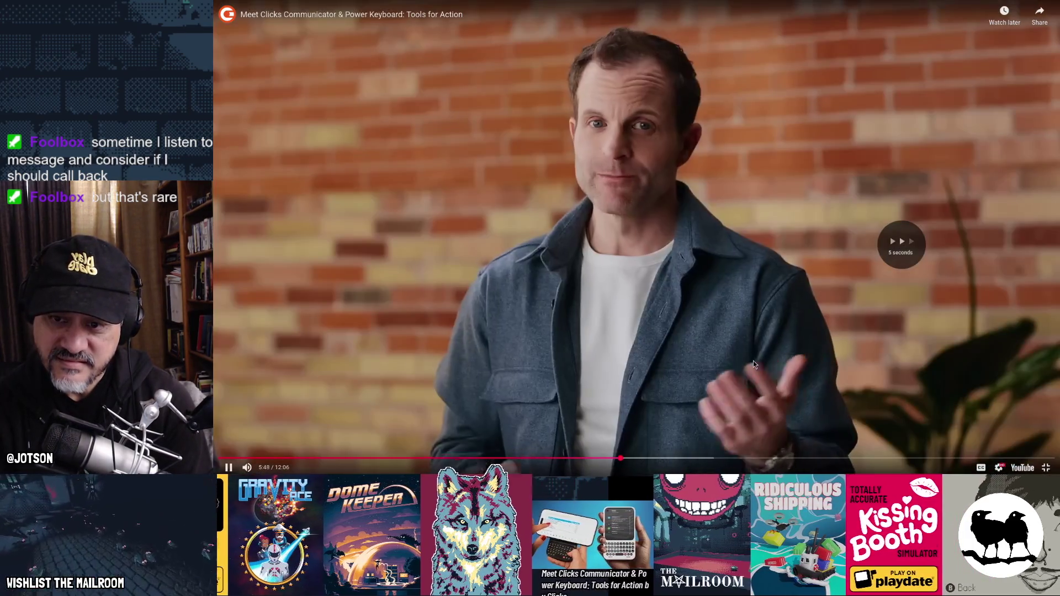
key("Right")
key("Right")
key("Right")
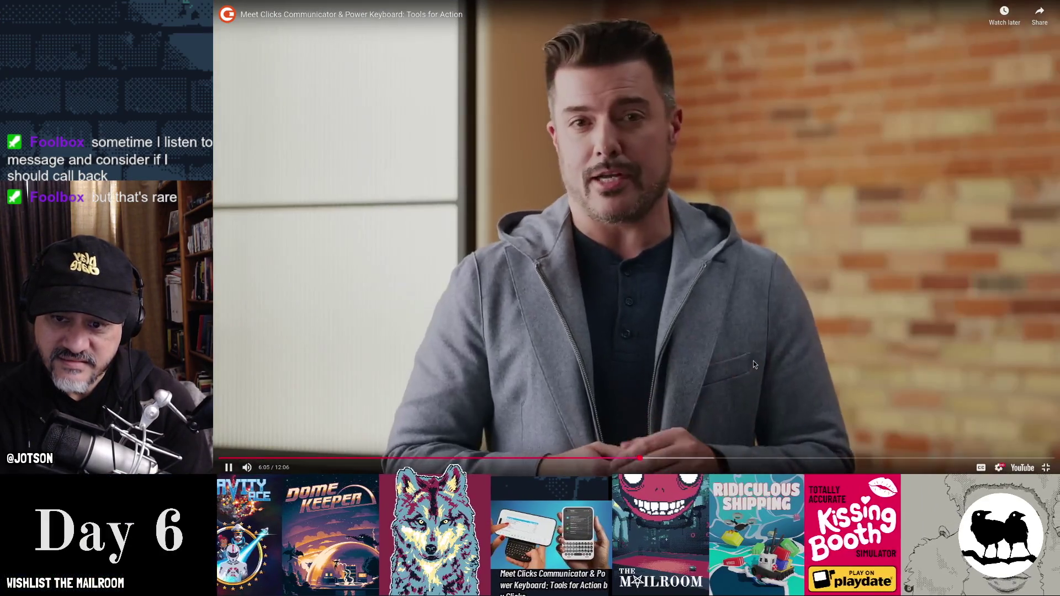
key("Right")
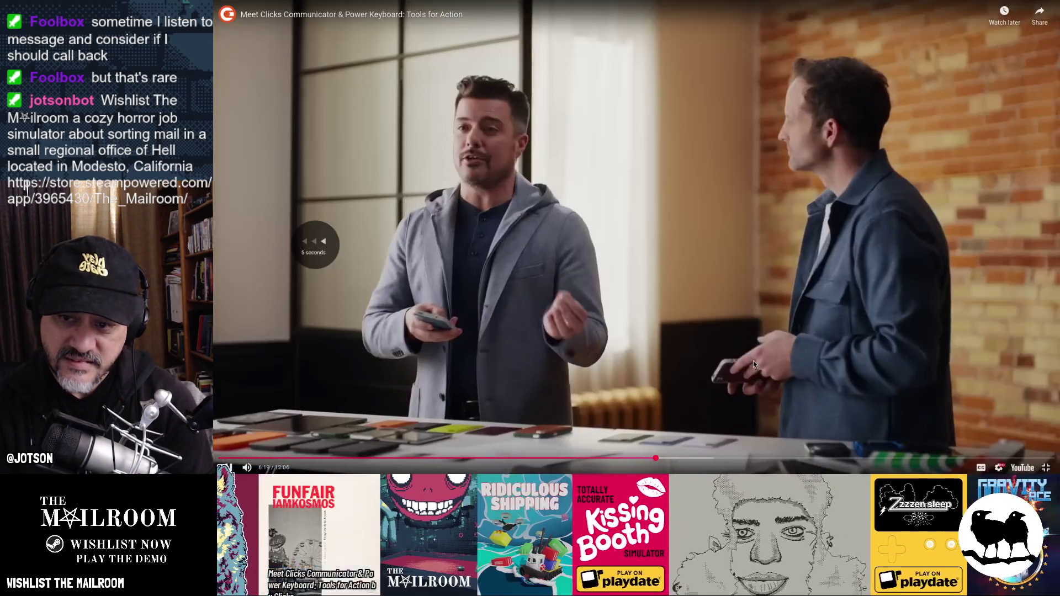
key("Right")
key("Right")
key("Right")
key("Right")
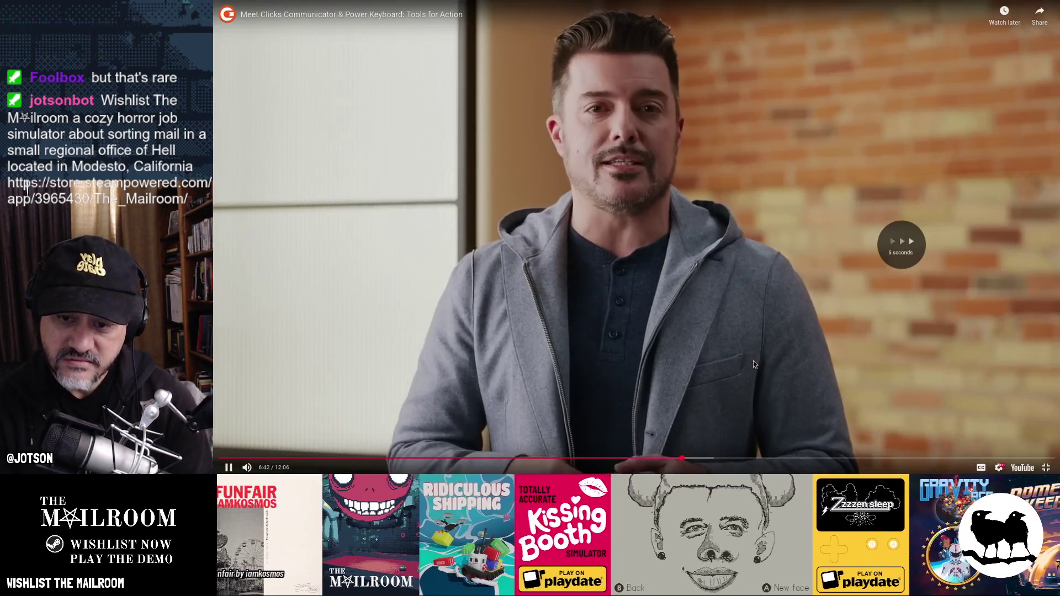
key("Right")
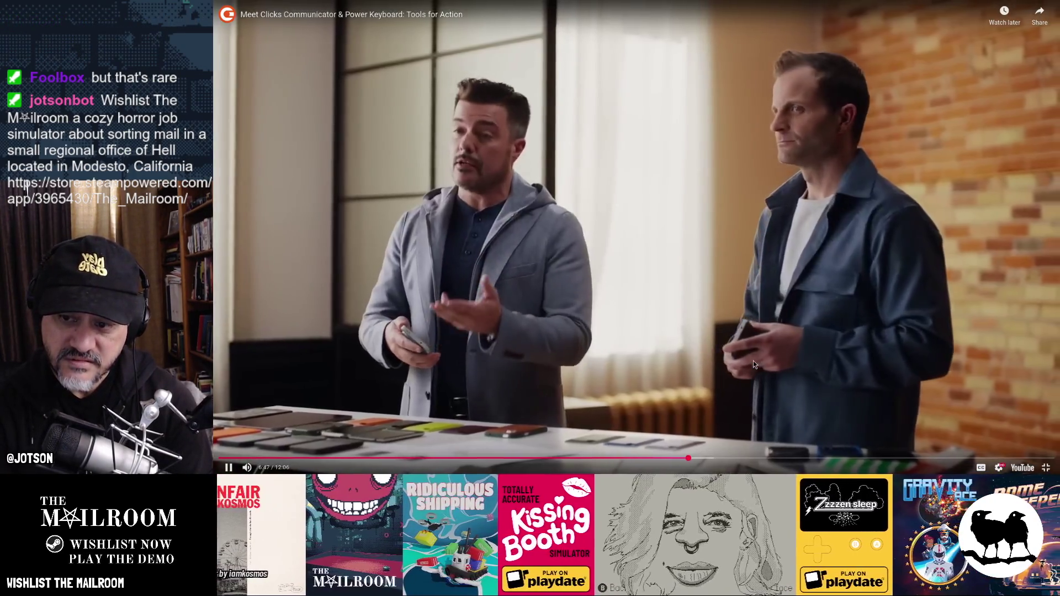
key("Right")
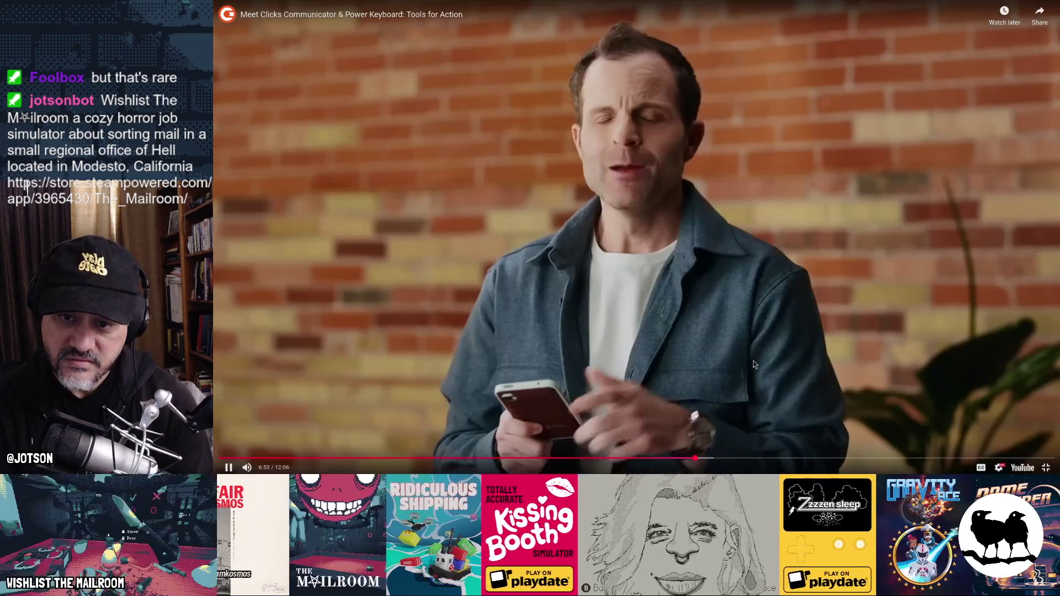
key("Right")
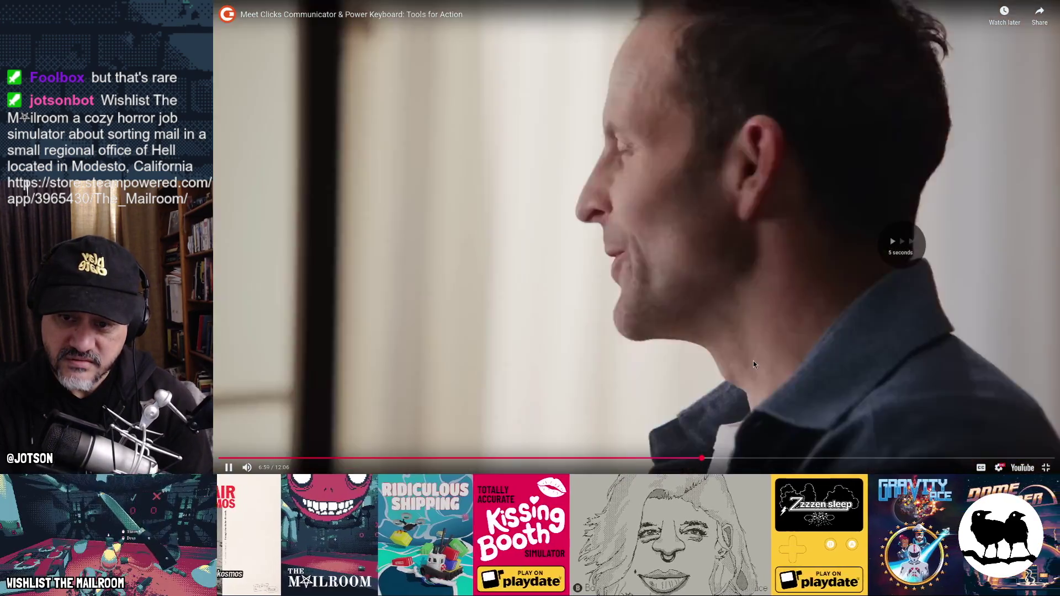
key("Right")
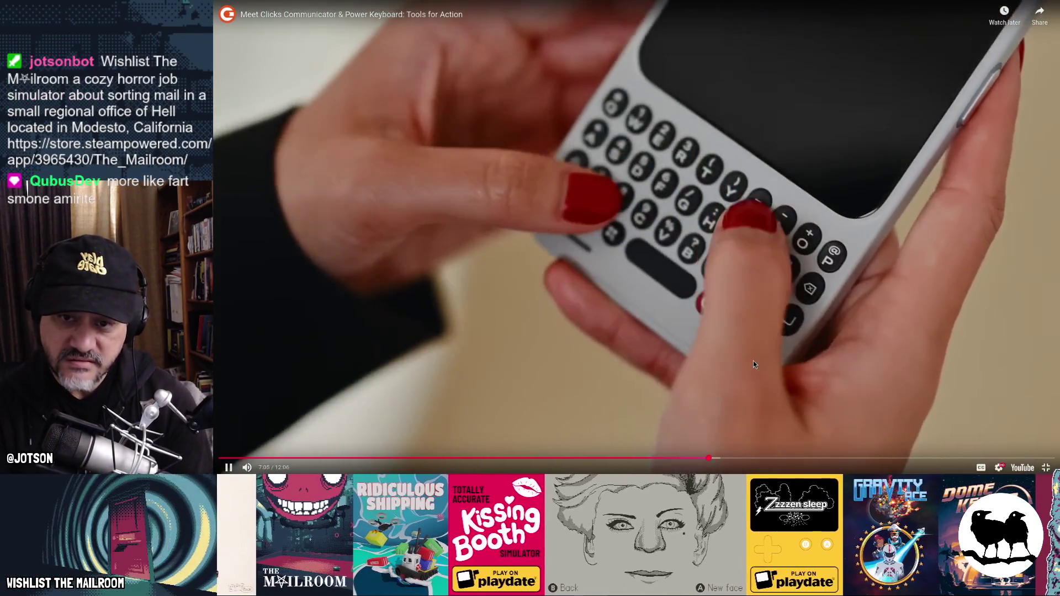
key("Right")
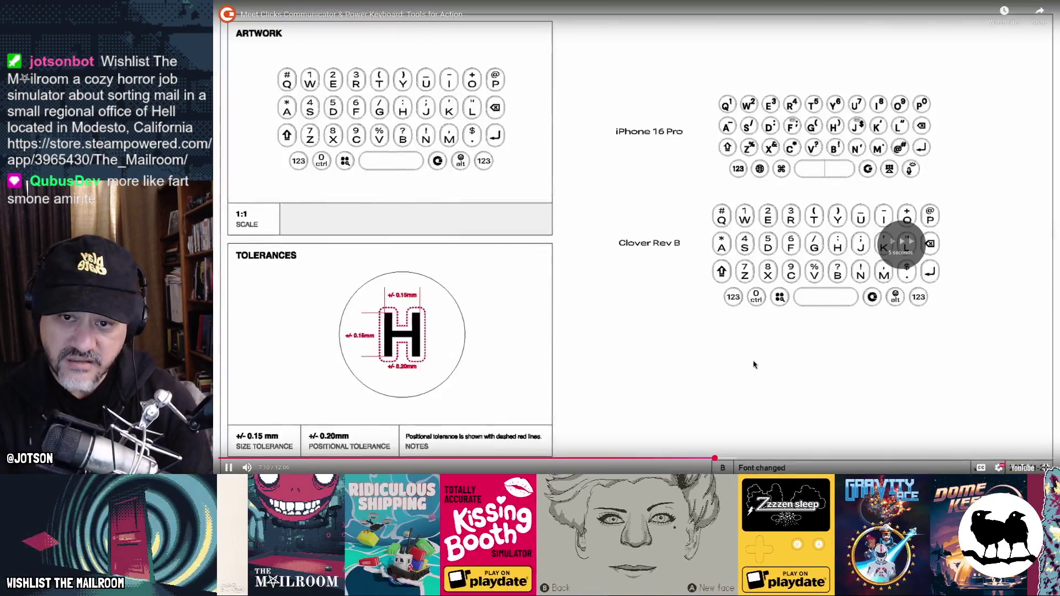
key("Right")
key("Right")
key("Right")
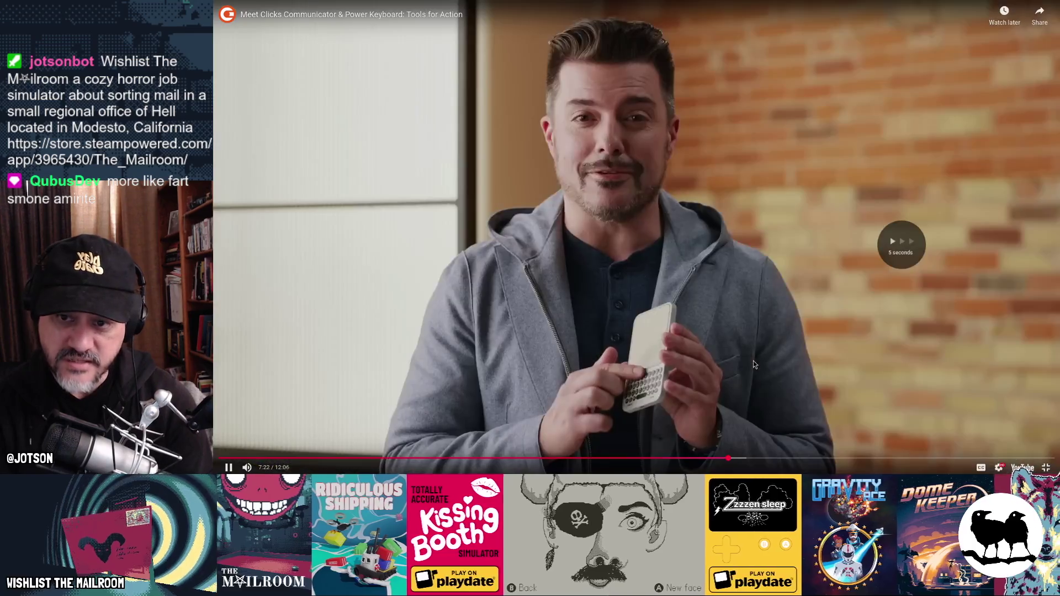
key("Right")
key("Right")
key("Right")
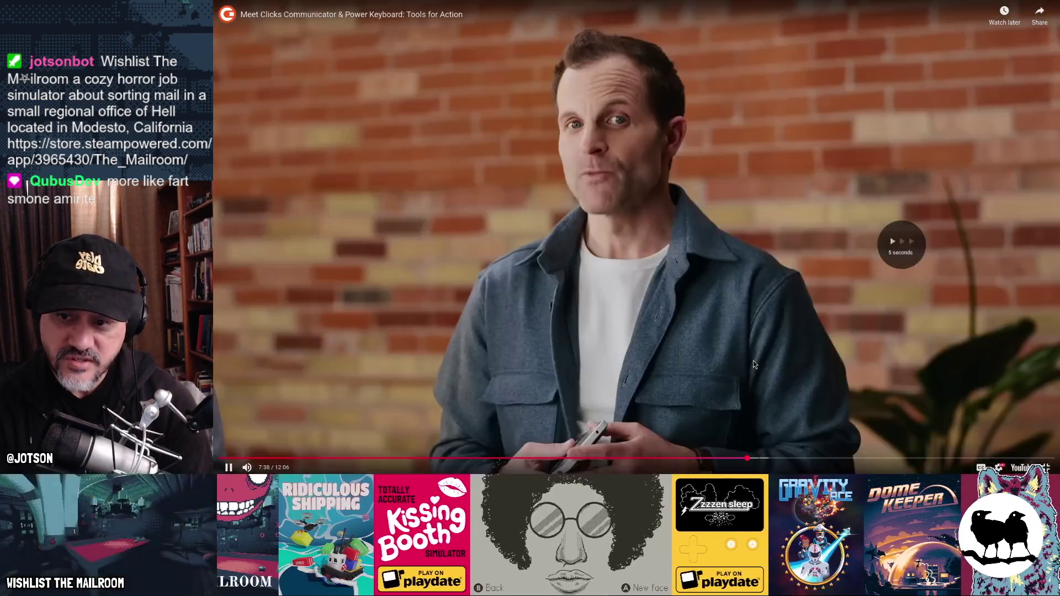
key("Right")
key("Right")
key("Right")
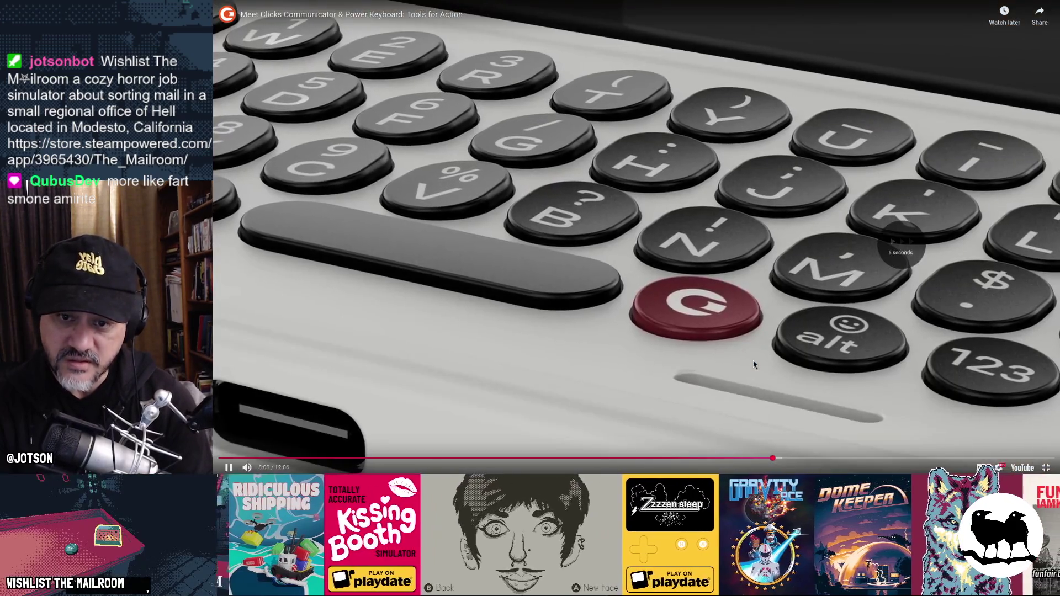
key("Right")
key("Right")
key("Right")
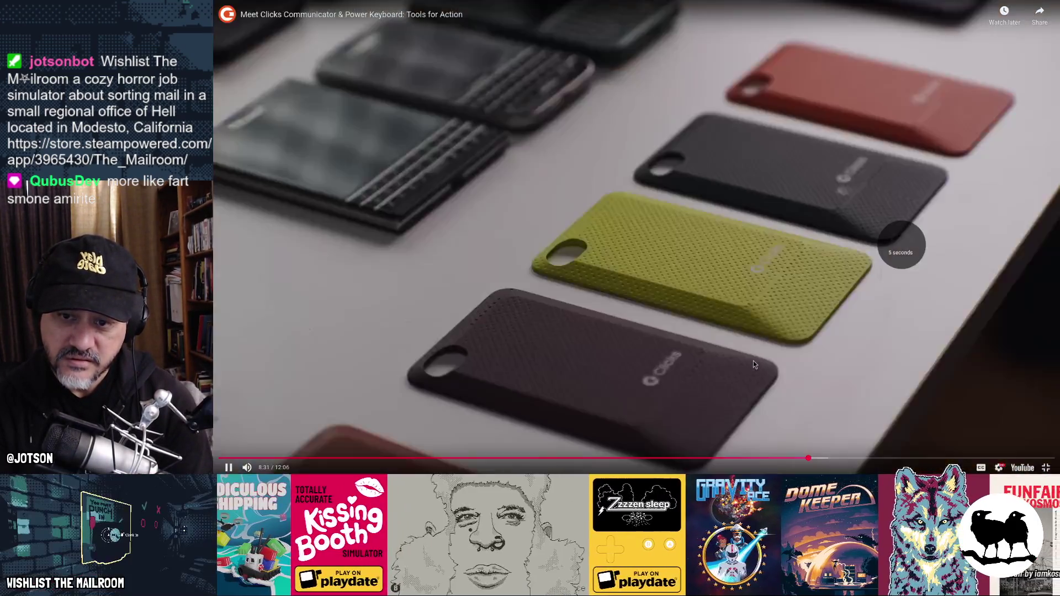
key("Right")
key("Right")
key("Right")
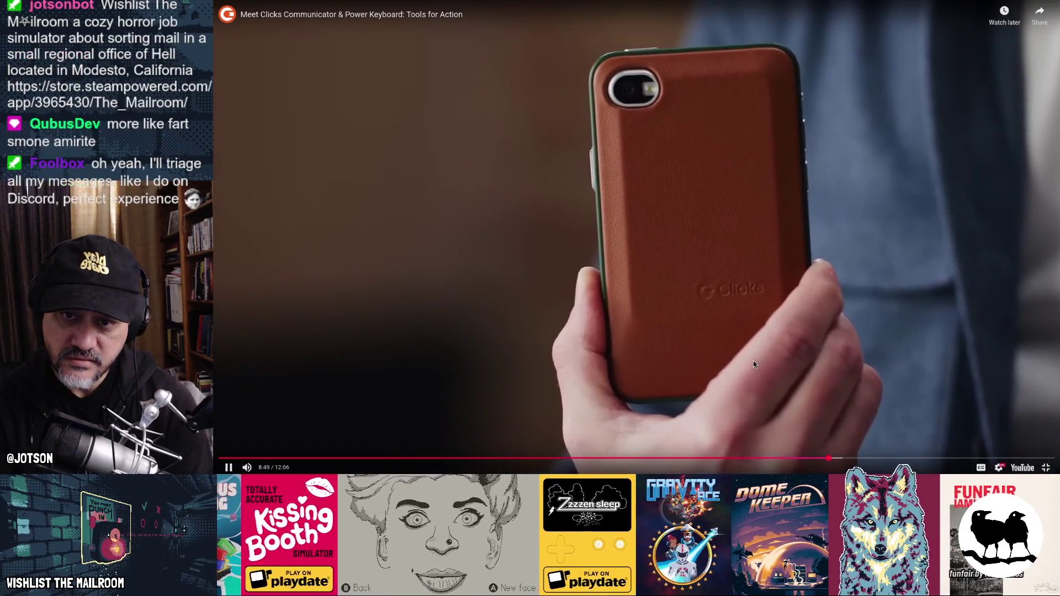
key("Right")
key("Right")
key("Right")
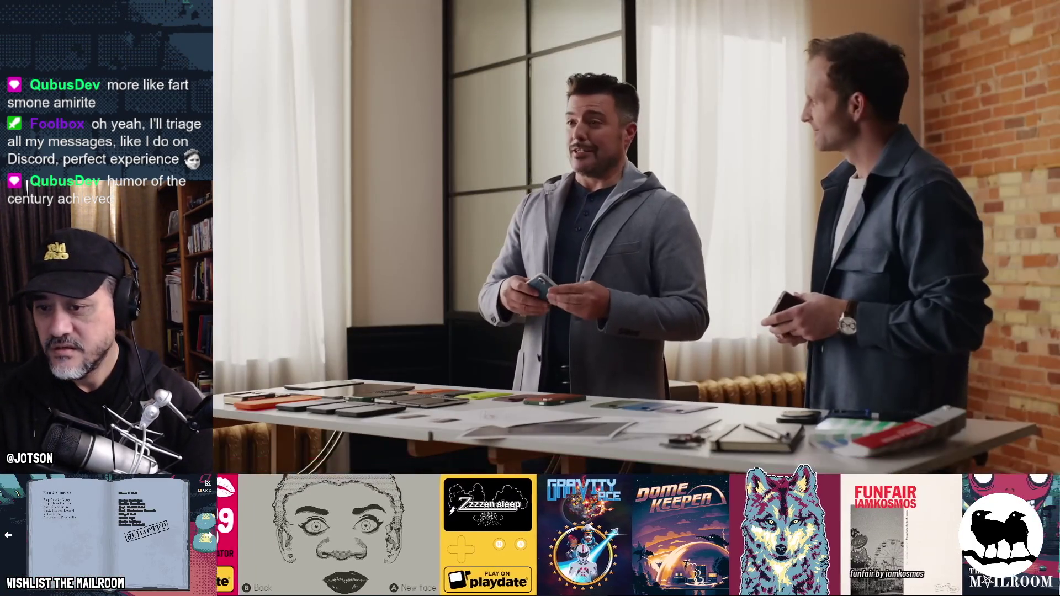
key("Escape")
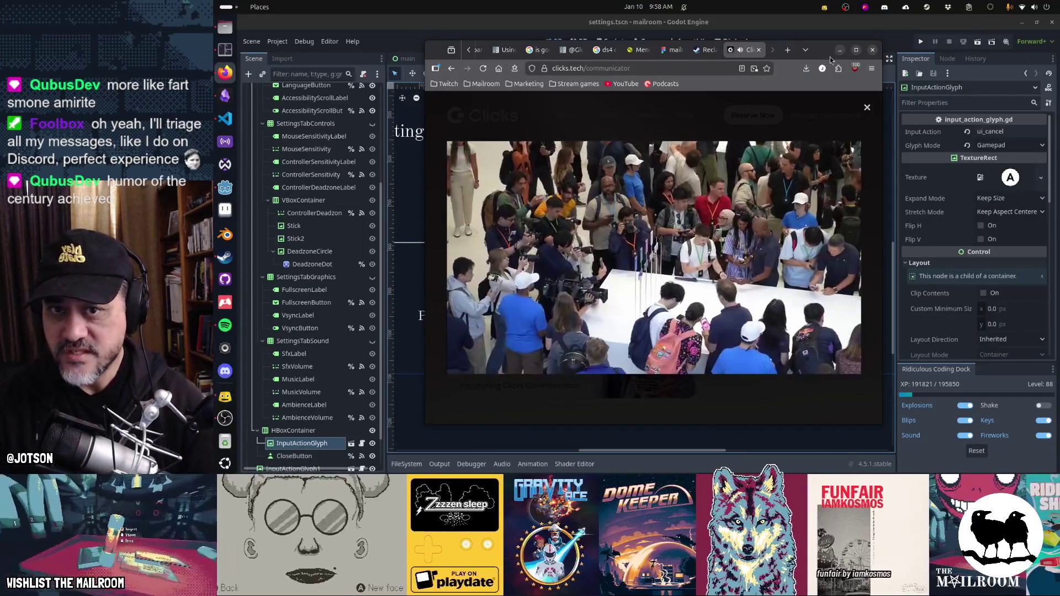
key("ctrl+Tab")
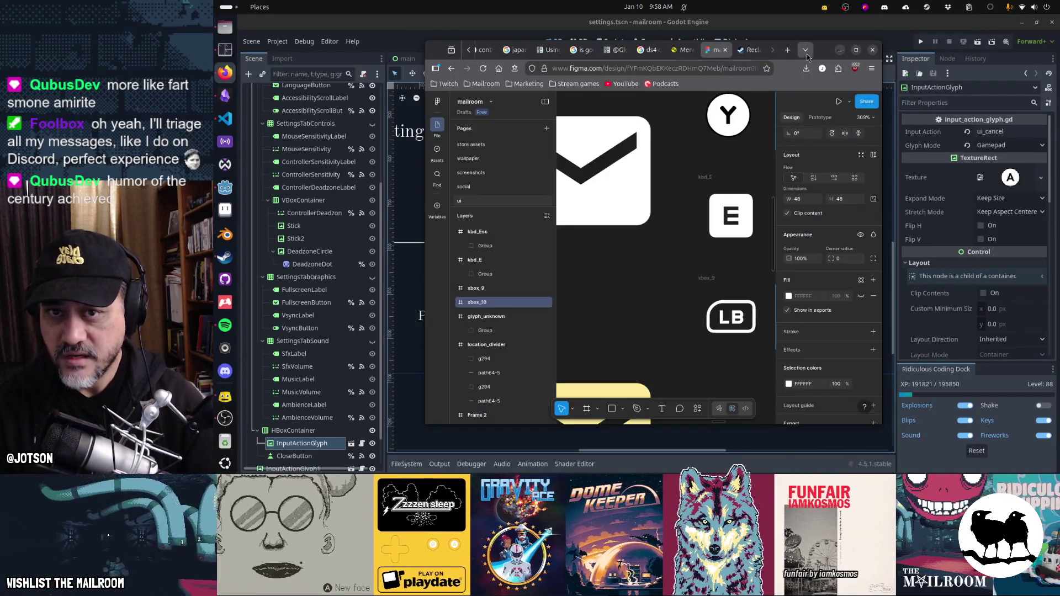
Minimize the browser, return to Godot's settings scene, and open Quick Open for the Back glyph's texture
left_click(840, 51)
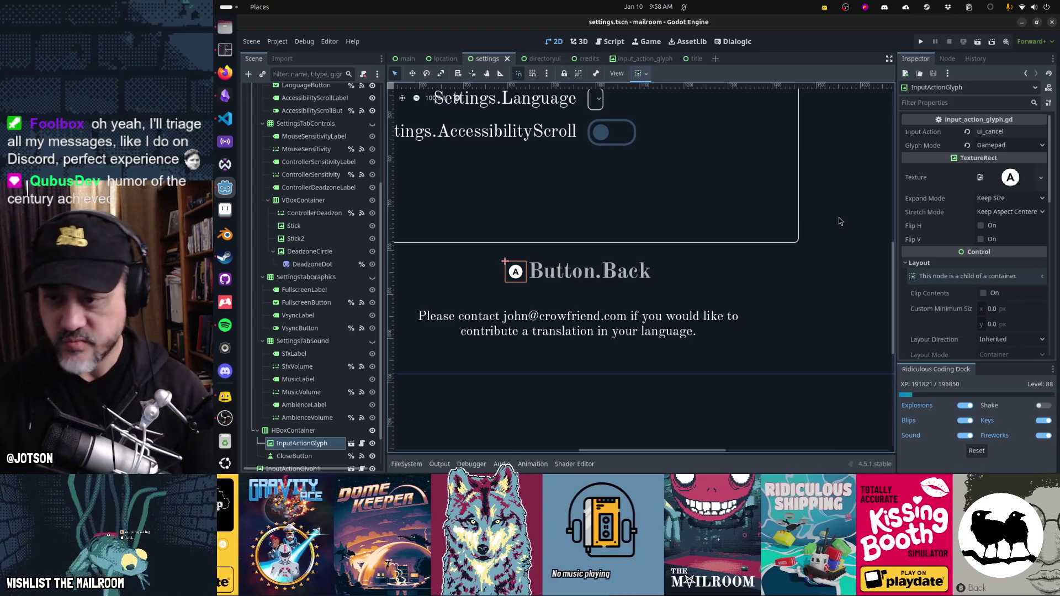
scroll(607, 353, "down", 4)
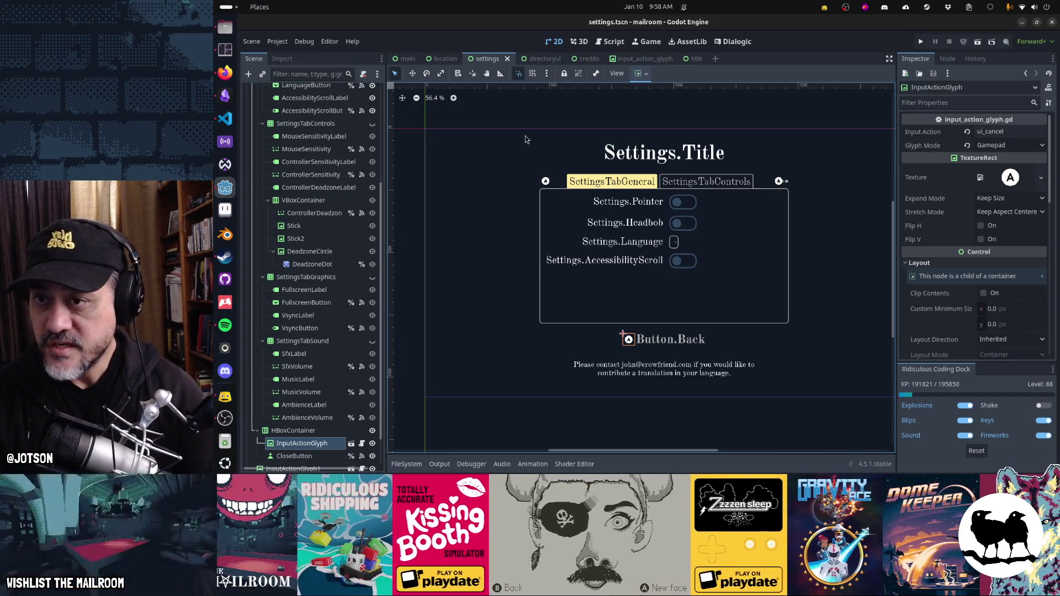
key("alt+shift+o")
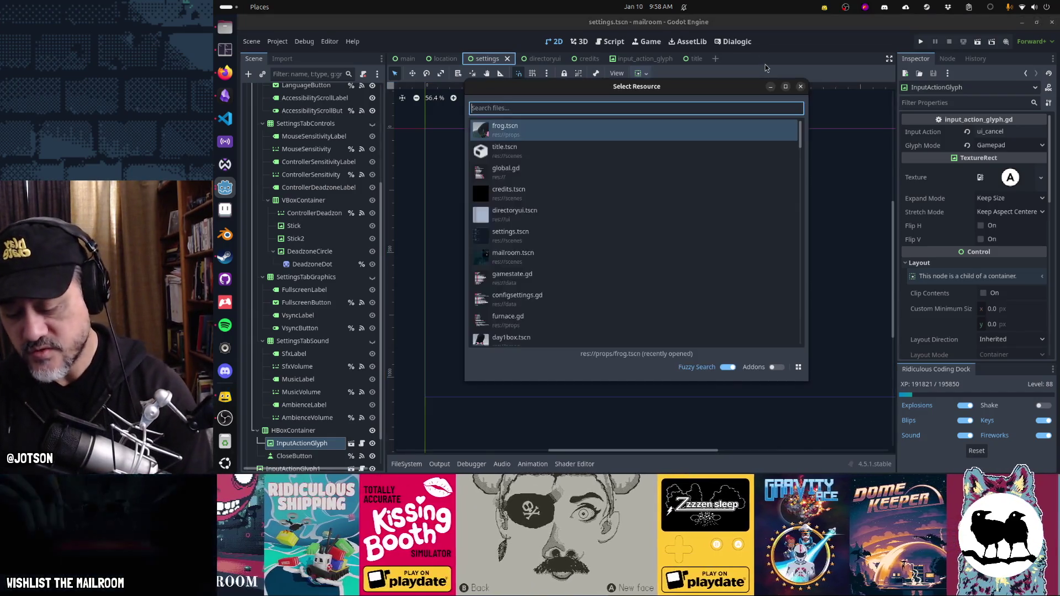
Open wishlist.tscn through Quick Open by searching 'wishlis'
type("wishlis")
key("Down")
key("Return")
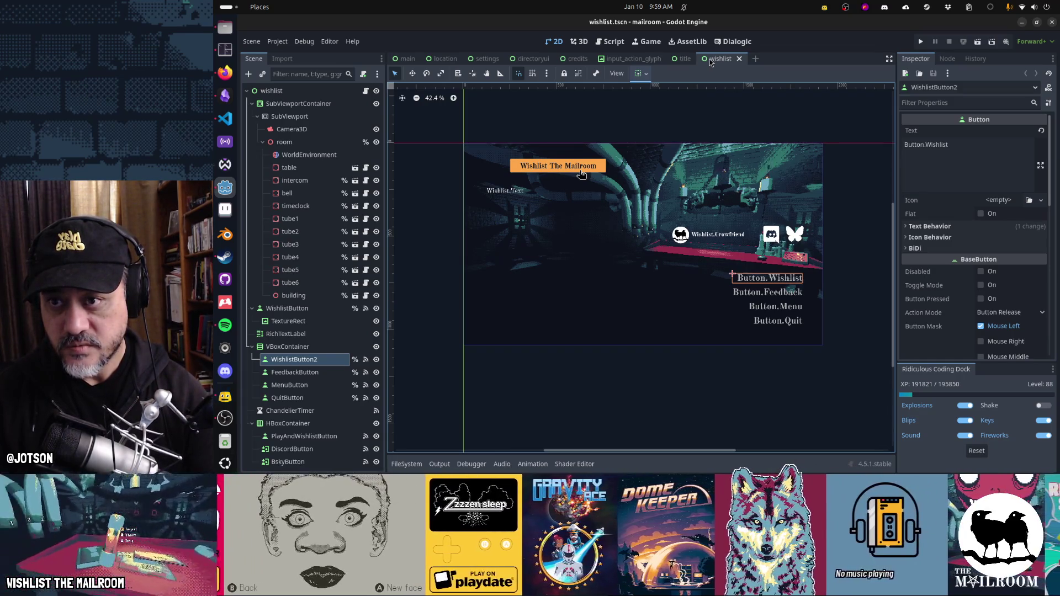
Review the glyphs in the directoryui book scene, then switch to main.tscn
left_click(530, 59)
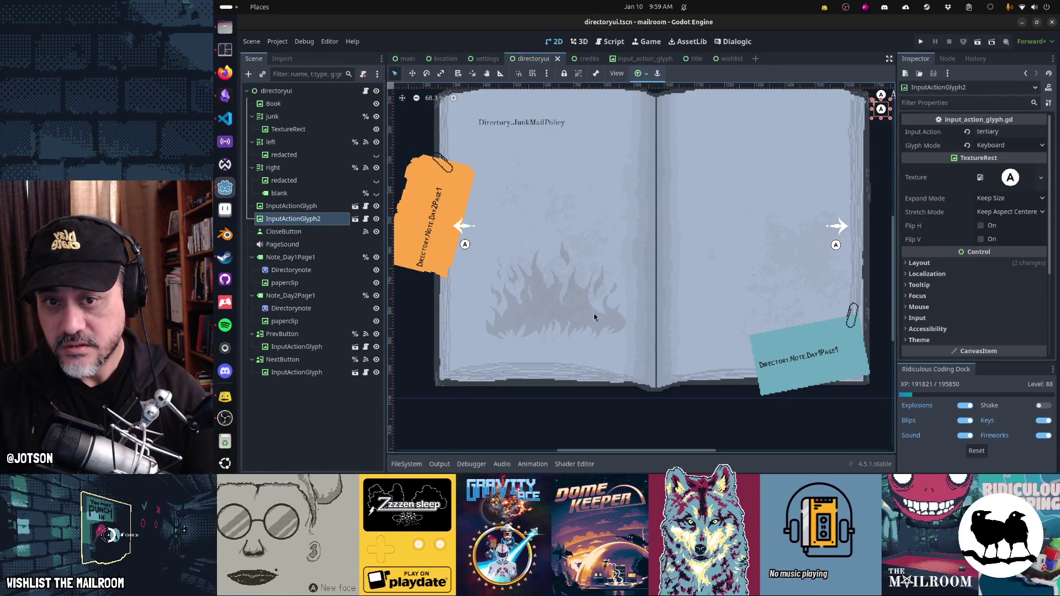
scroll(755, 279, "up", 2)
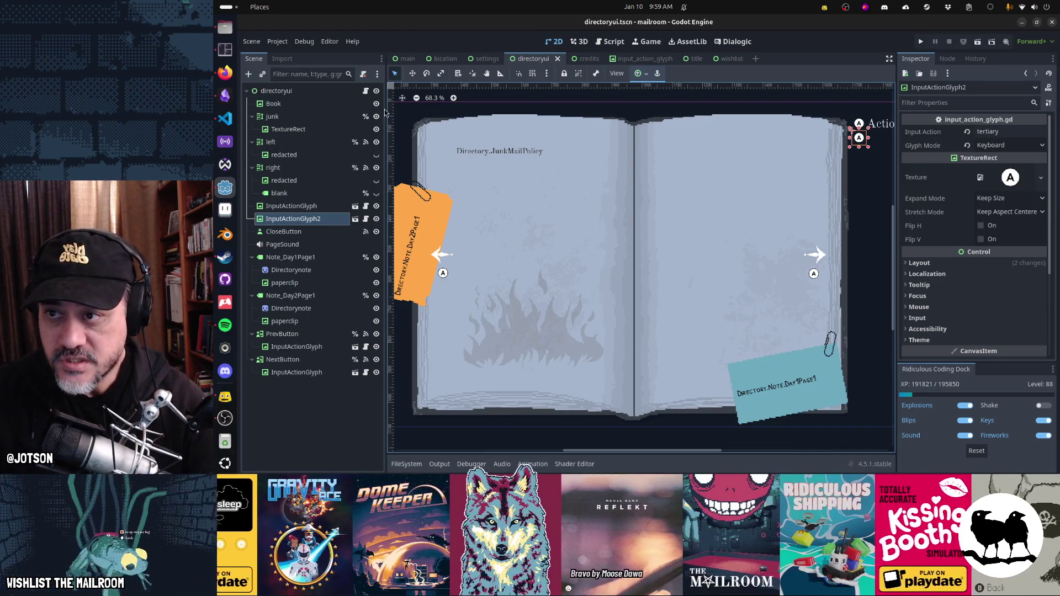
left_click(403, 60)
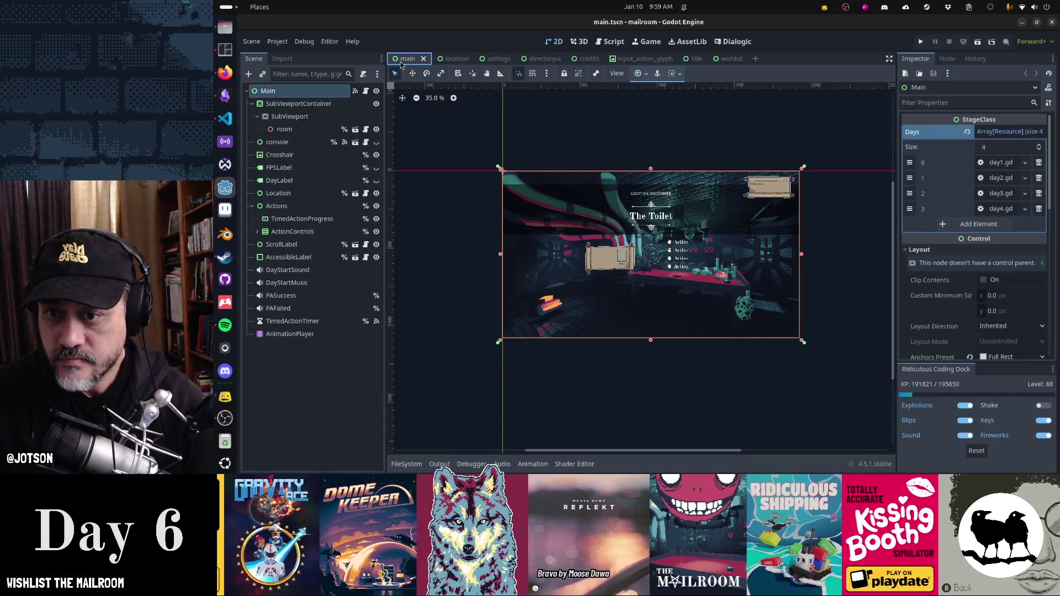
Zoom in on the Action labels, then open action.tscn from a quick search for 'action'
scroll(693, 258, "up", 5)
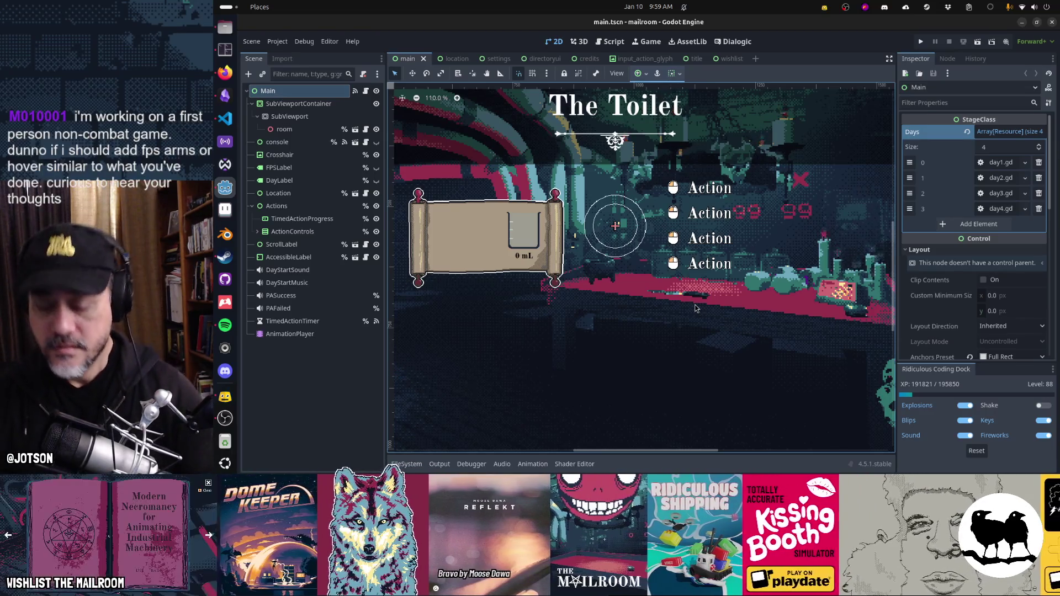
key("shift+alt+o")
type("actionui")
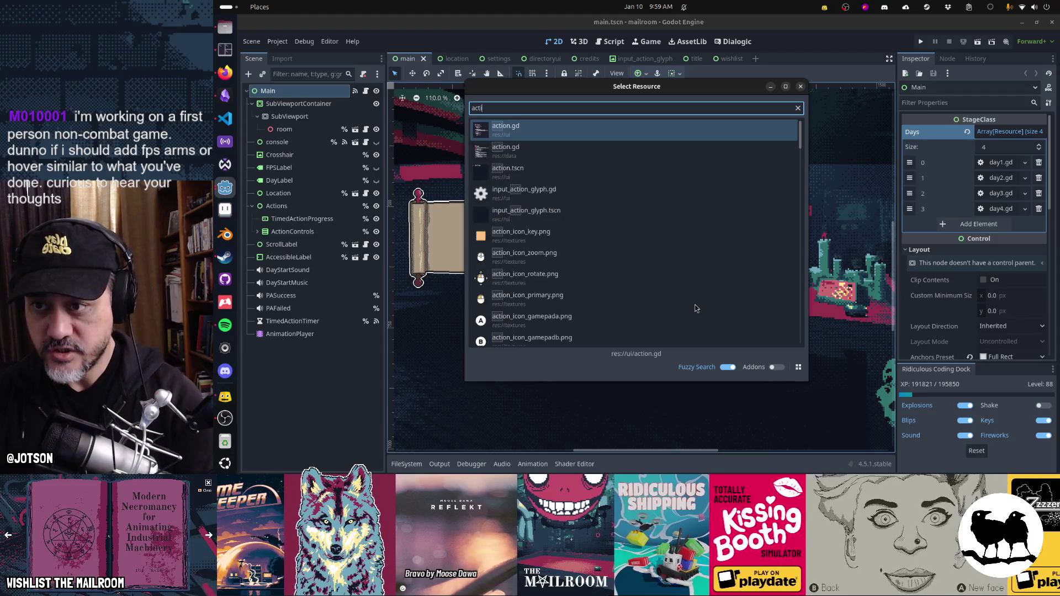
key("BackSpace")
key("BackSpace")
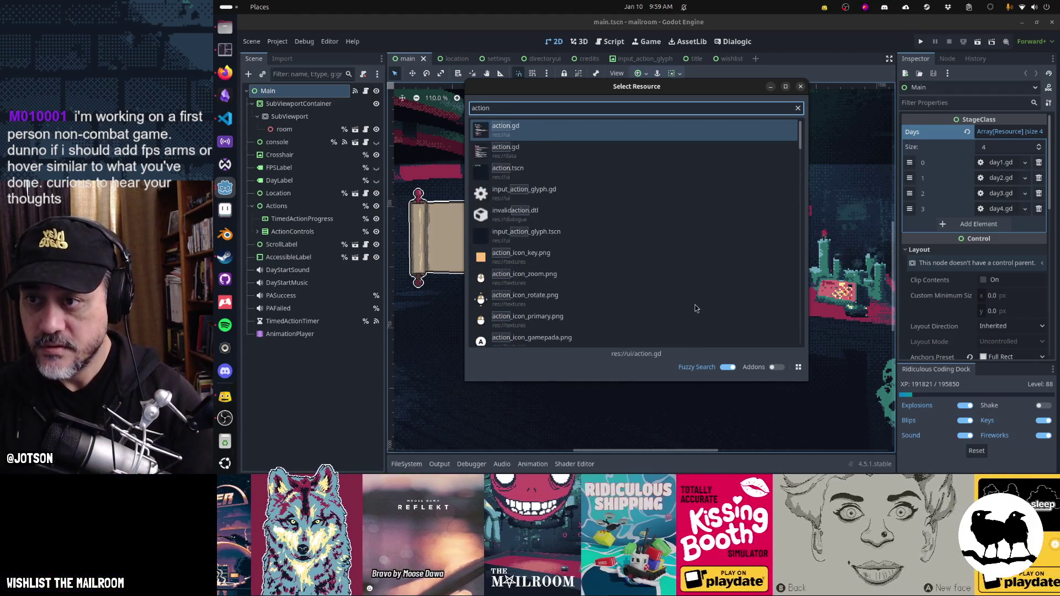
key("Down")
key("Down")
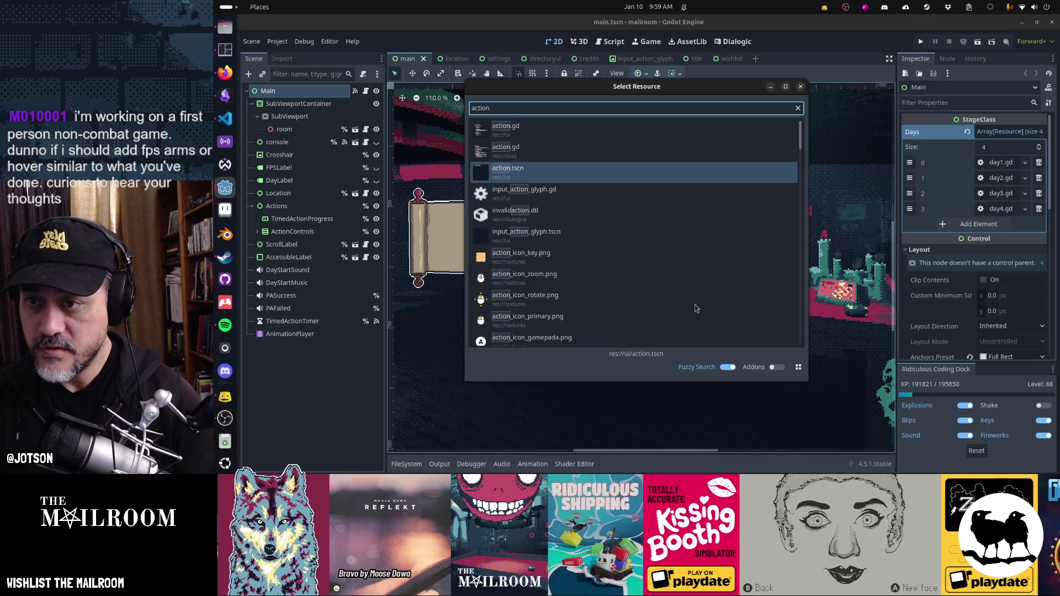
key("Return")
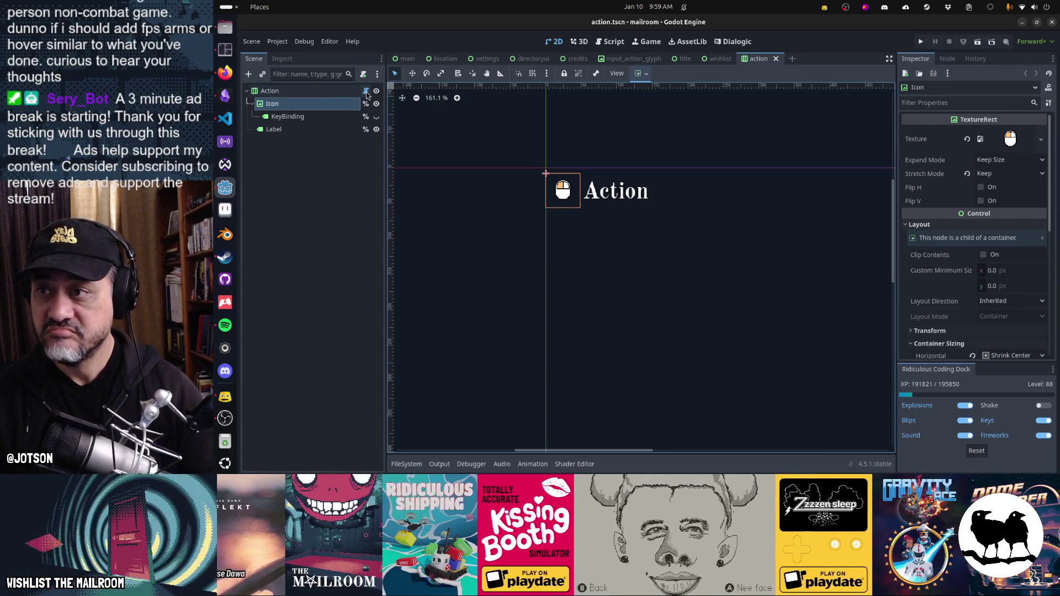
Instantiate a child scene under the root Action node and collapse the Debugger panel
left_click(301, 91)
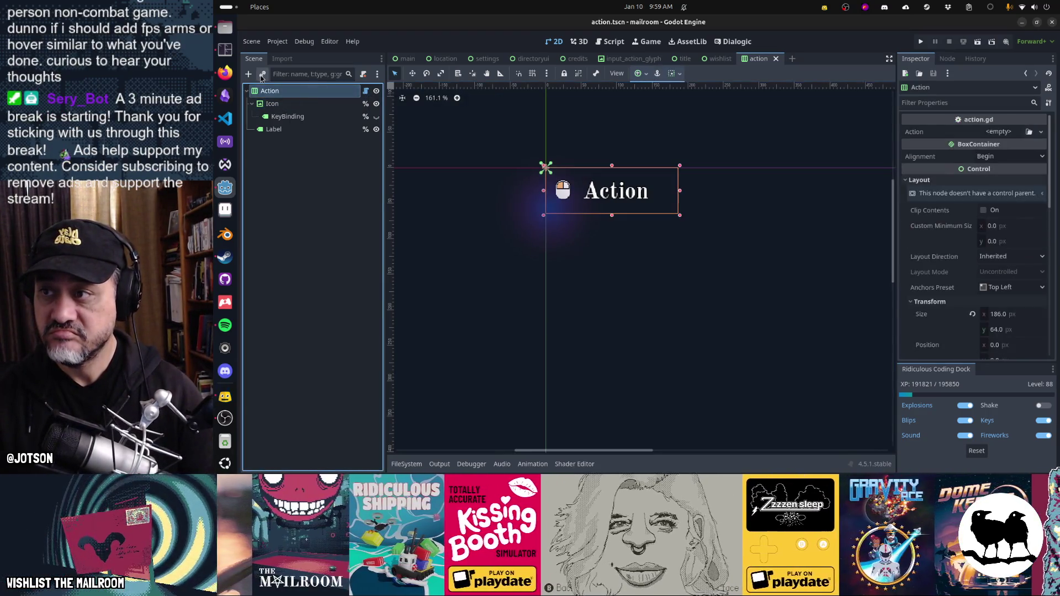
left_click(263, 74)
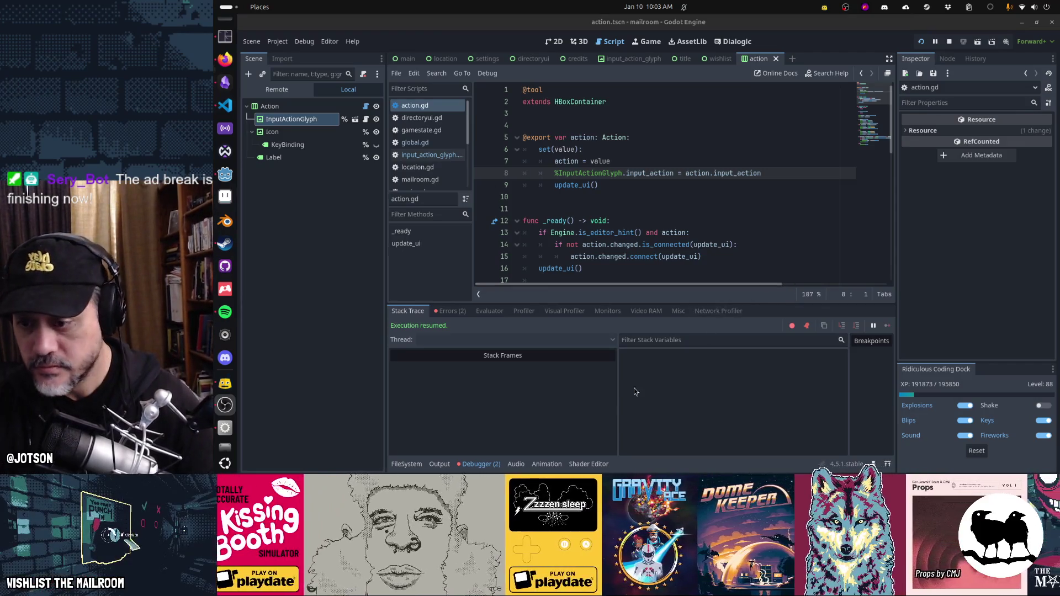
left_click(476, 465)
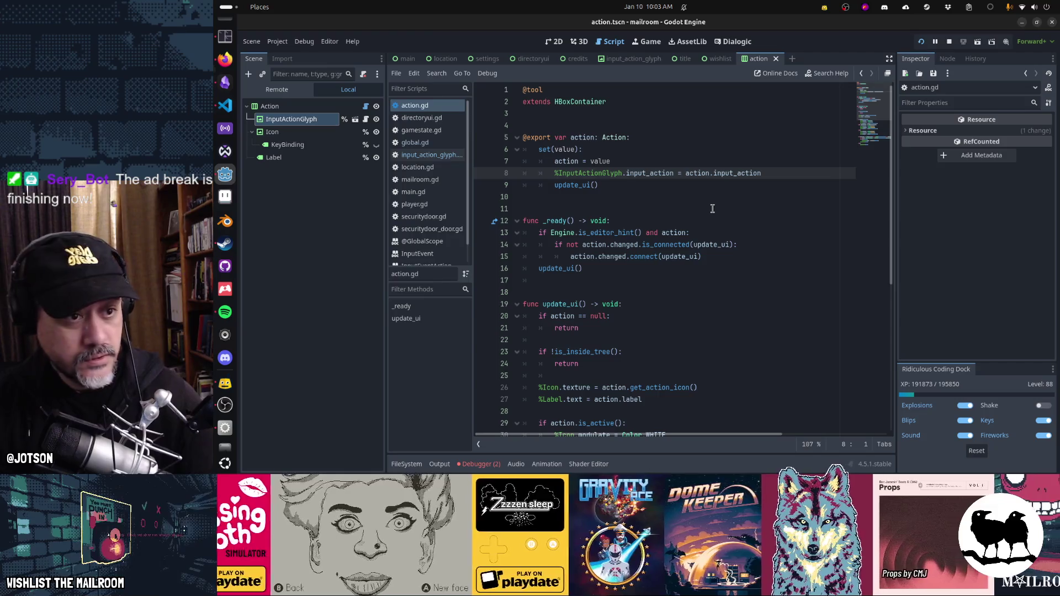
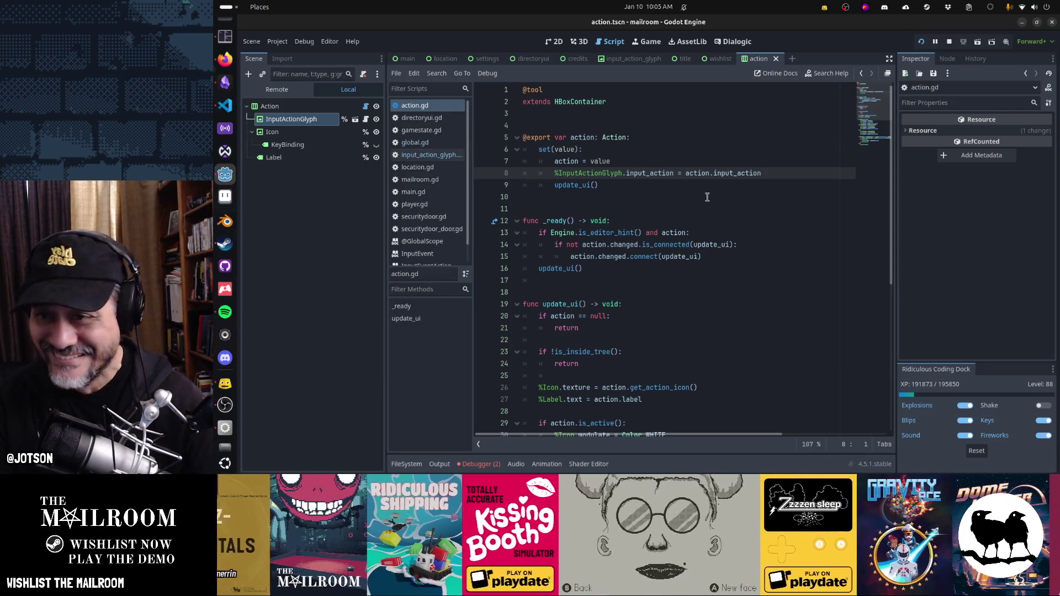
Stop the running game, put the caret at the end of line 12 in action.gd, and relaunch
key("F8")
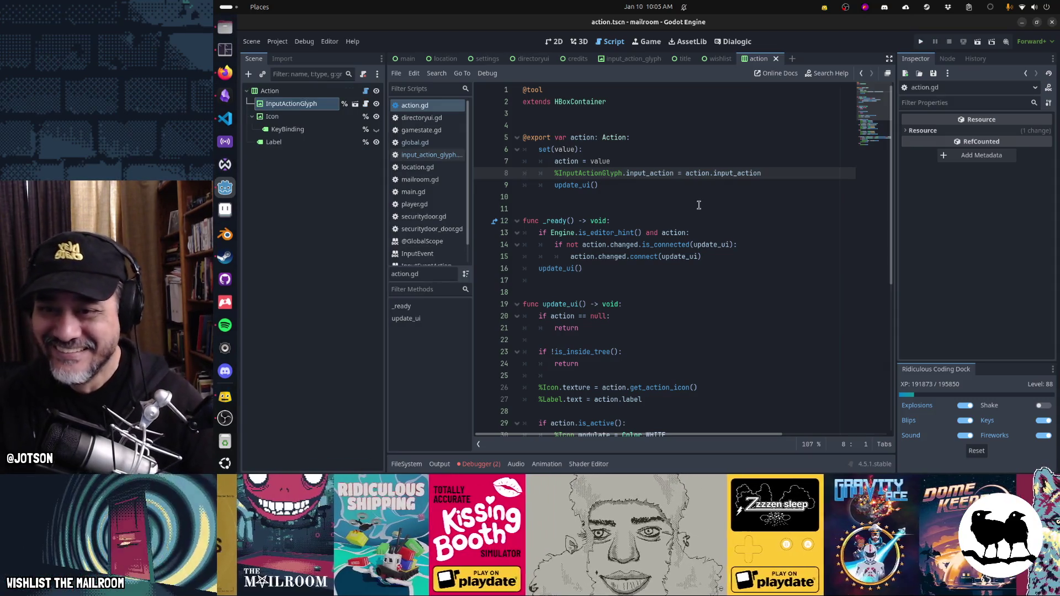
left_click(624, 220)
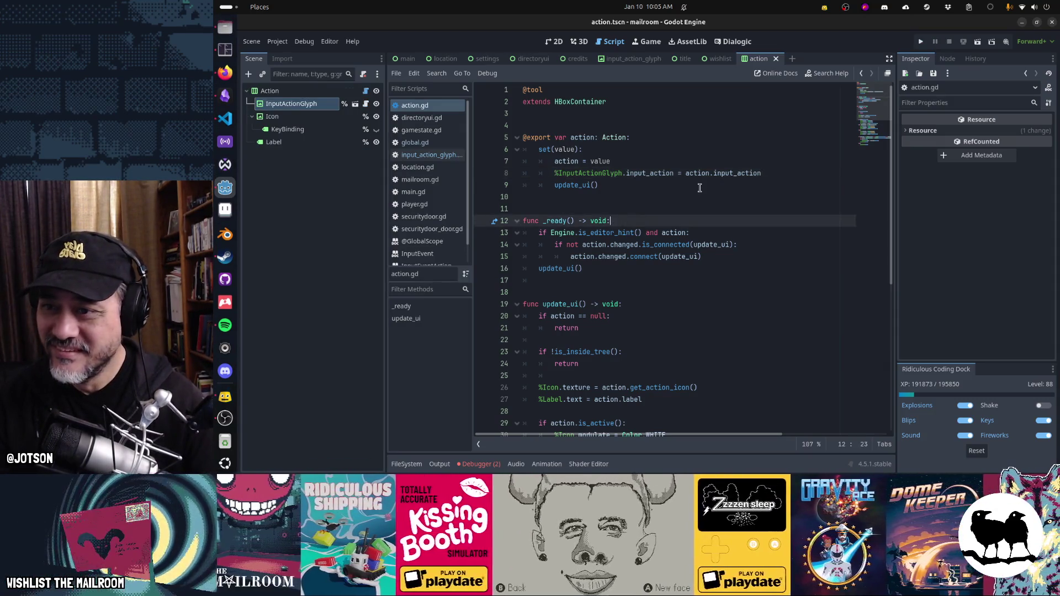
key("F5")
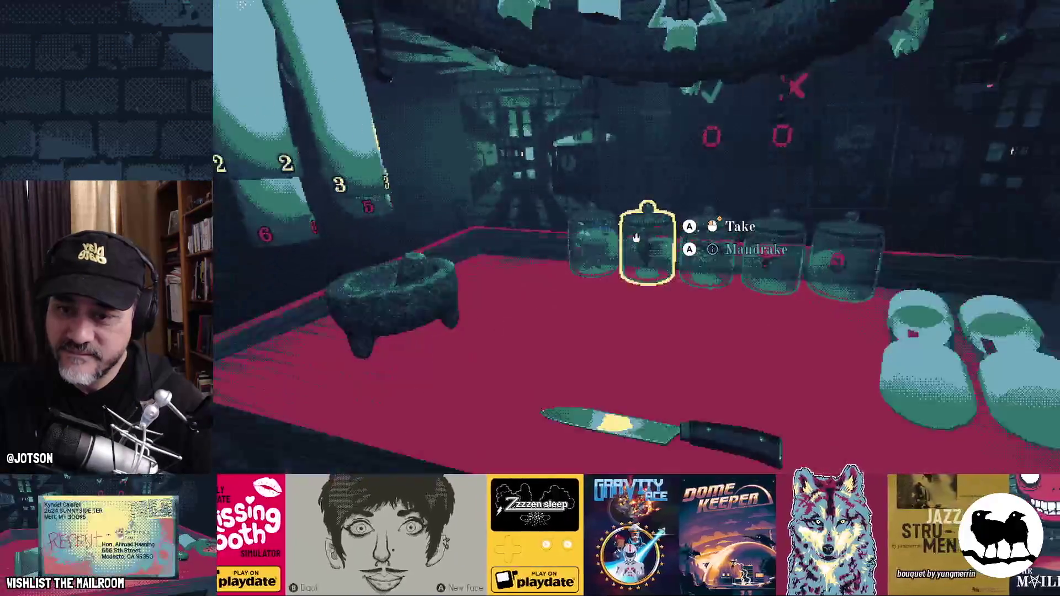
Inspect the mortar and pestle in-game, then dismiss its inspect panel
mouse_move(636, 238)
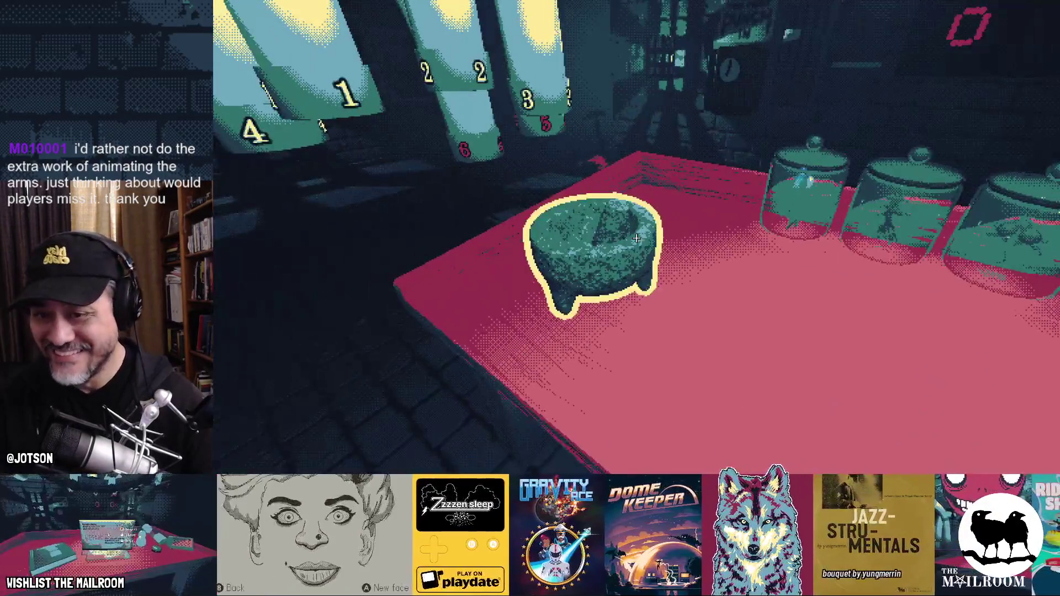
right_click(636, 238)
right_click(636, 237)
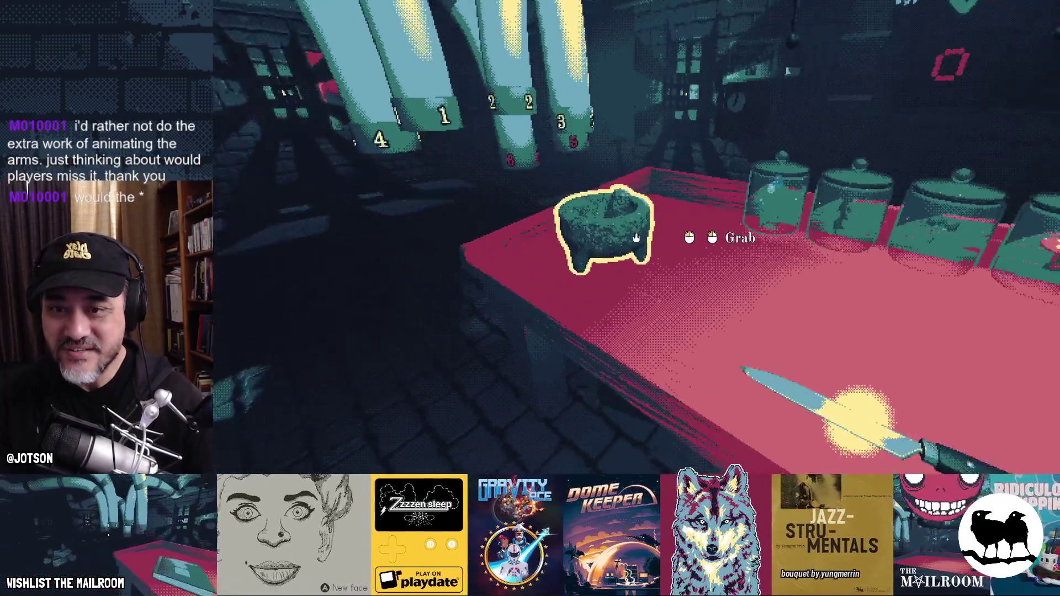
Grab the knife, pick up and drop the empty canister several times, then pause the game
mouse_move(636, 237)
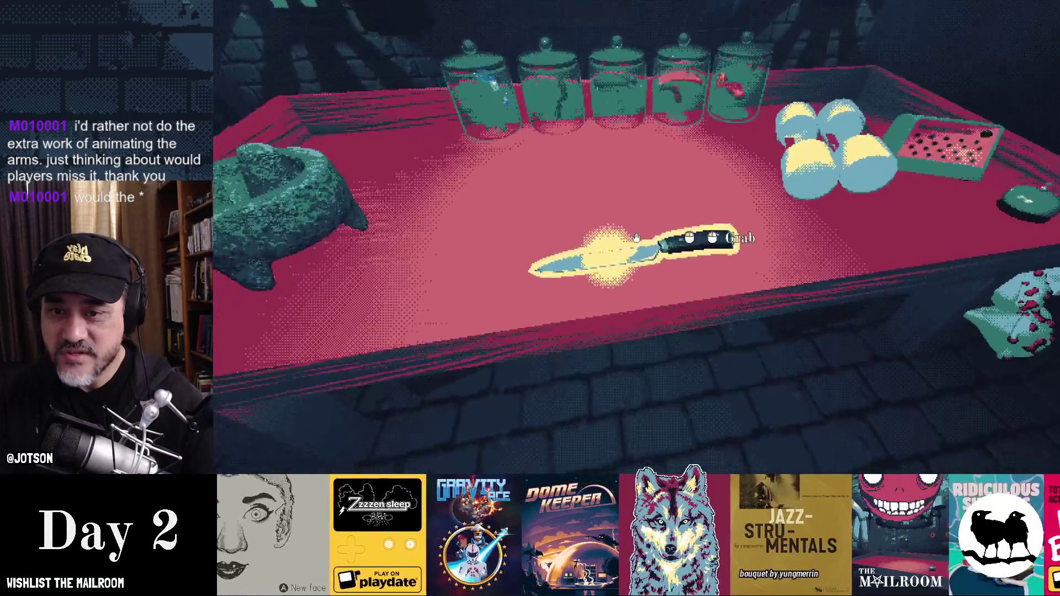
left_click(636, 237)
mouse_move(636, 238)
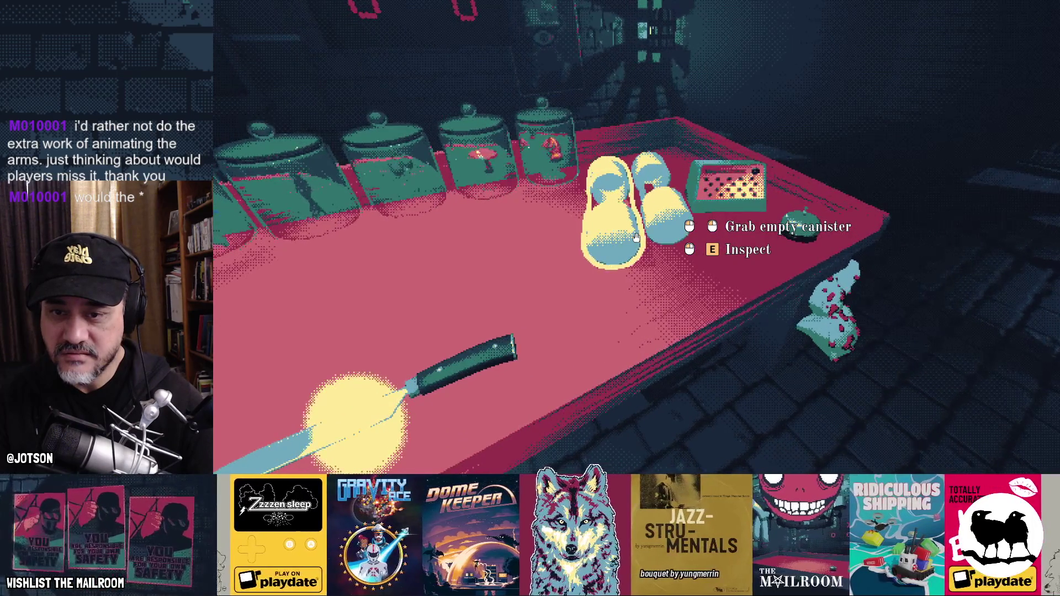
left_click(636, 237)
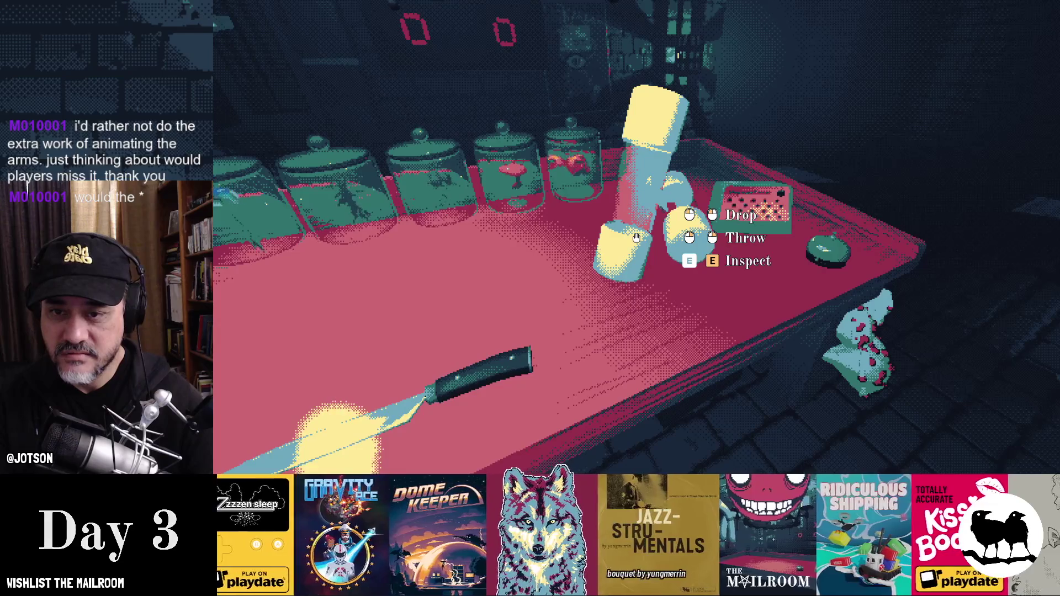
left_click(636, 237)
left_click(636, 238)
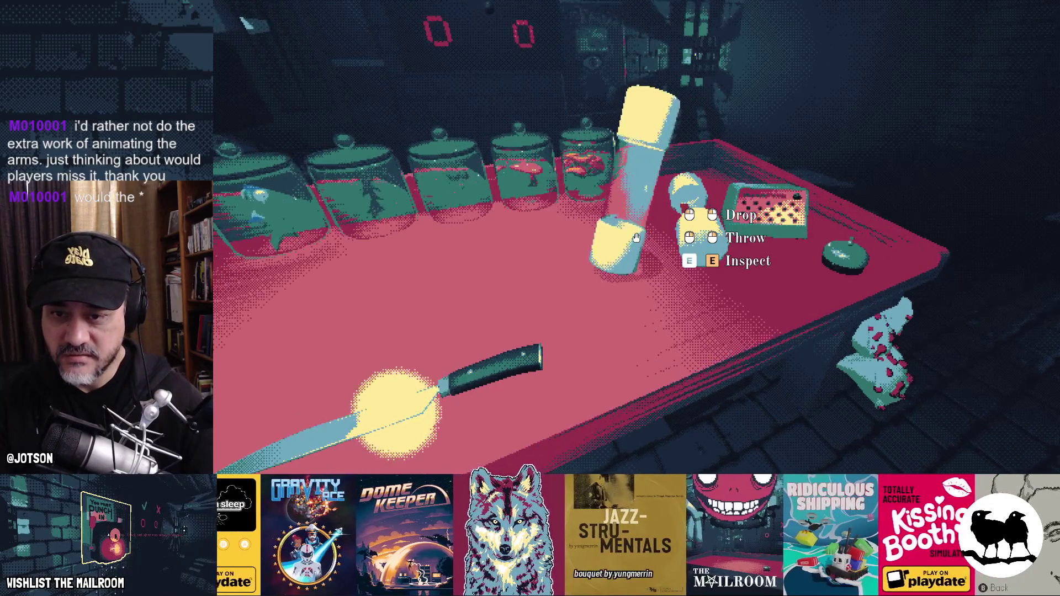
mouse_move(636, 237)
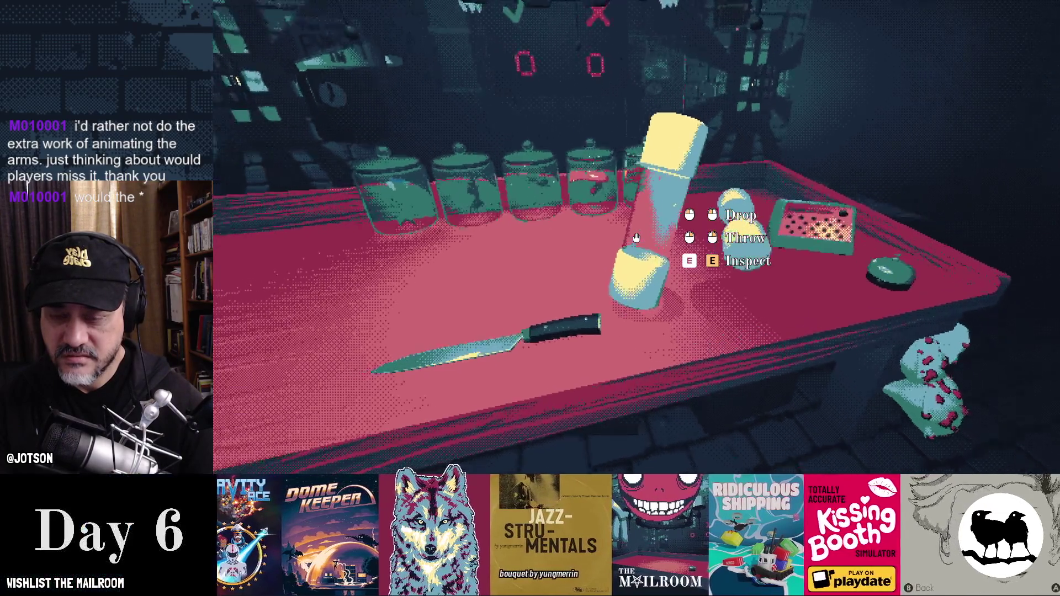
left_click(636, 238)
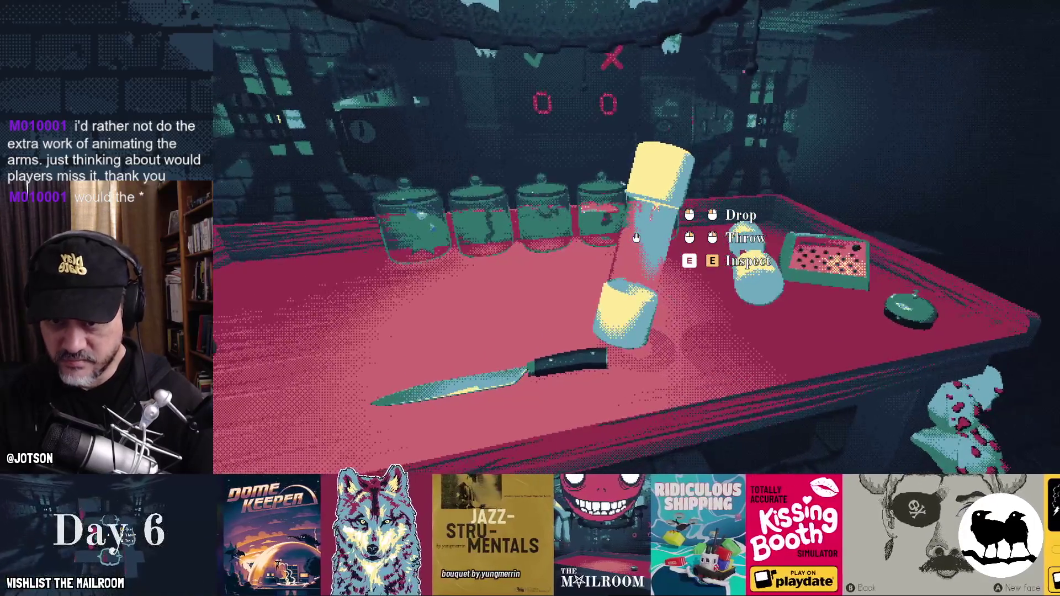
left_click(636, 237)
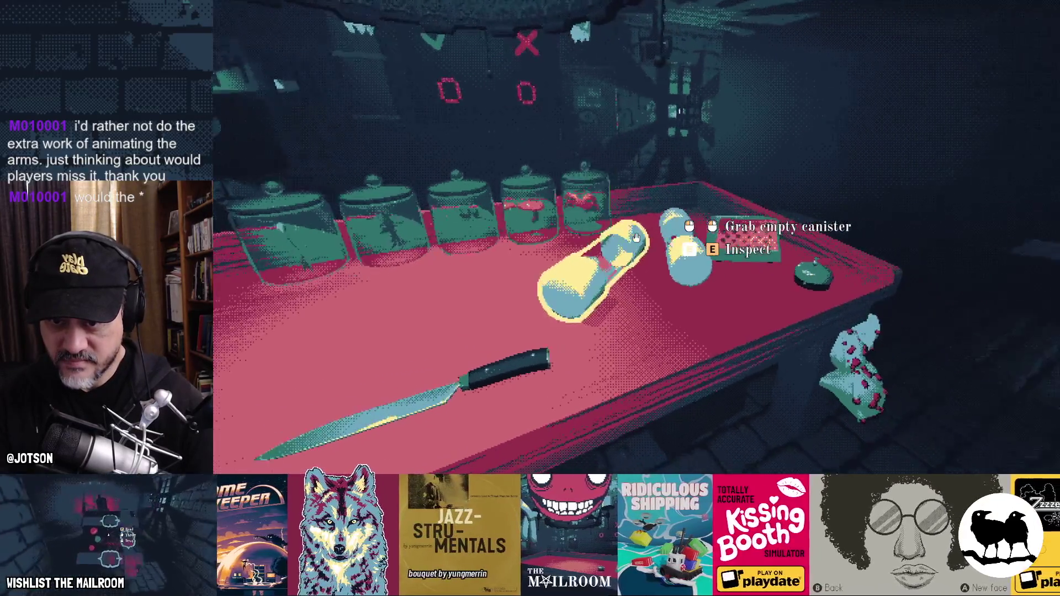
left_click(636, 237)
left_click(636, 237)
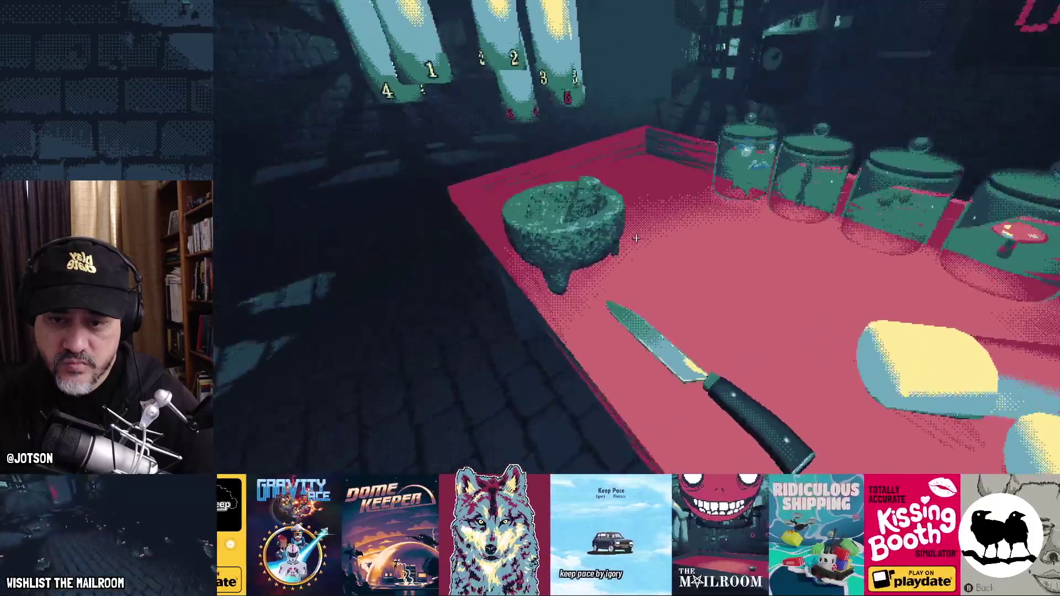
key("Escape")
Wrap the %InputActionGlyph assignment on line 8 in 'if action.is_active():'
key("alt+Tab")
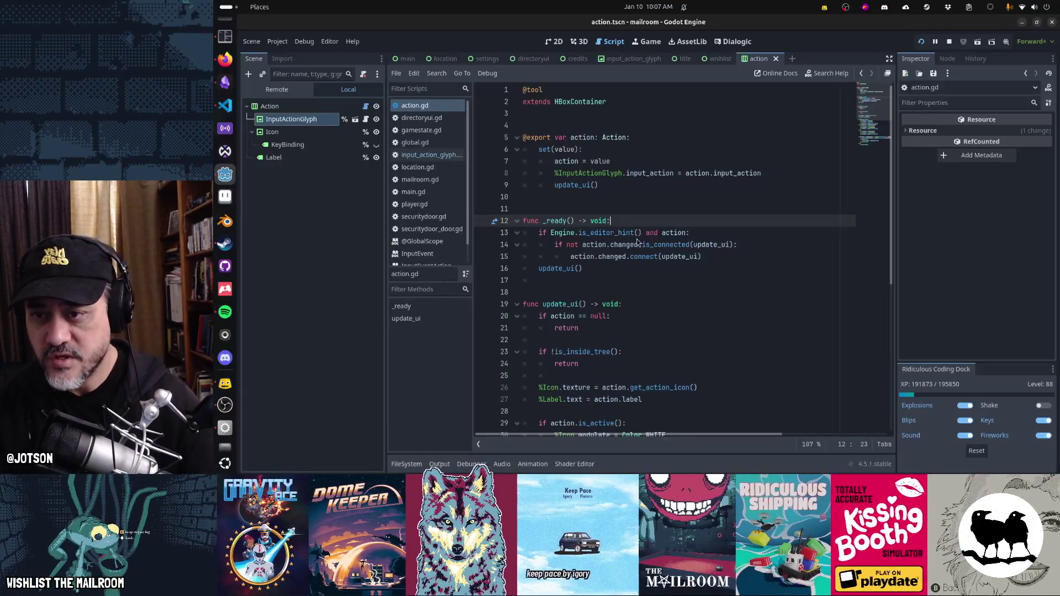
left_click(629, 175)
key("Home")
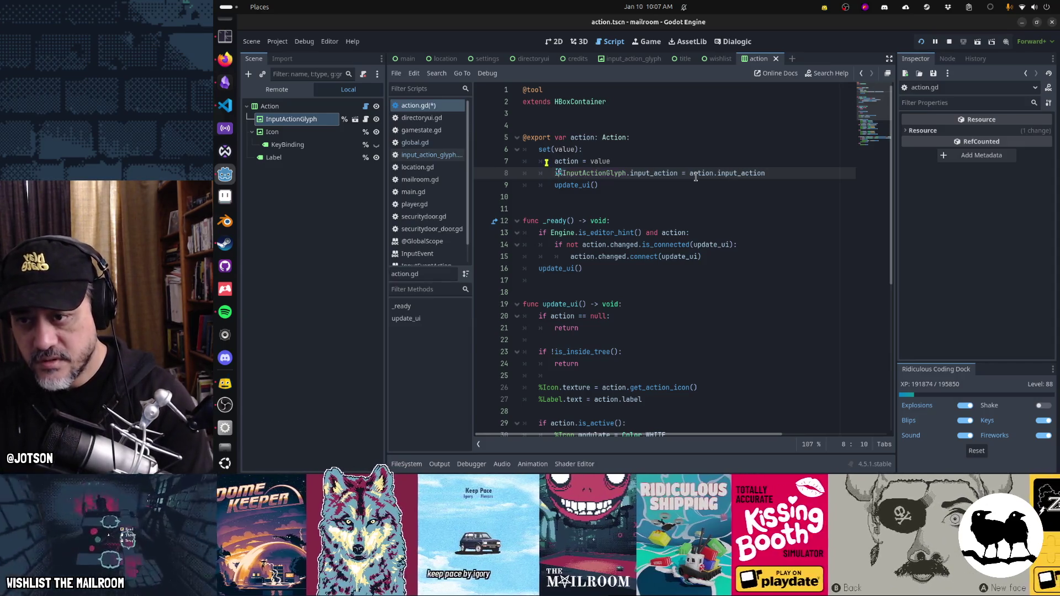
type("if action.")
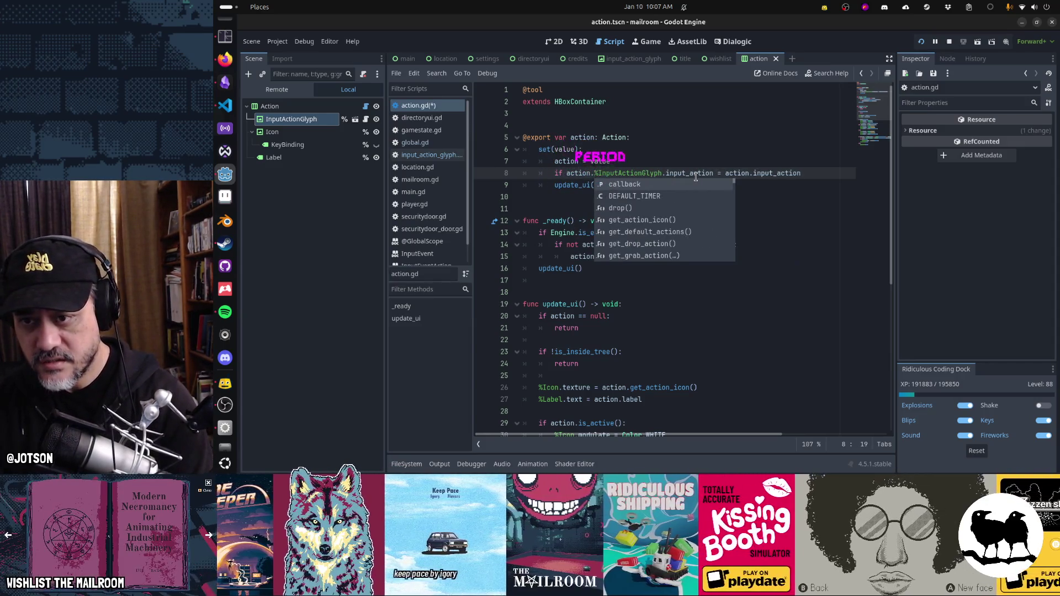
type("get_st")
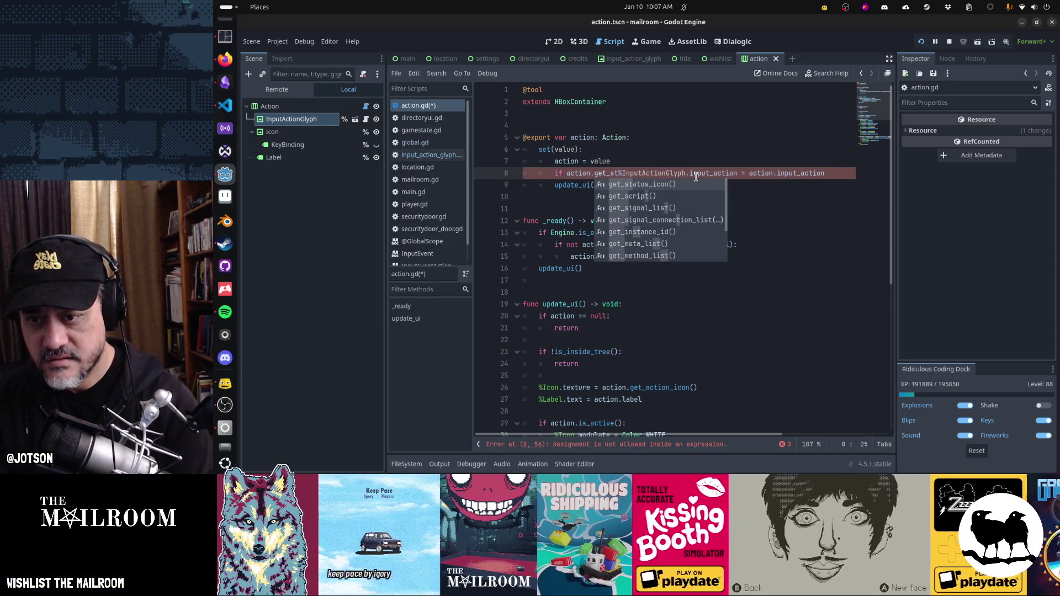
type("atu")
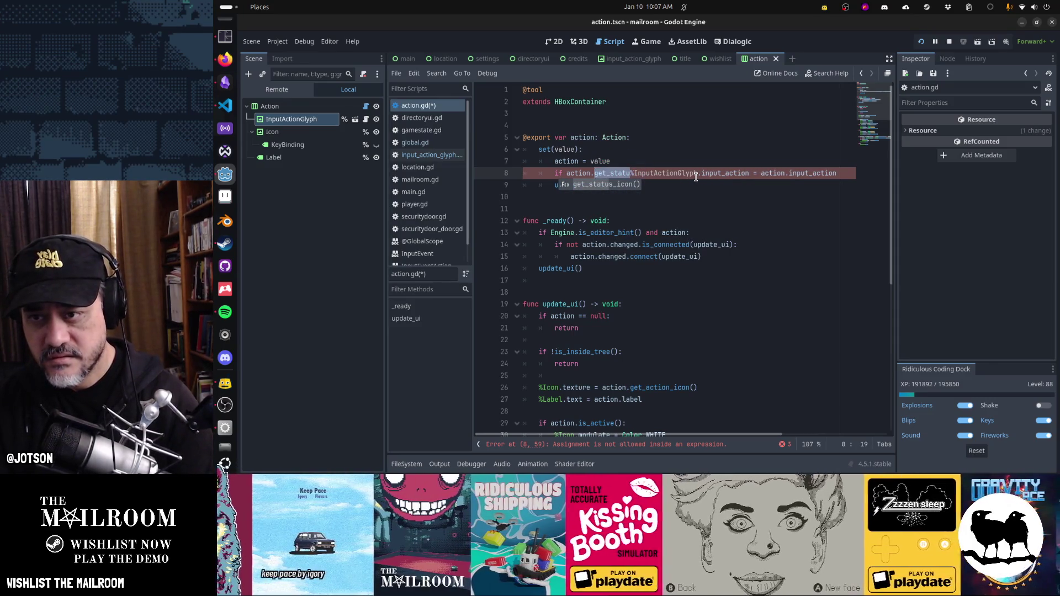
type("status")
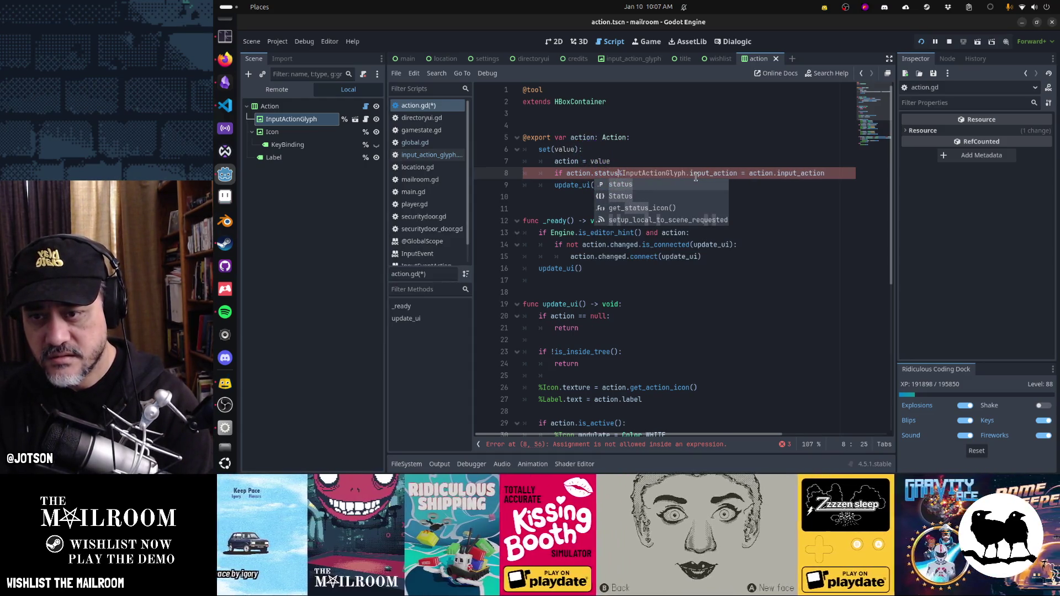
key("BackSpace")
key("BackSpace")
key("BackSpace")
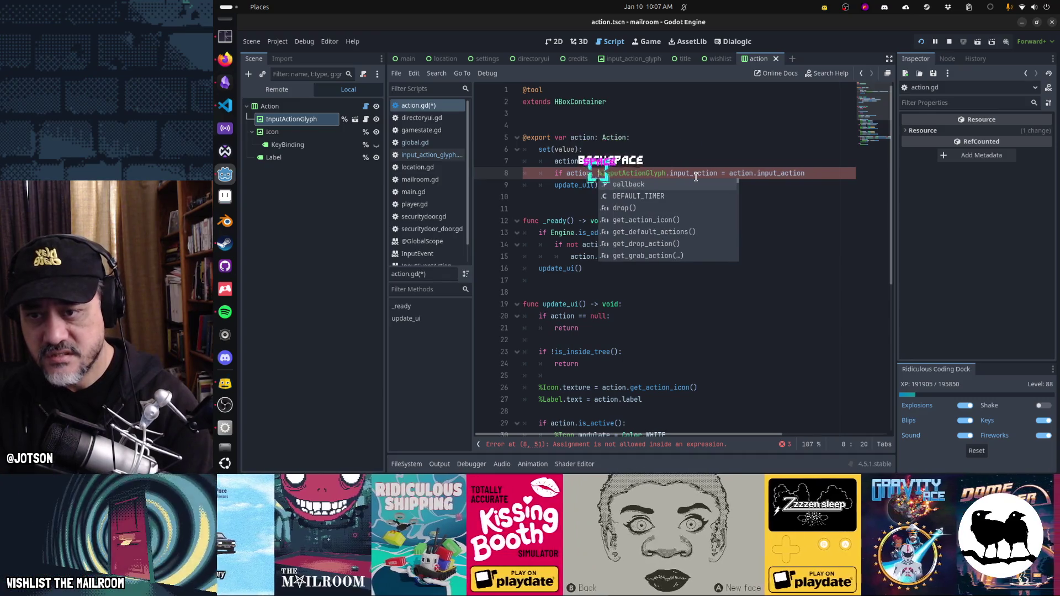
type("is")
key("Return")
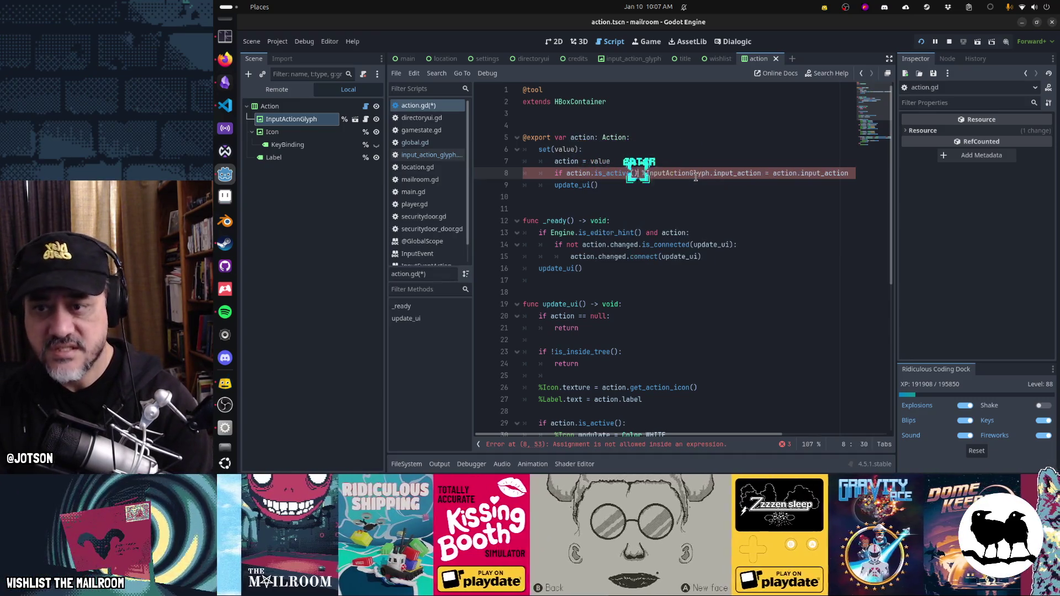
type(":")
key("Return")
key("Delete")
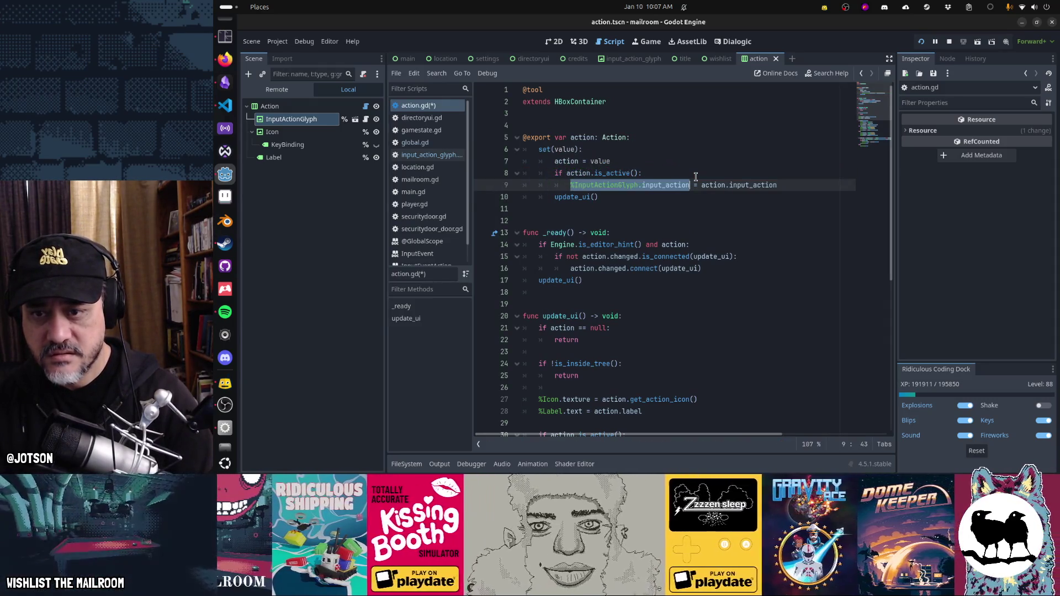
Add an else branch that sets the glyph's input_action to "", then run the game
key("ctrl+c")
key("End")
key("Return")
key("BackSpace")
type("else:")
key("Return")
key("ctrl+v")
type("=\"\"")
key("F5")
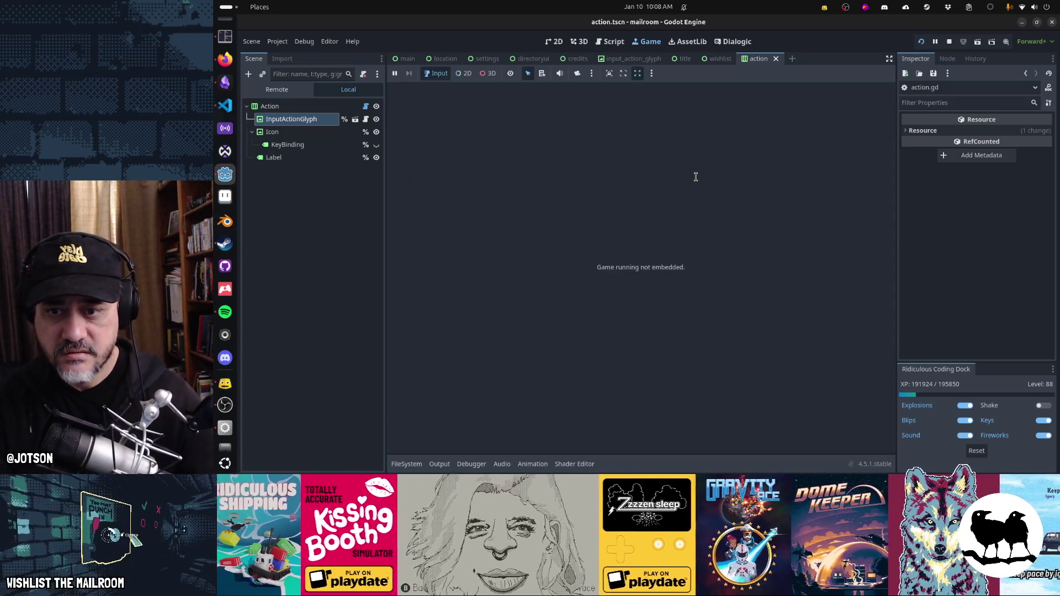
Resume the paused game, then stop and relaunch it with the updated script
key("ctrl+F3")
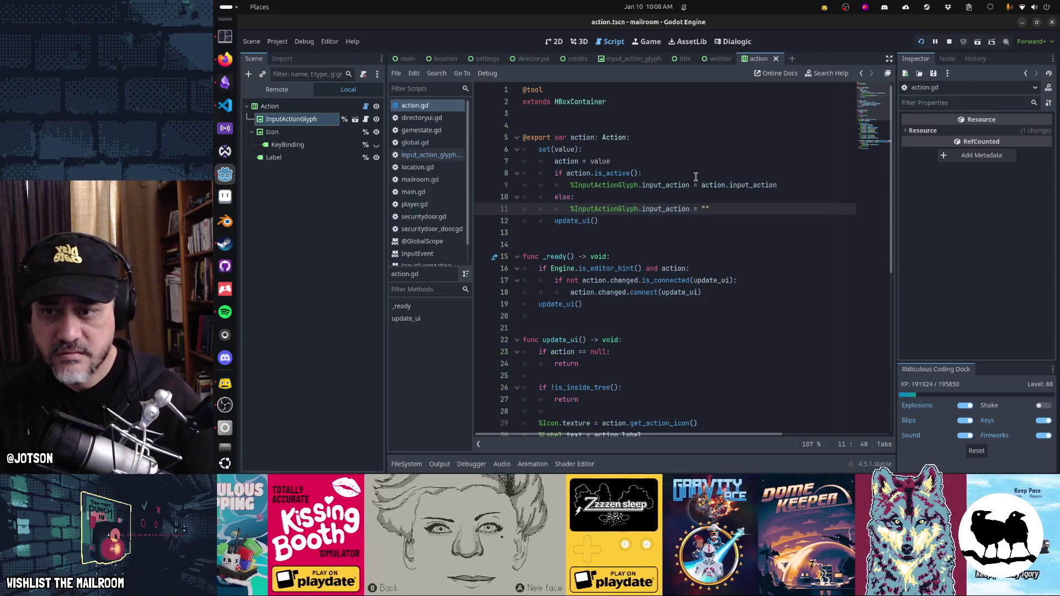
key("alt+Tab")
left_click(669, 177)
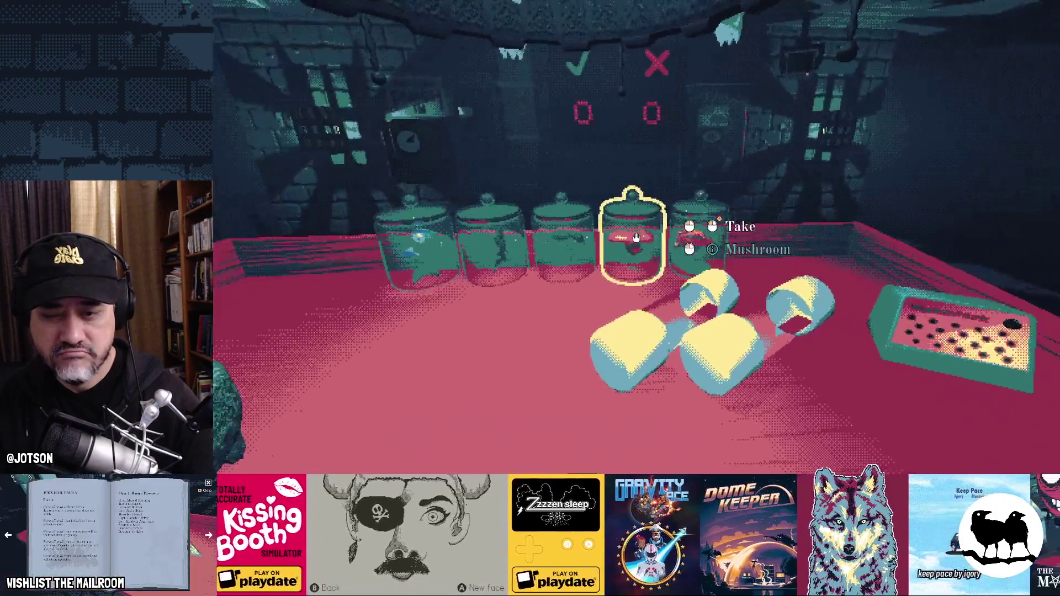
key("alt+Tab")
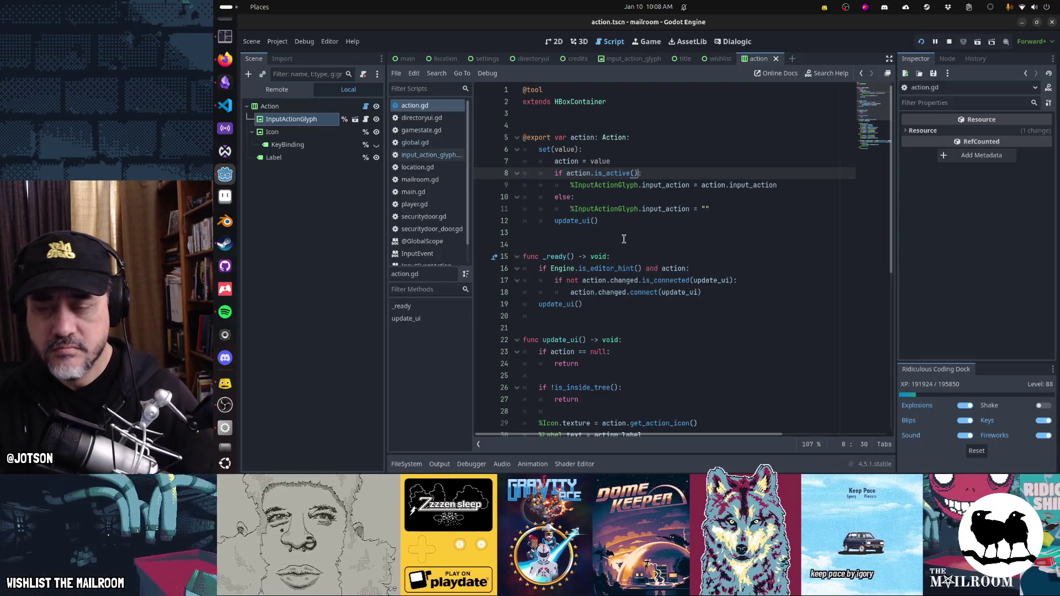
key("F8")
key("F5")
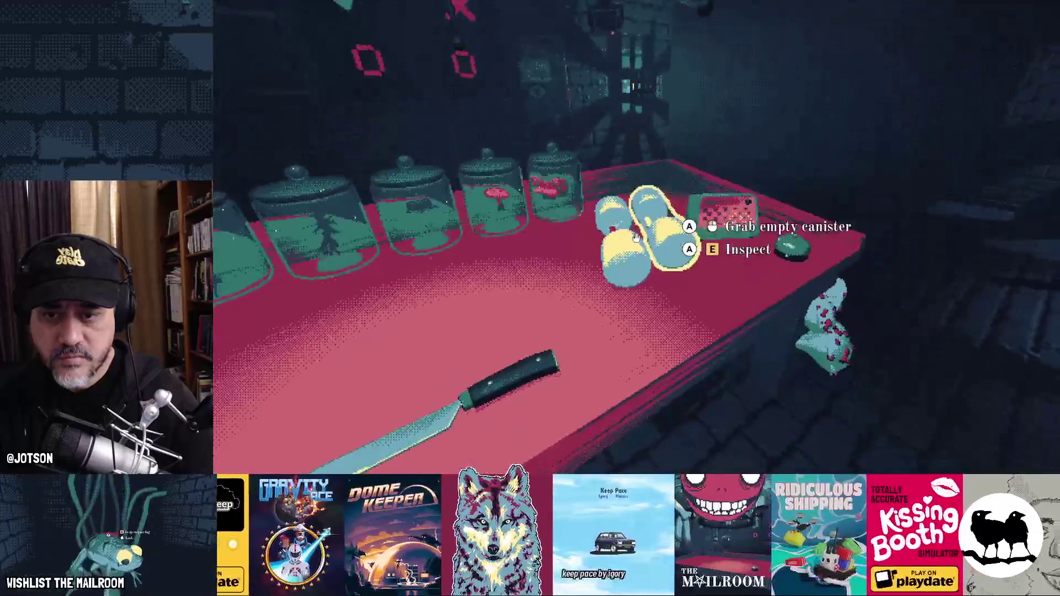
Open and close the mortar-and-pestle info panel with E and Esc, then stop the game
mouse_move(636, 237)
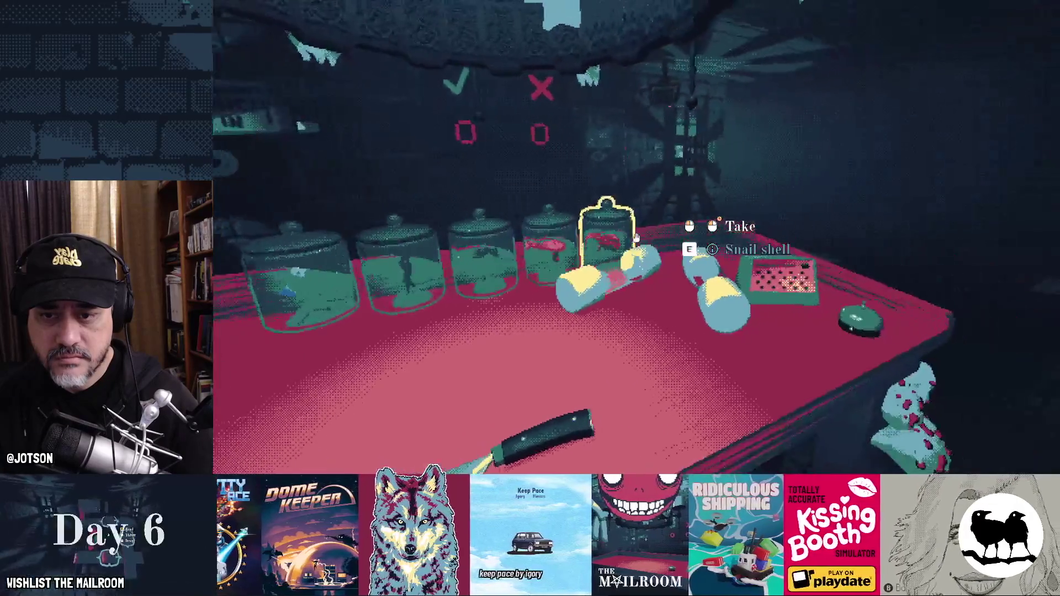
key("e")
key("Escape")
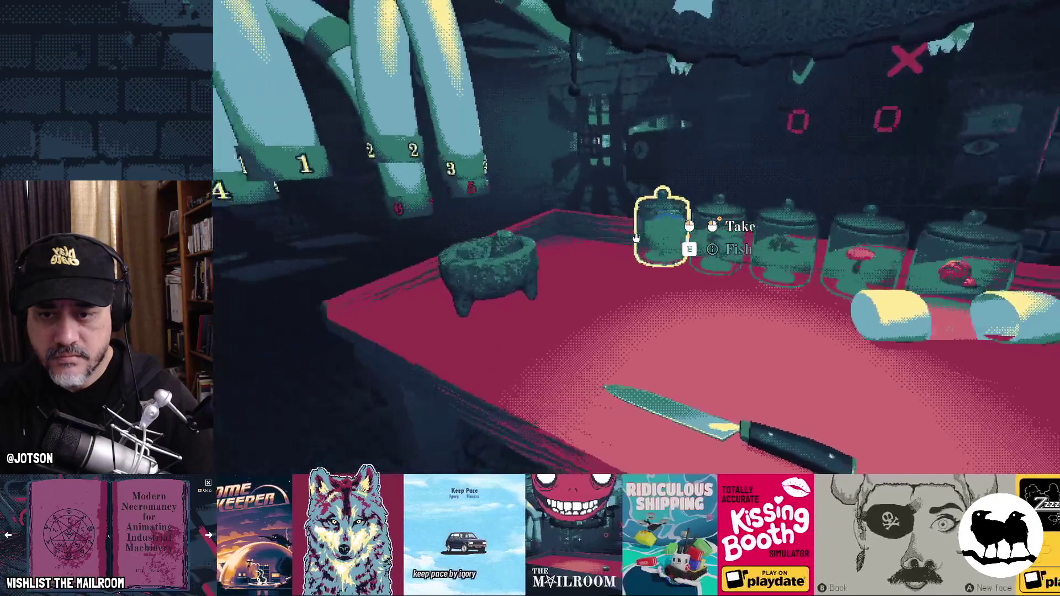
key("F8")
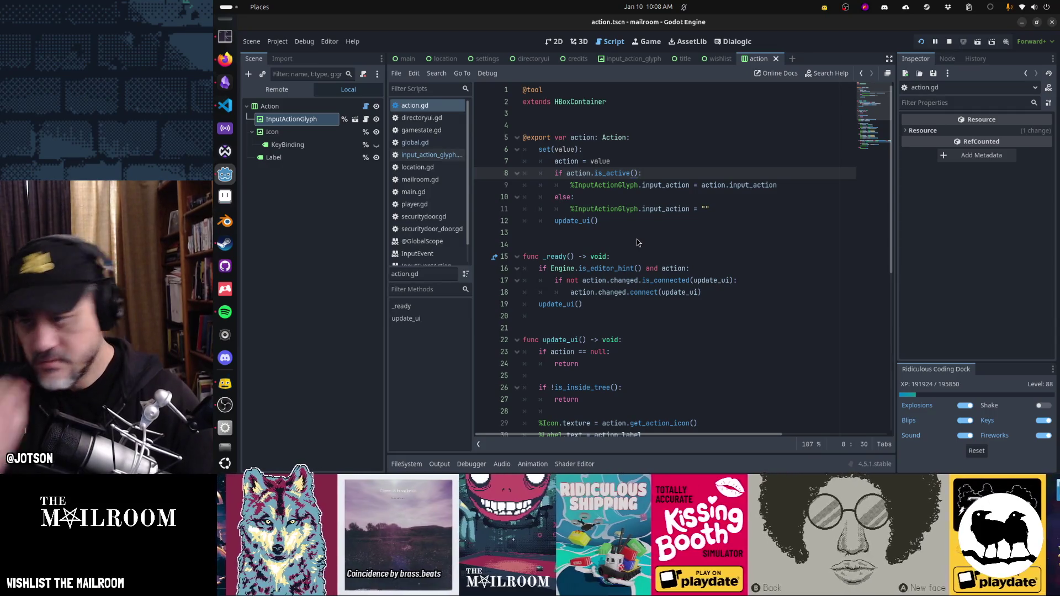
Discard a stray %InputActionGlyph line, save action.gd, and open input_action_glyph.gd
key("Down")
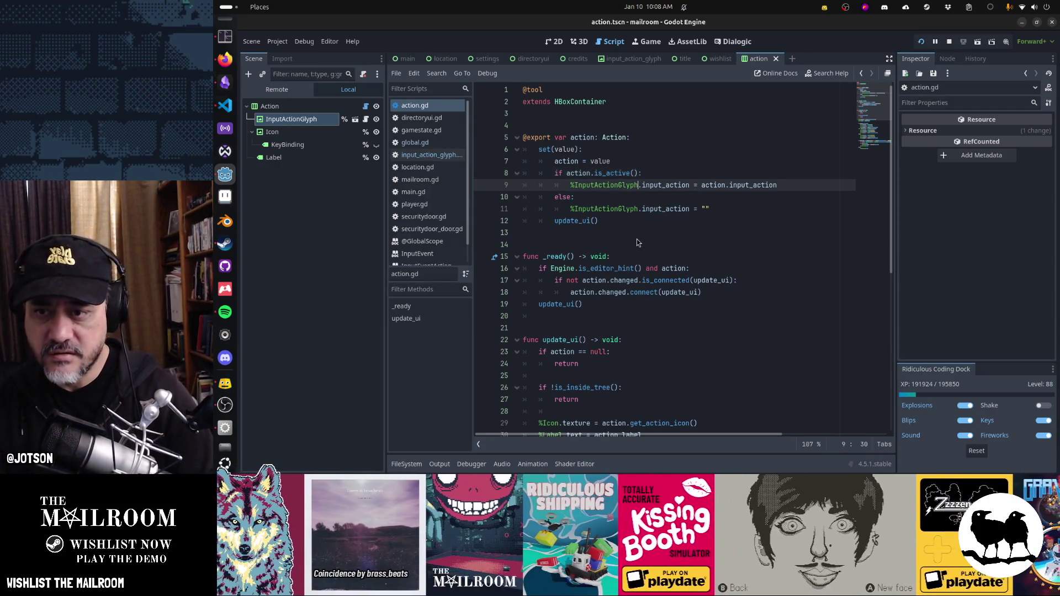
key("End")
key("Return")
type("%InputActionGlyph")
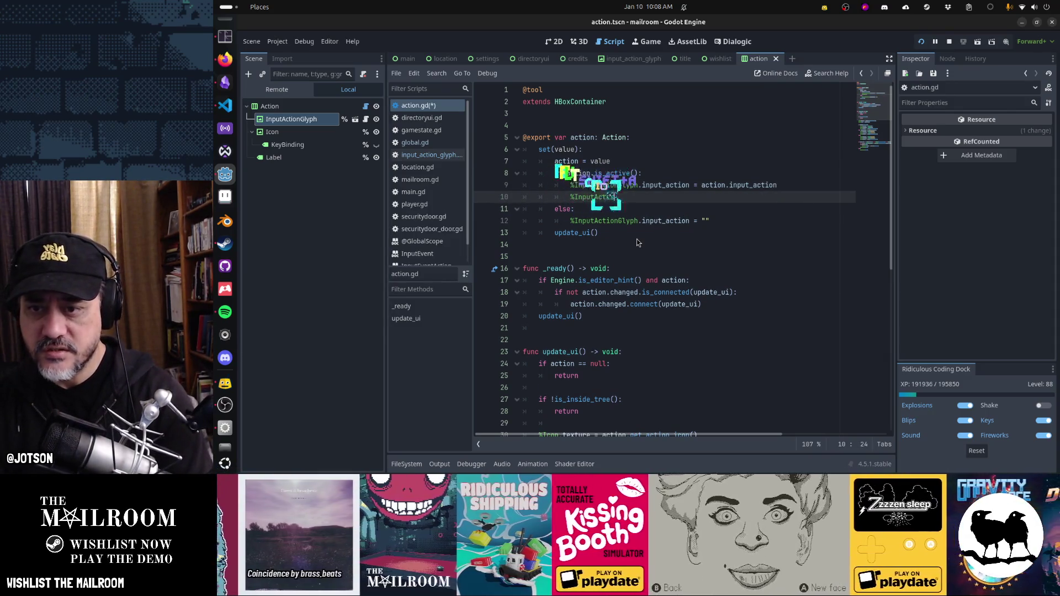
key("BackSpace")
key("BackSpace")
key("BackSpace")
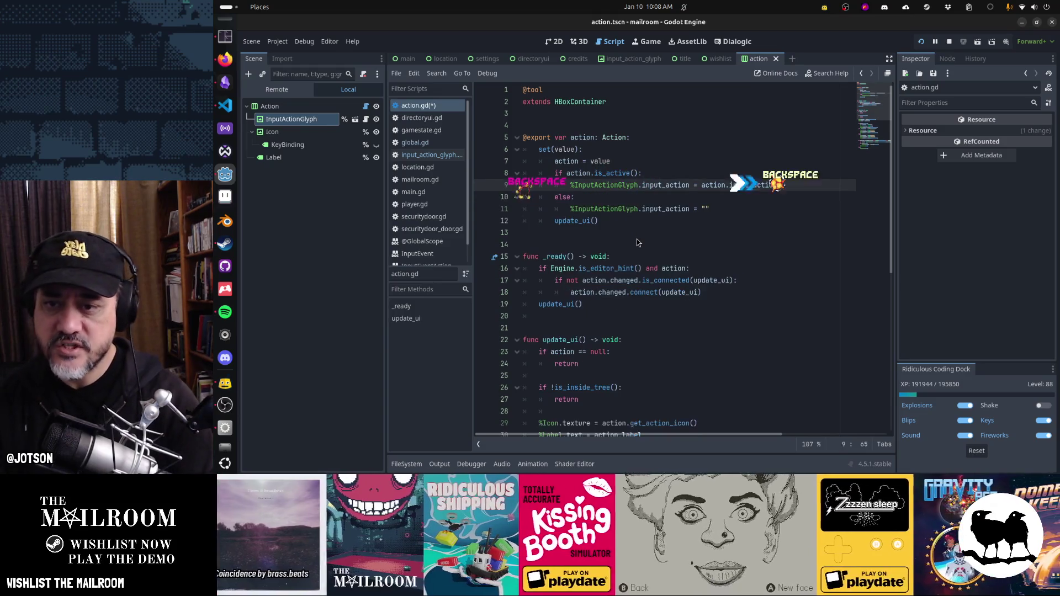
key("ctrl+s")
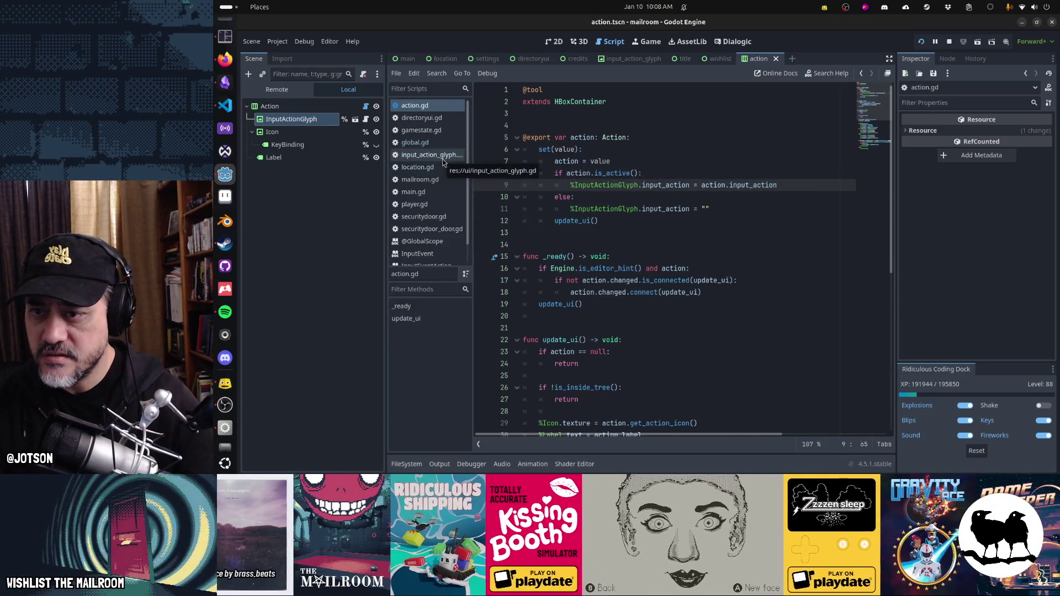
left_click(439, 155)
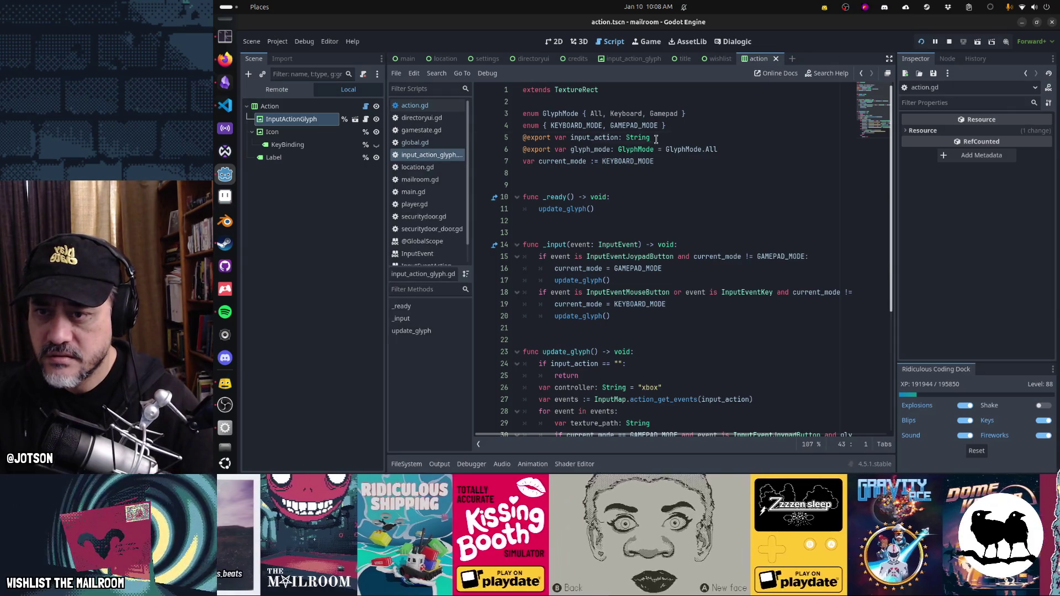
Start a 'set(value):' setter under the input_action declaration on line 5
left_click(655, 139)
key("Return")
type("set")
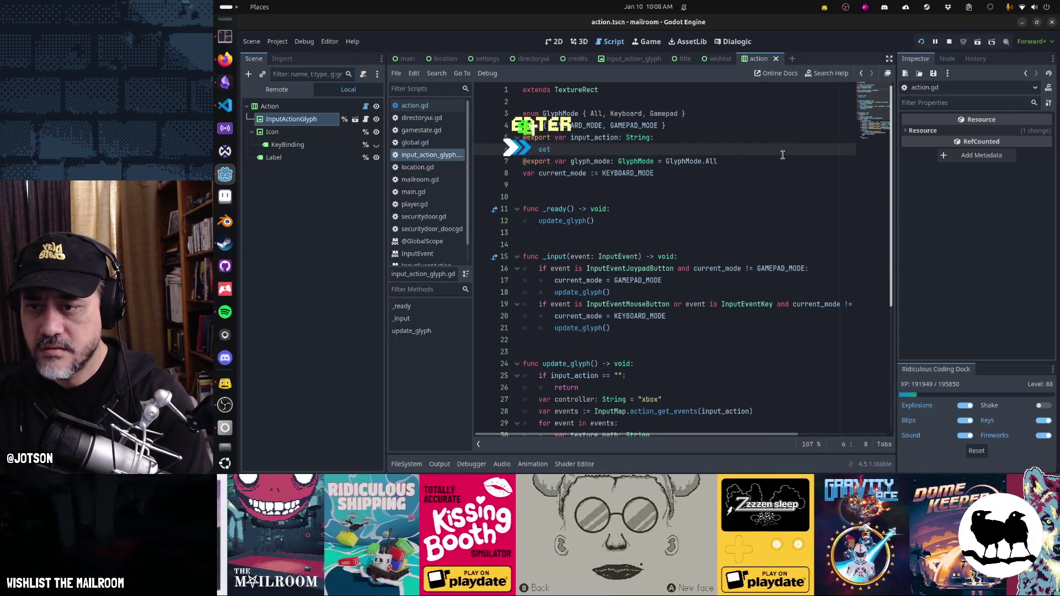
key("BackSpace")
key("BackSpace")
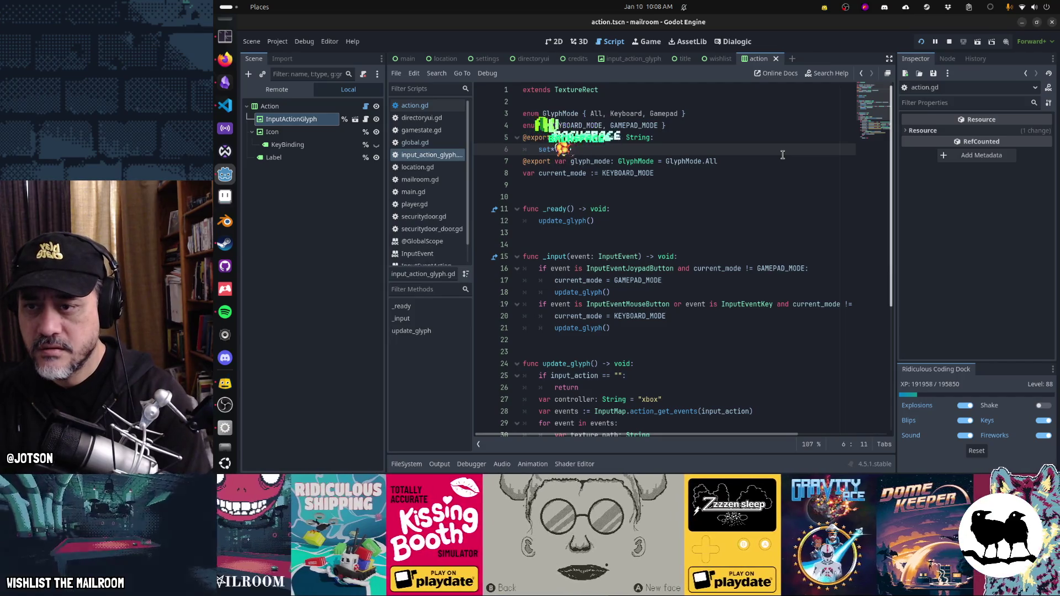
type("(value)")
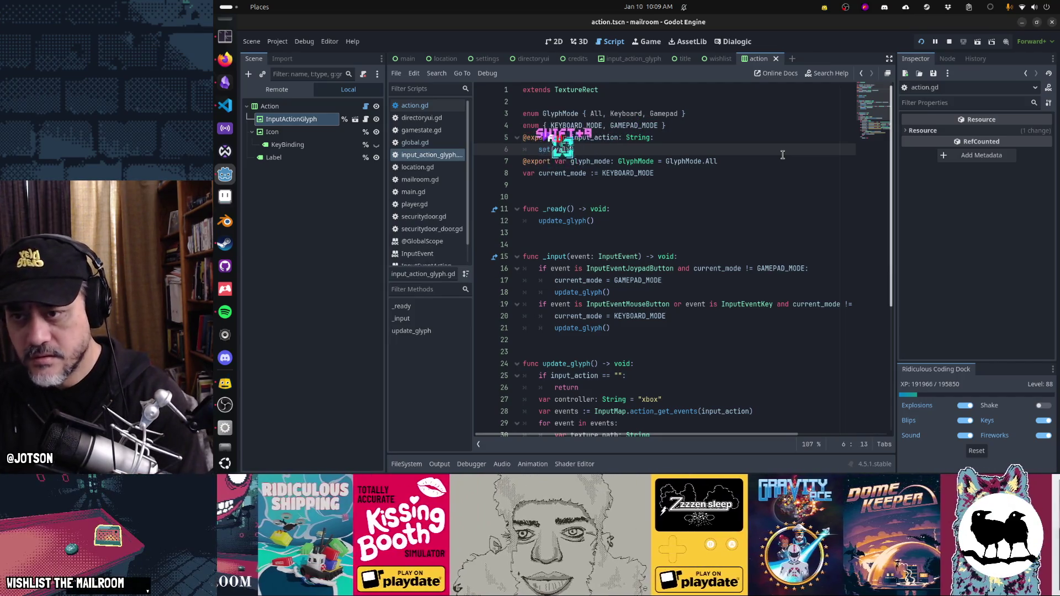
type(":")
Fill the setter body with 'input_action = value' and 'update_glyph()', then run the game
key("Return")
type("inpu")
key("BackSpace")
type("ut_action = value")
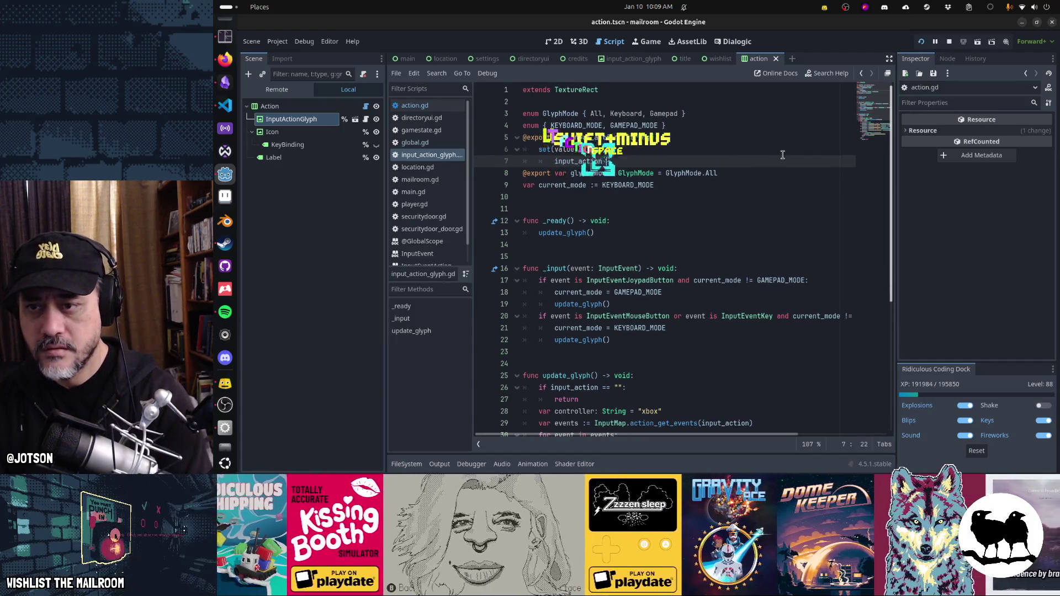
key("Return")
type("update_g")
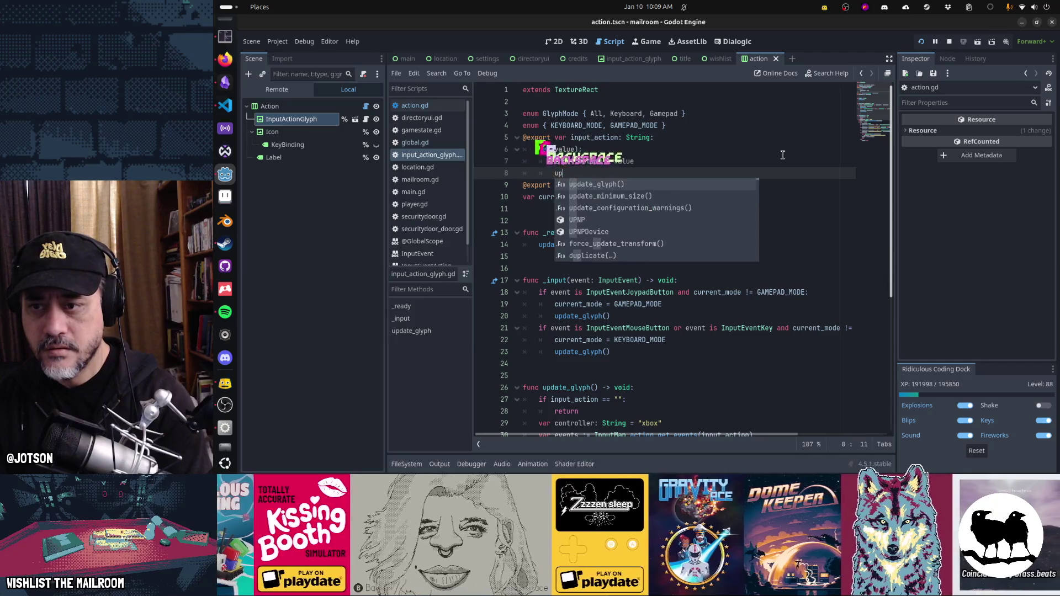
key("BackSpace")
type("lyph()")
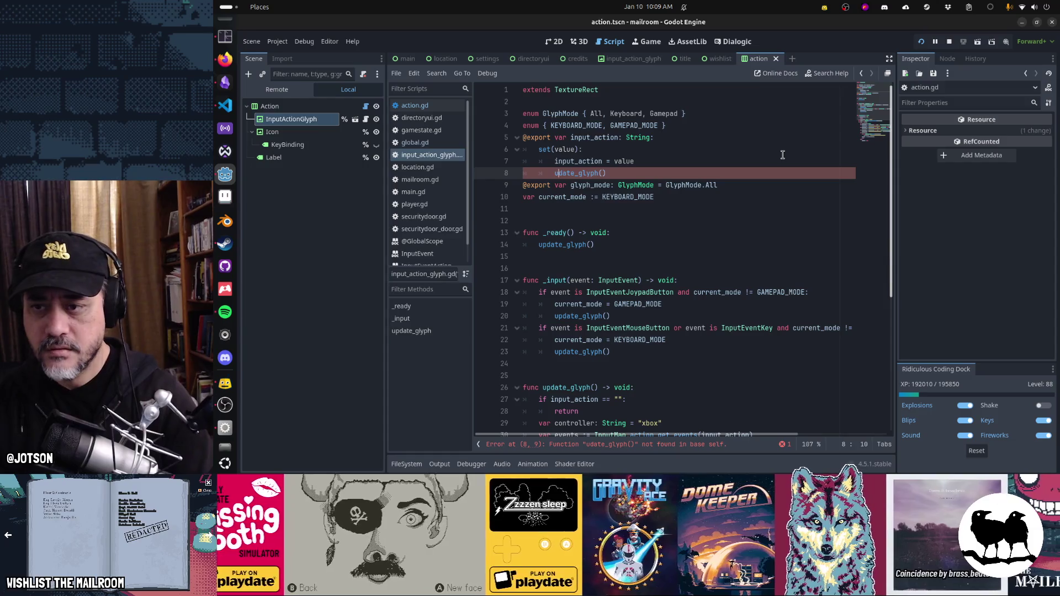
type("p")
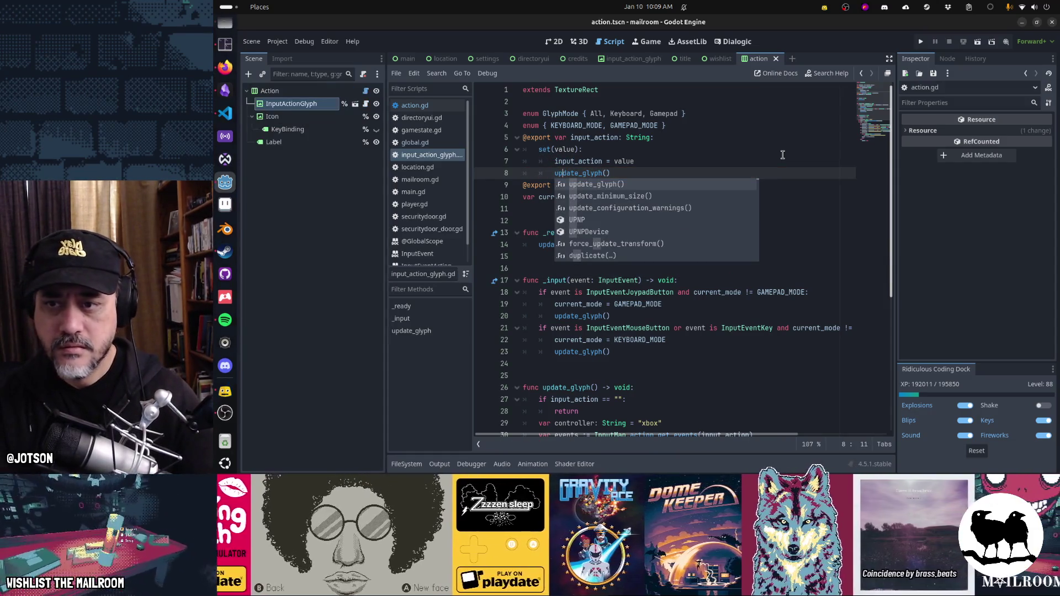
key("F5")
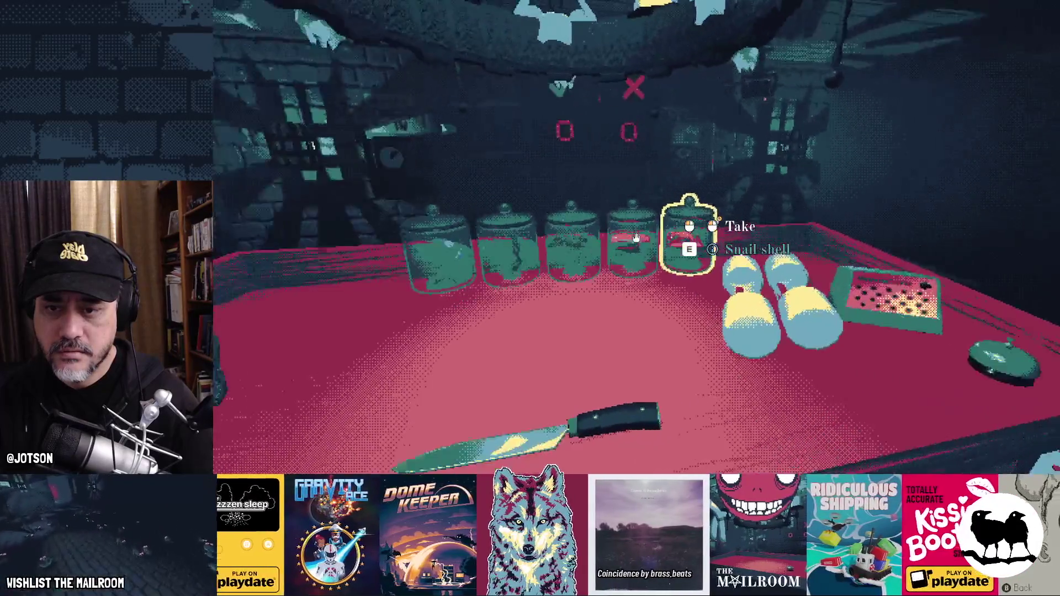
Inspect the mortar and pestle with E, close it, then return to Godot via Activities
key("e")
key("Escape")
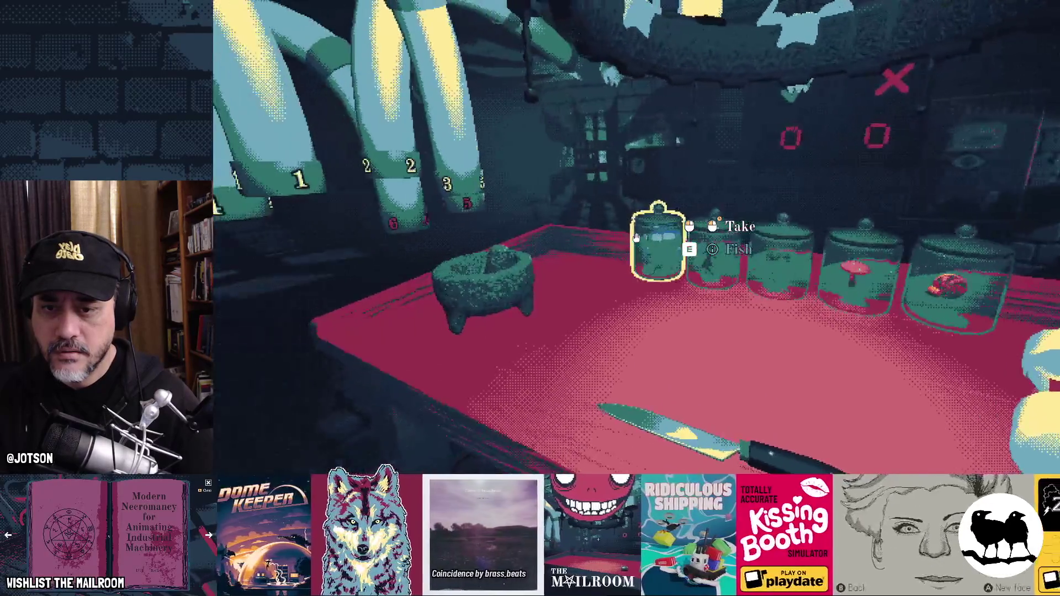
key("super")
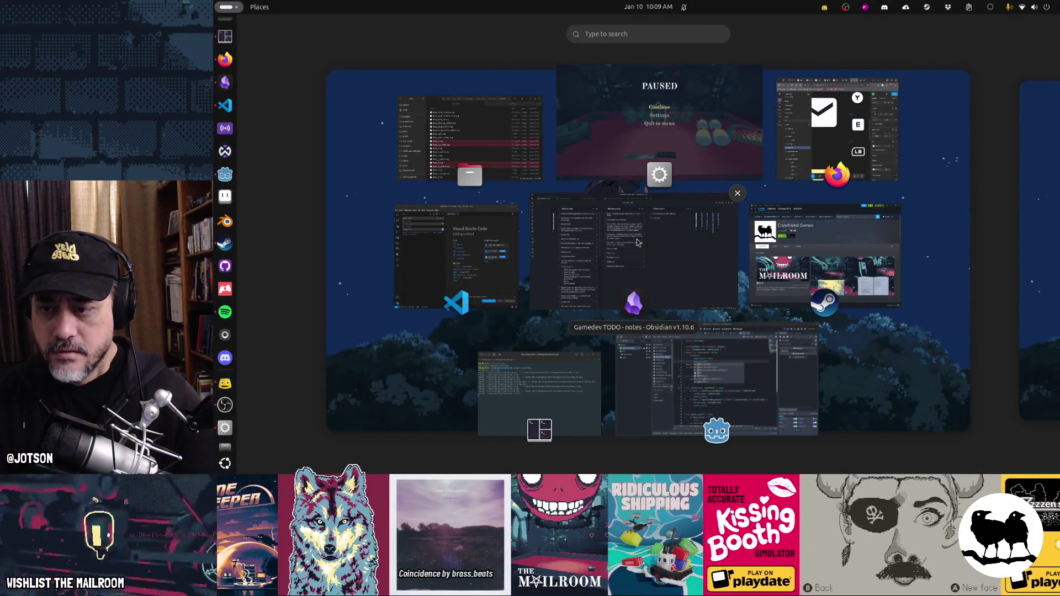
left_click(744, 394)
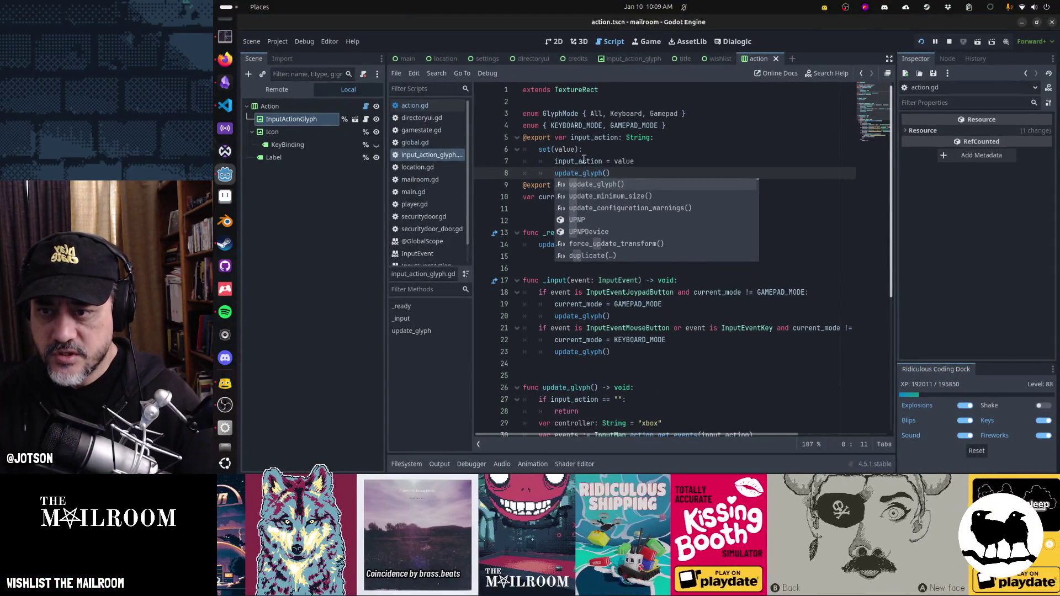
In action.gd, add then delete a partial ' and action.' on the is_active() check, and jump to is_active()
left_click(585, 161)
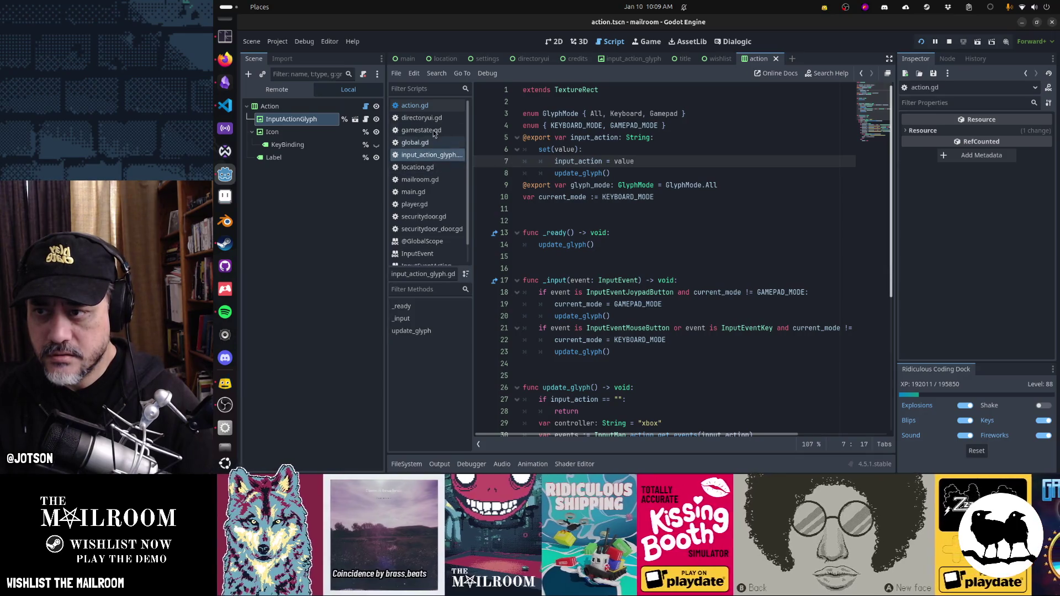
left_click(426, 106)
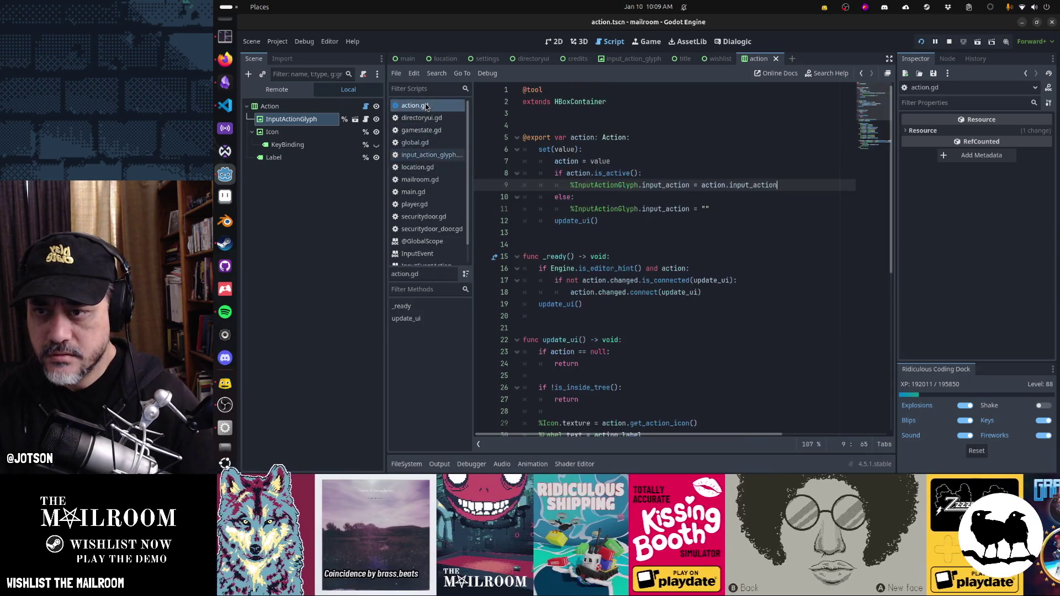
left_click(639, 172)
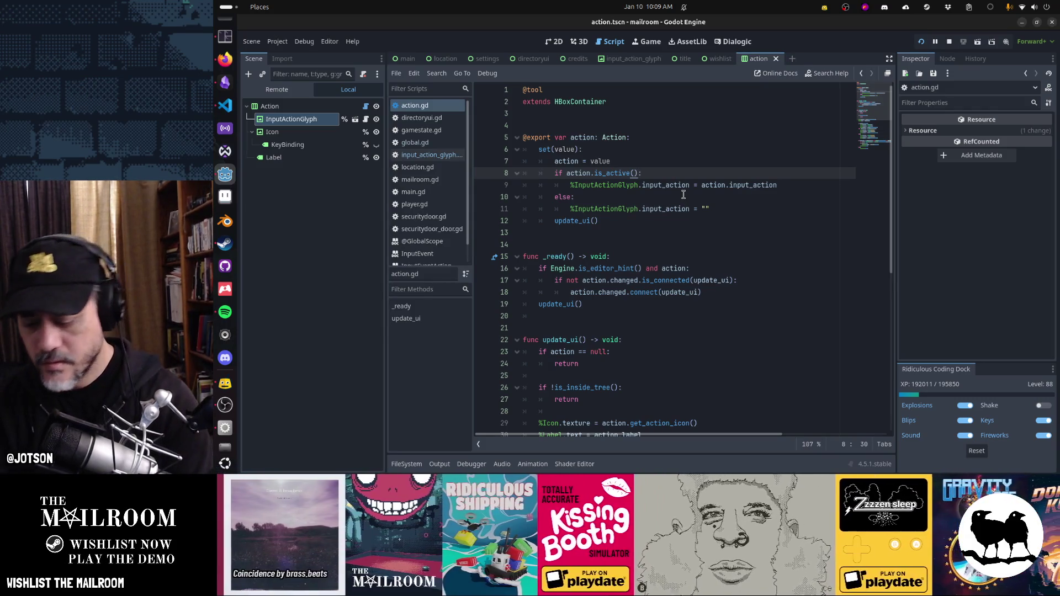
type("and action.")
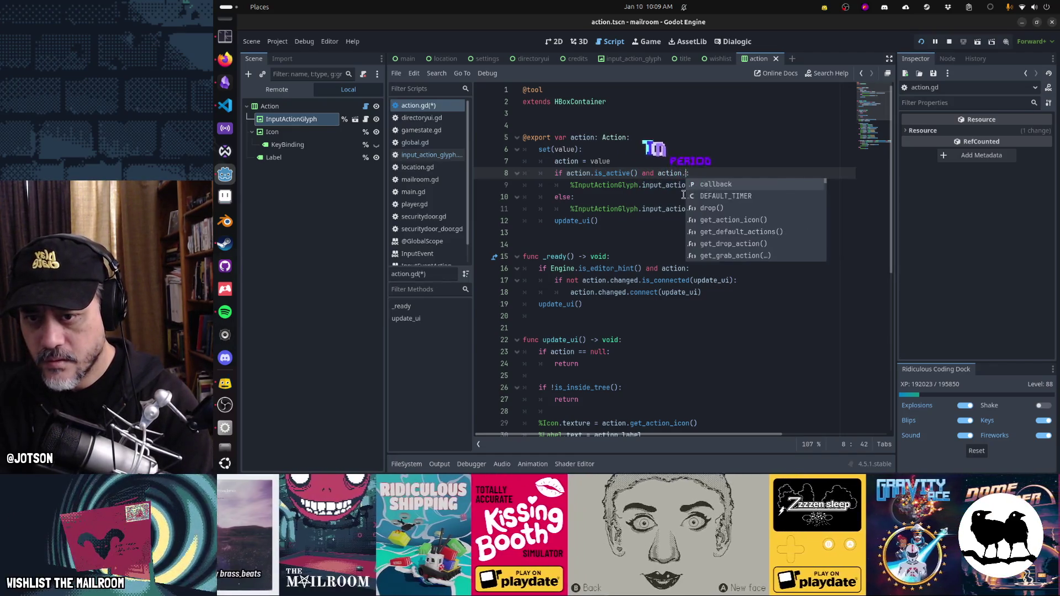
key("Escape")
key("ctrl+shift+Left")
key("ctrl+shift+Left")
key("ctrl+shift+Left")
key("Delete")
left_click(613, 173, "ctrl")
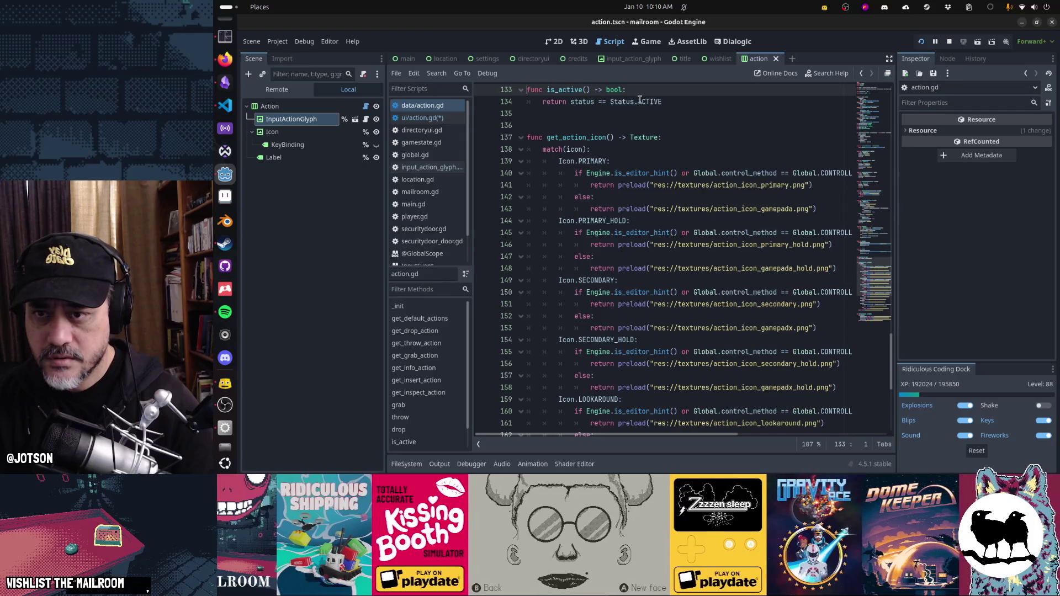
double_click(641, 102)
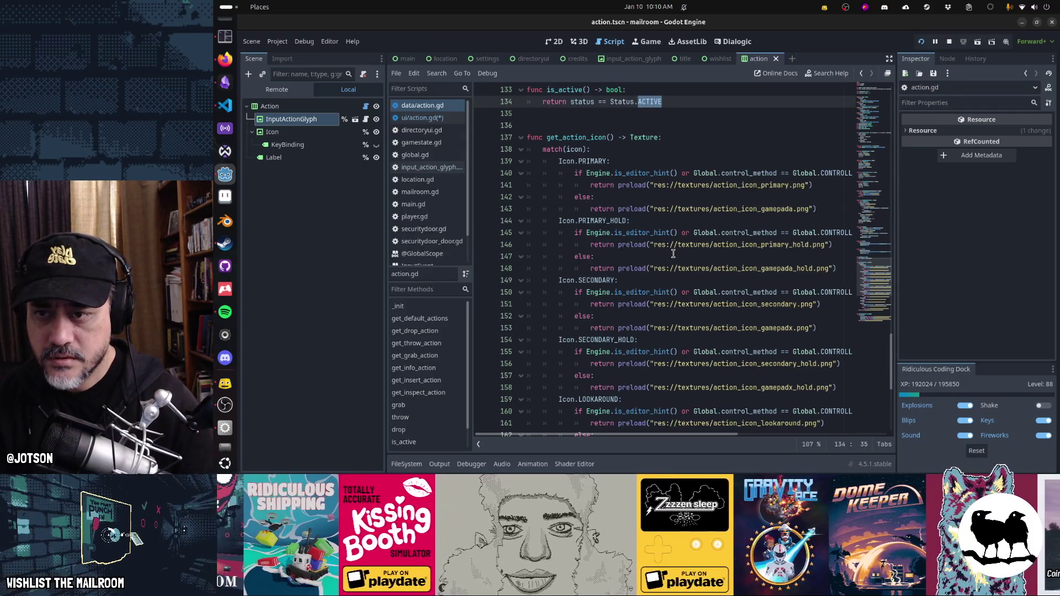
scroll(673, 253, "down", 7)
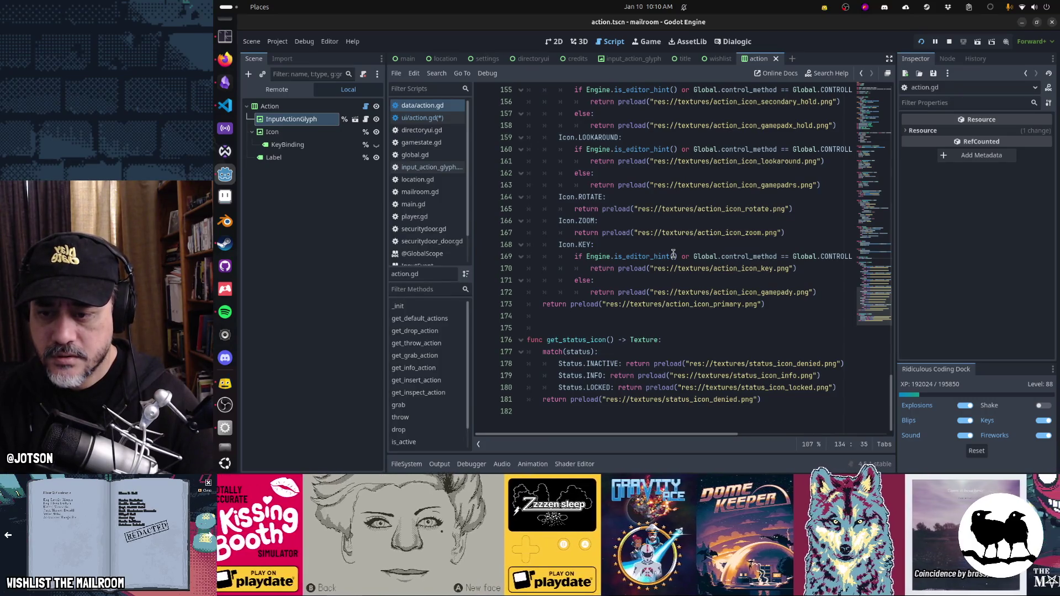
scroll(673, 254, "up", 11)
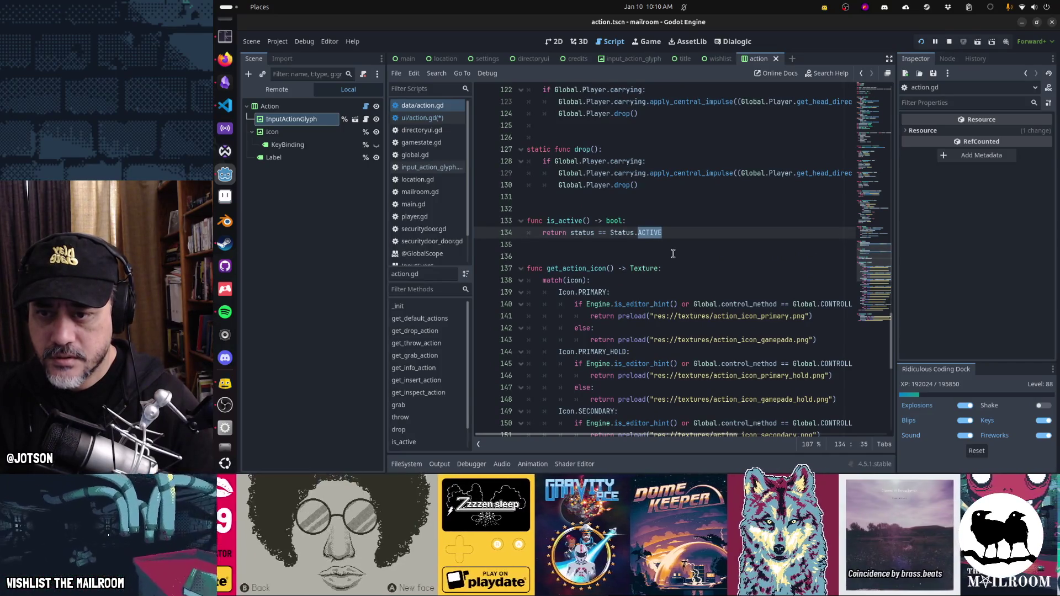
scroll(673, 253, "down", 11)
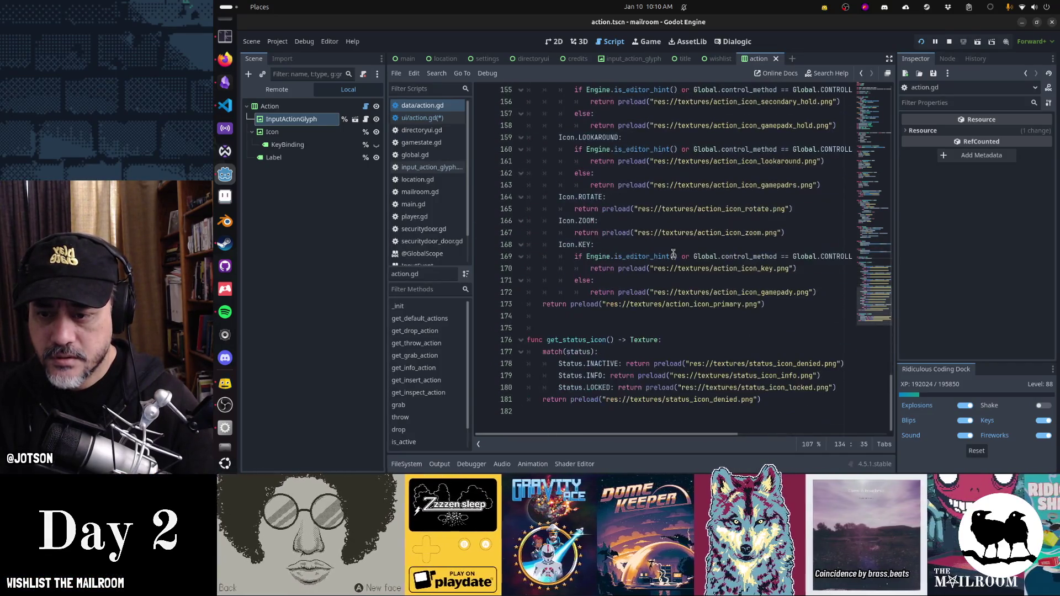
scroll(586, 331, "up", 20)
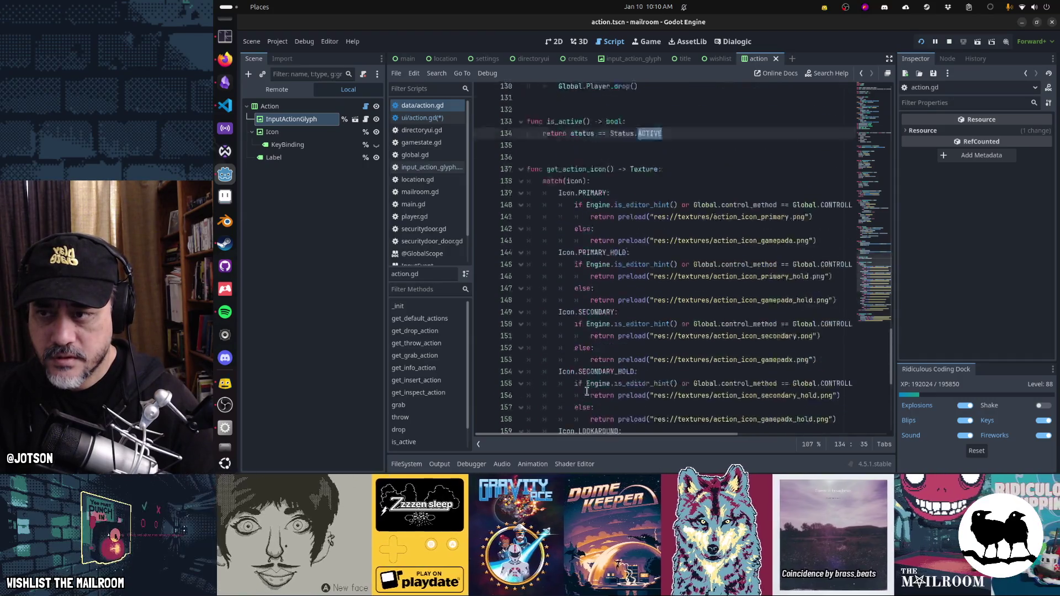
left_click(443, 118)
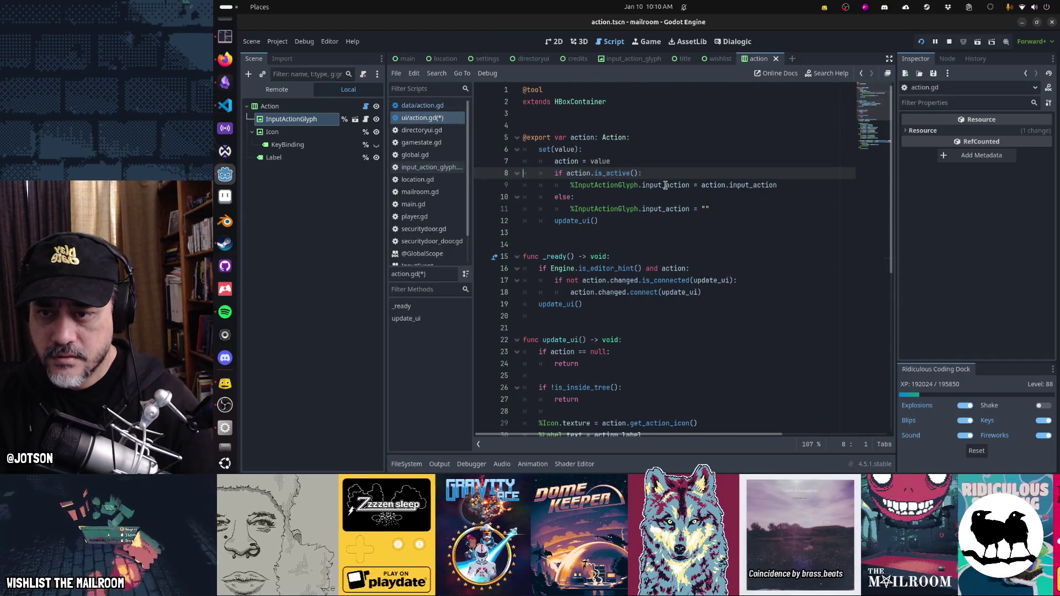
Save all modified scripts and open input_action_glyph.gd
left_click(665, 185)
key("ctrl+s")
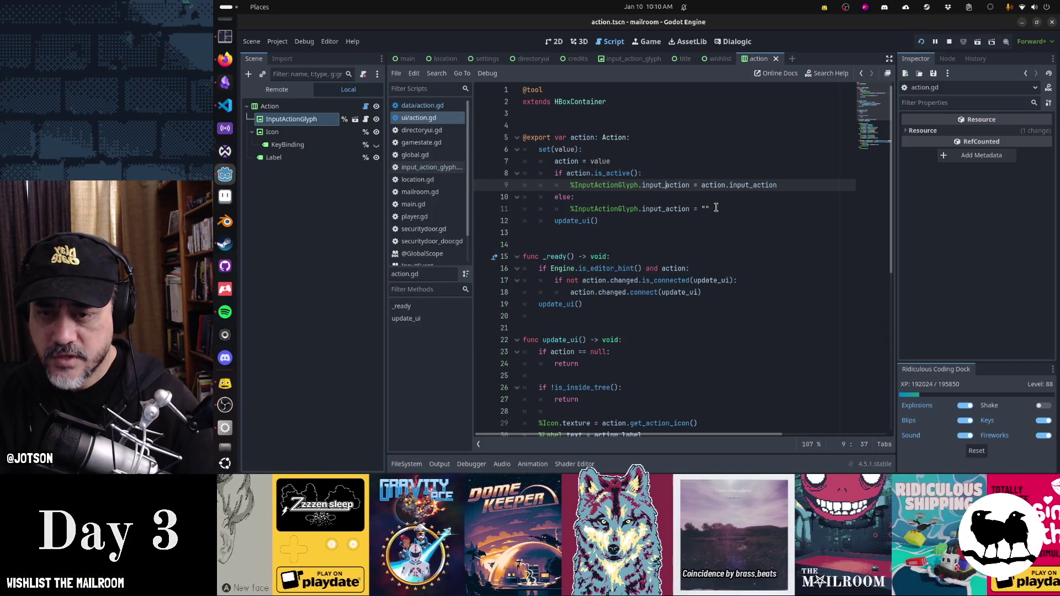
left_click(432, 167)
Add 'texture = null' under the empty-action check on line 27, then return to the game
scroll(658, 248, "down", 4)
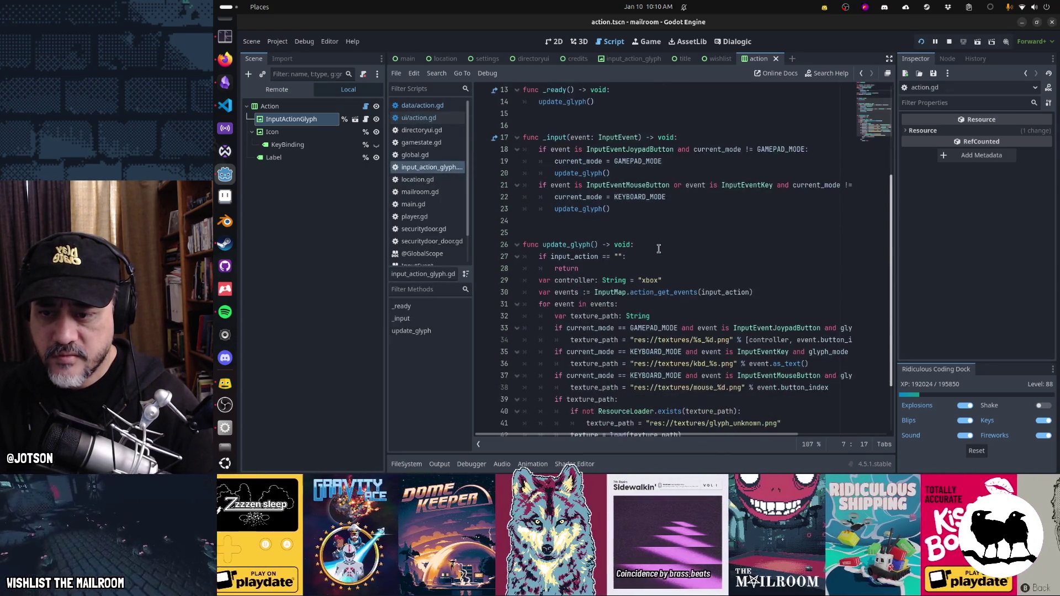
scroll(588, 247, "down", 2)
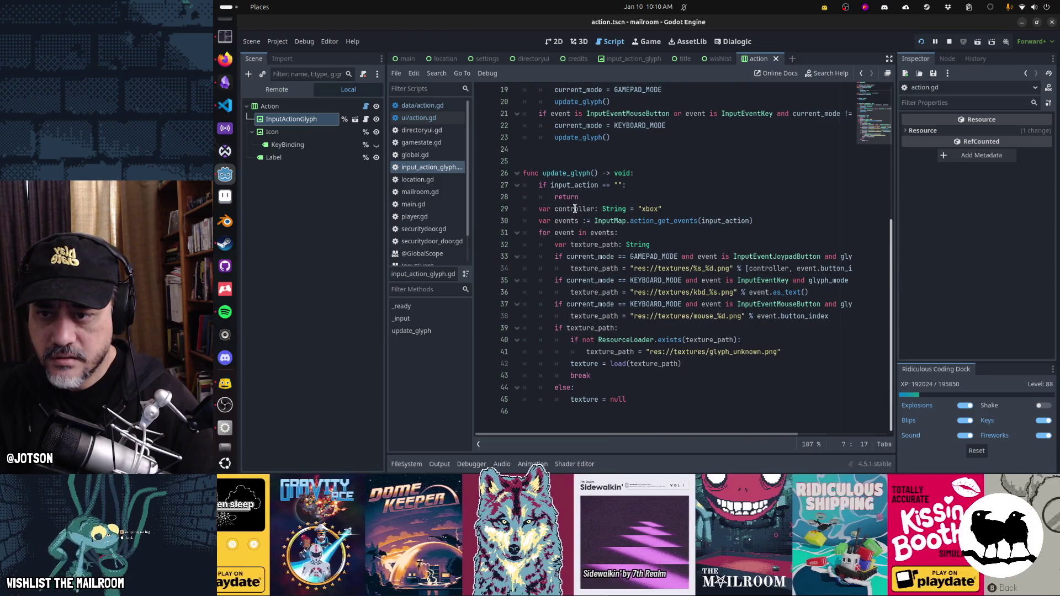
left_click(618, 185)
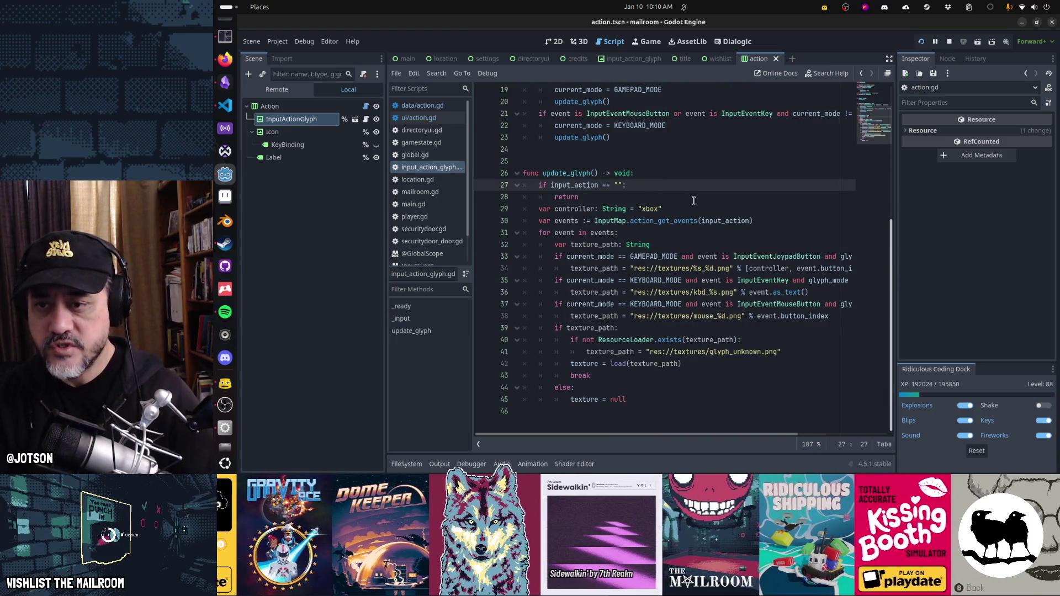
key("Return")
type("texture = null")
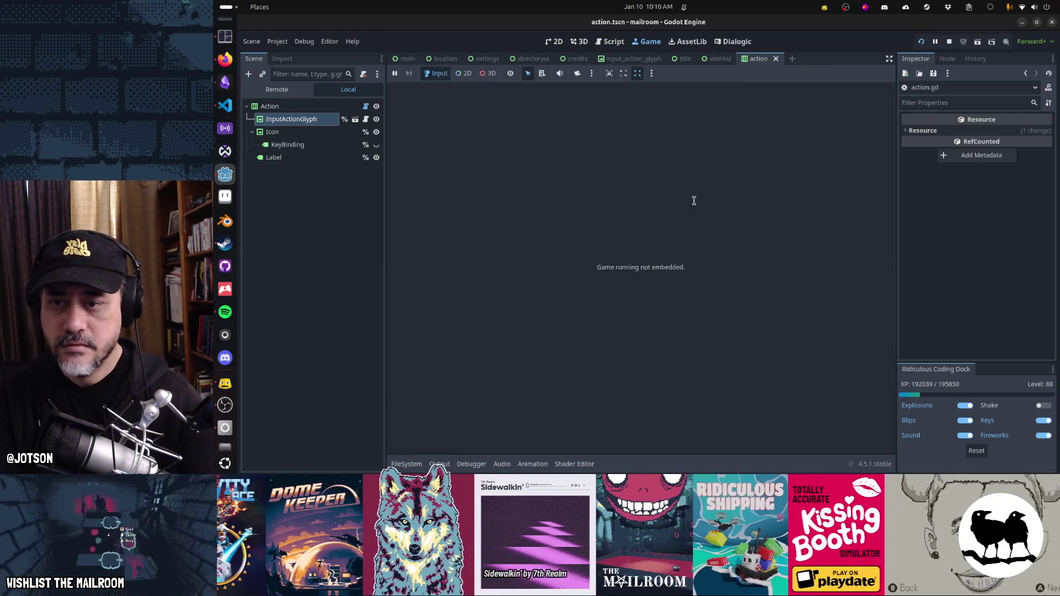
key("alt+Tab")
Resume play briefly in the kitchen scene, then pause it and switch back to Godot
key("Escape")
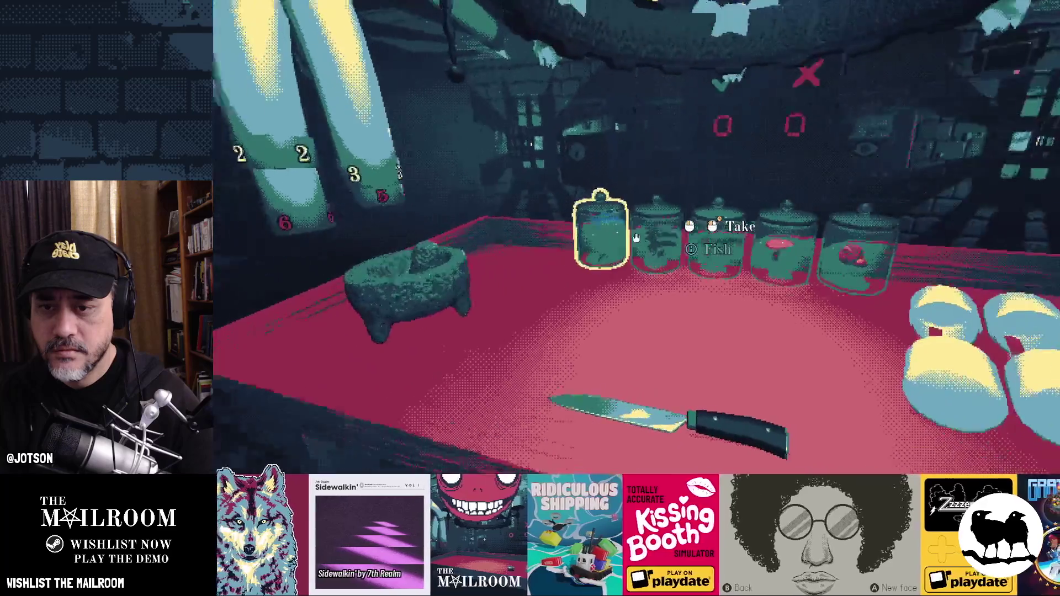
key("Escape")
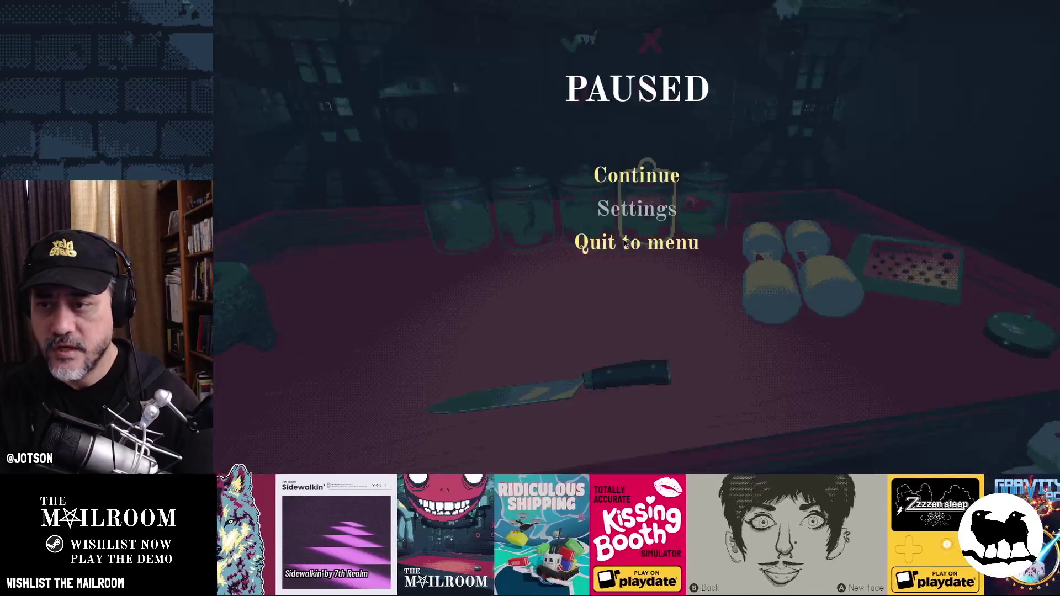
key("alt+Tab")
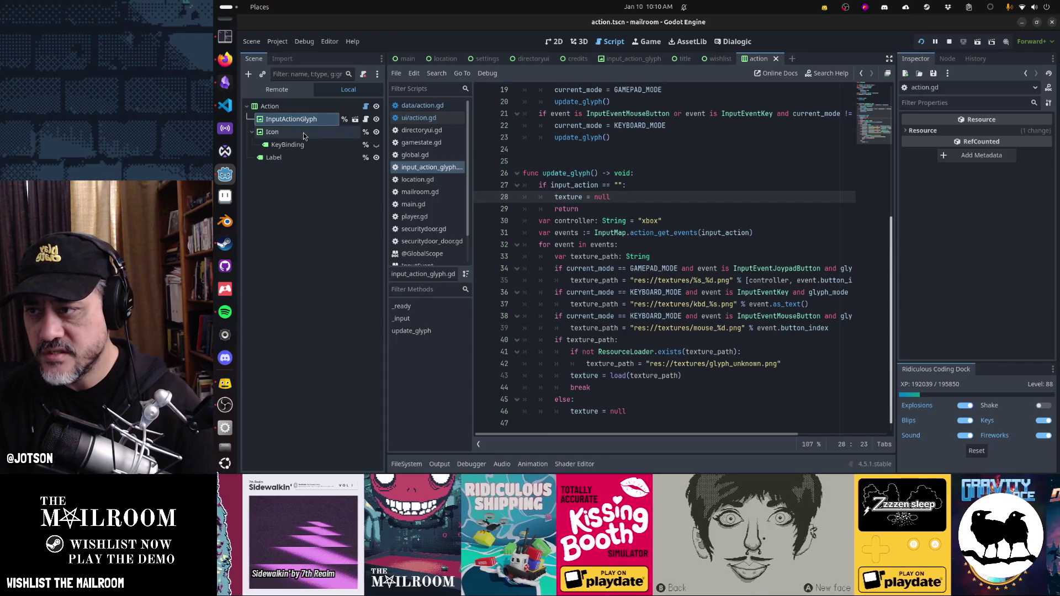
Delete the Icon node and its child from the Action scene
left_click(306, 132)
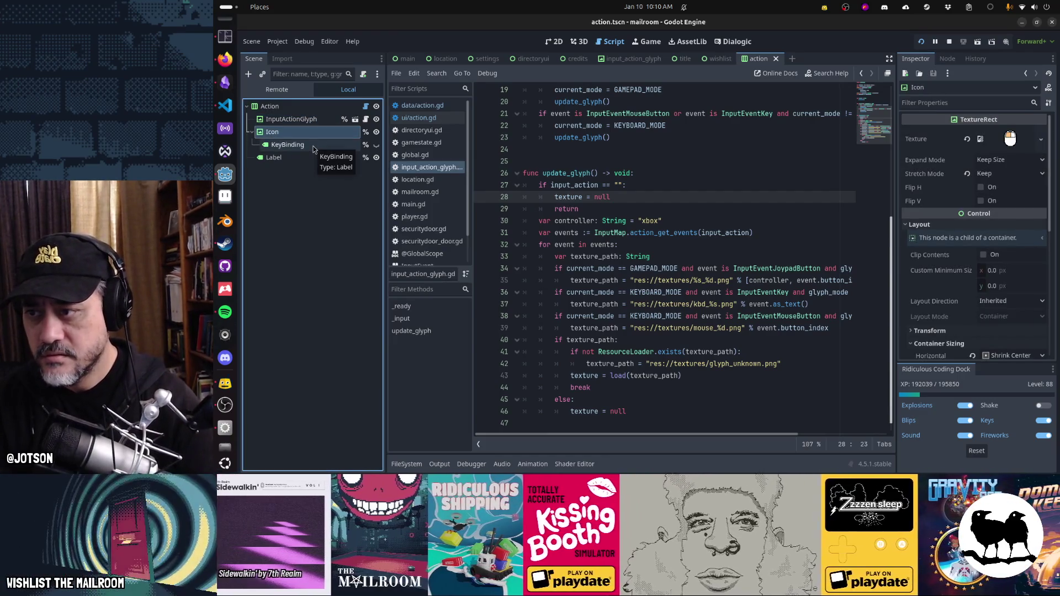
key("Delete")
key("Return")
left_click(696, 187)
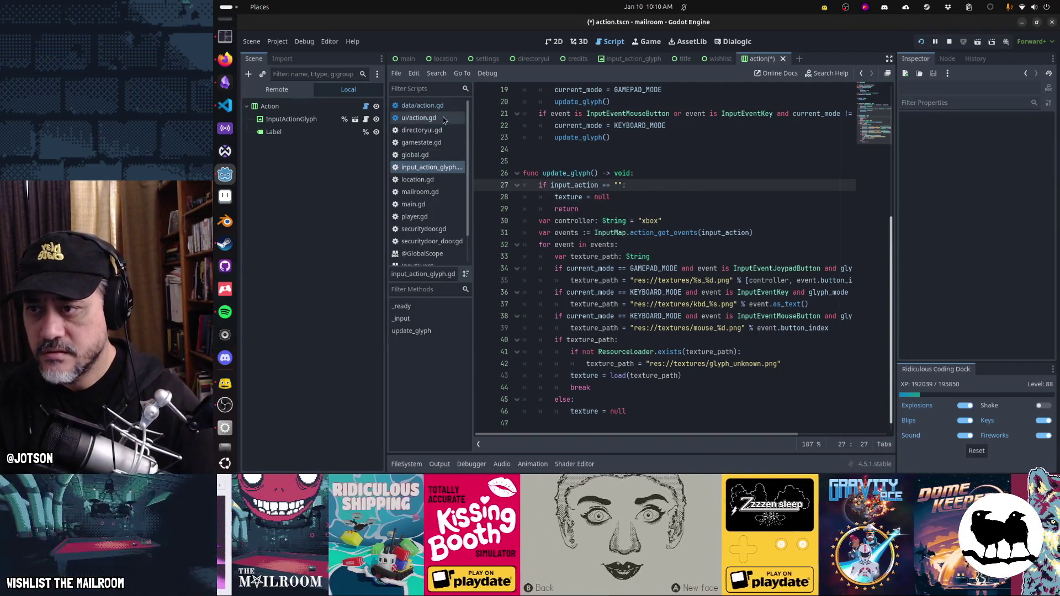
Search ui/action.gd for 'icon' references, then restore the scene's original nodes
left_click(445, 120)
left_click(679, 159)
key("ctrl+f")
type("icon")
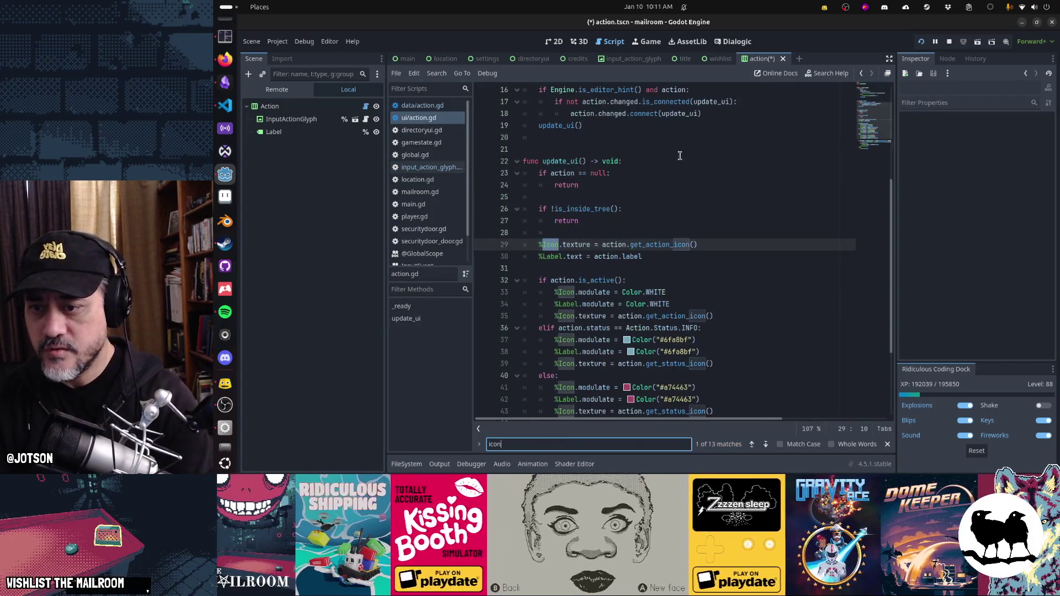
key("Escape")
key("Home")
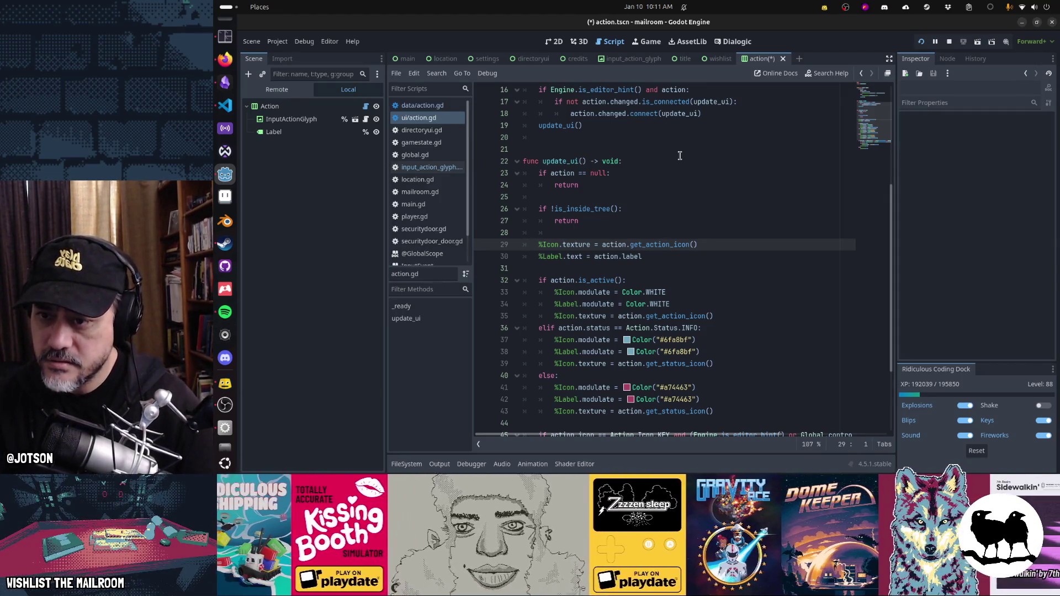
key("ctrl+s")
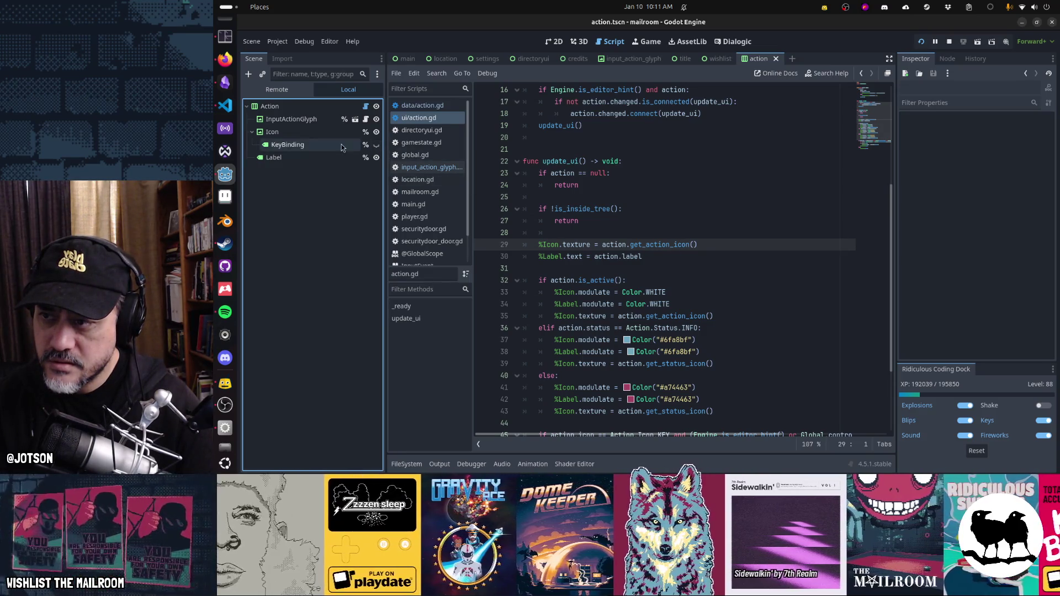
Find and delete the KeyBinding display code block in action.gd
left_click(640, 210)
key("ctrl+f")
type("key")
key("Return")
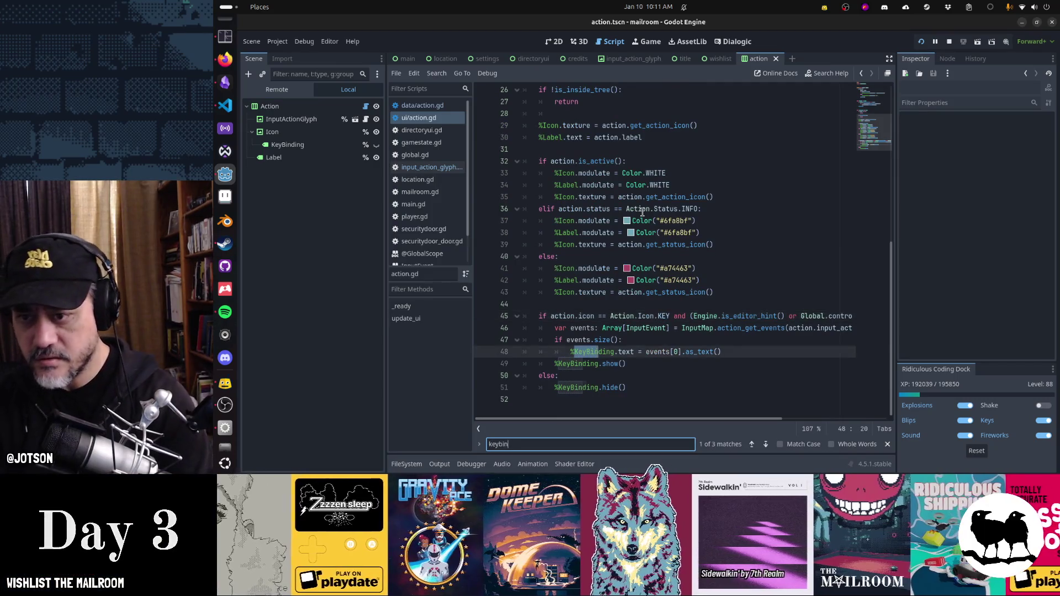
key("Escape")
key("Up")
key("Up")
key("Up")
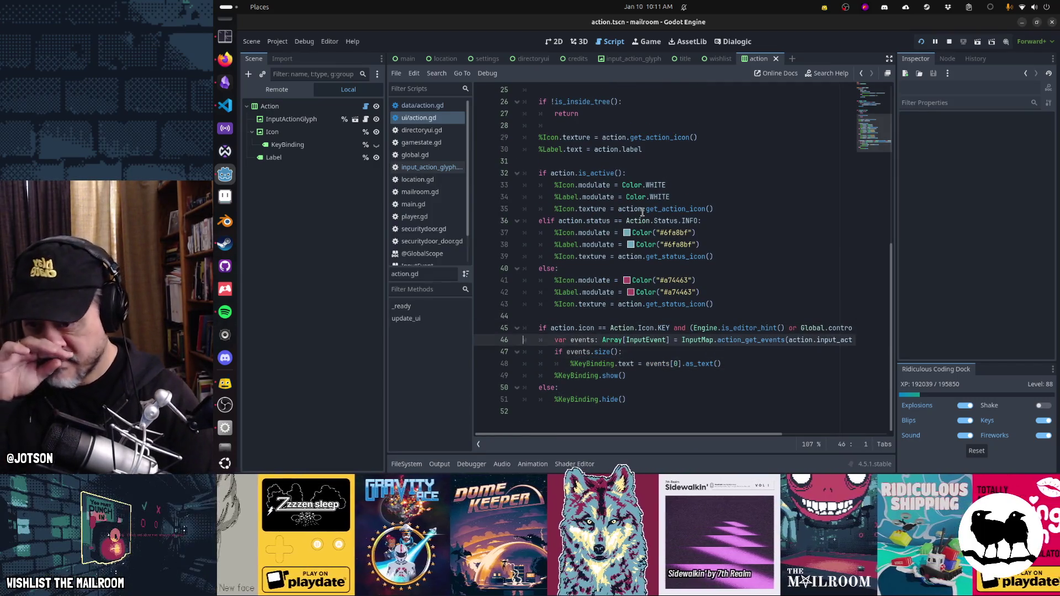
key("shift+Down")
key("shift+Down")
key("shift+Down")
key("shift+Down")
key("shift+Down")
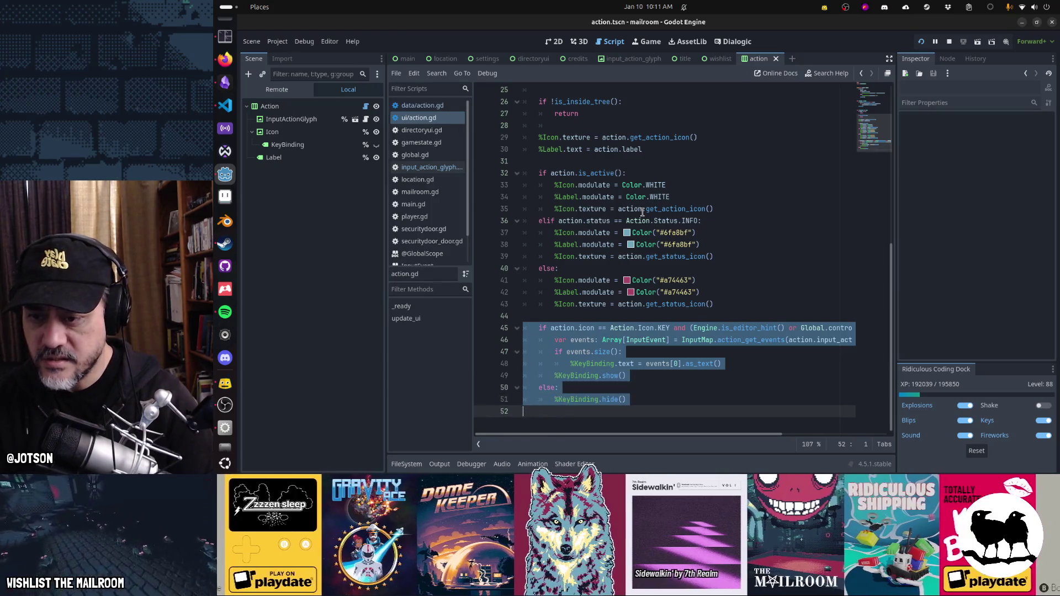
key("Delete")
key("BackSpace")
Delete the KeyBinding node and check the script for remaining keybinding references
left_click(331, 147)
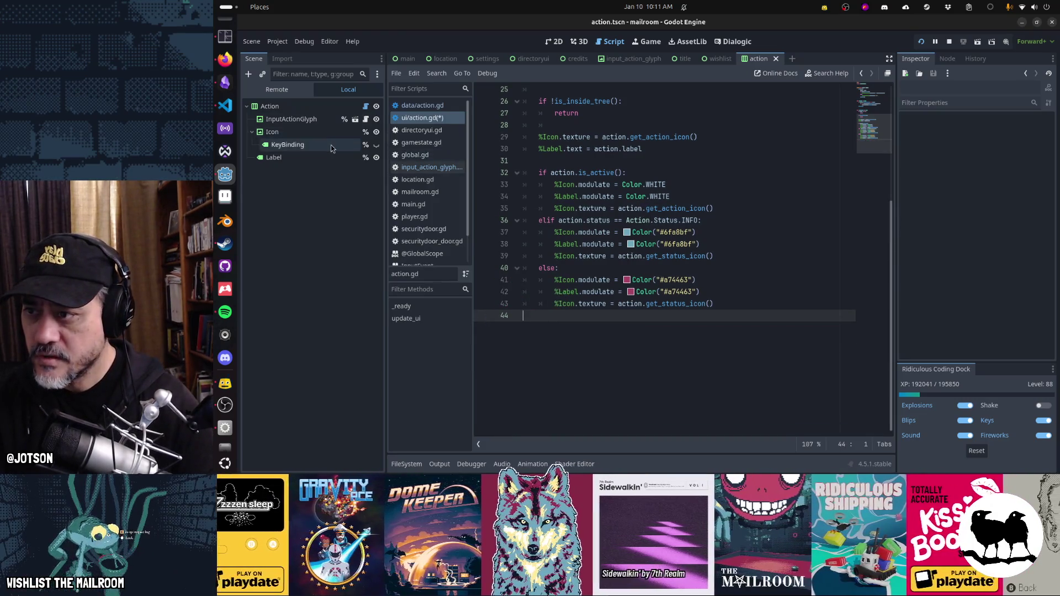
key("Delete")
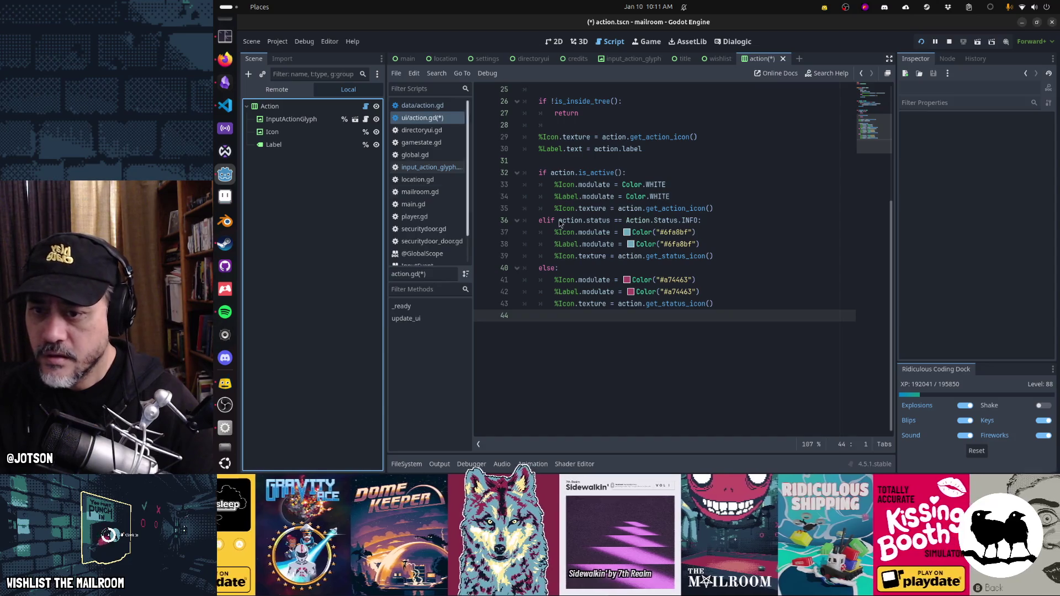
left_click(615, 233)
scroll(615, 233, "up", 3)
key("ctrl+f")
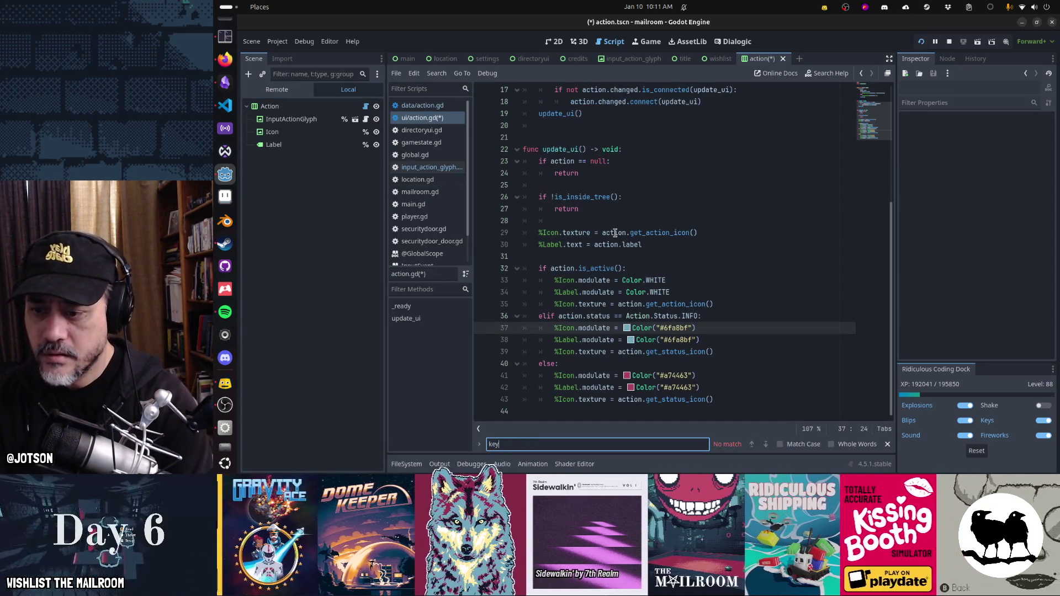
key("Escape")
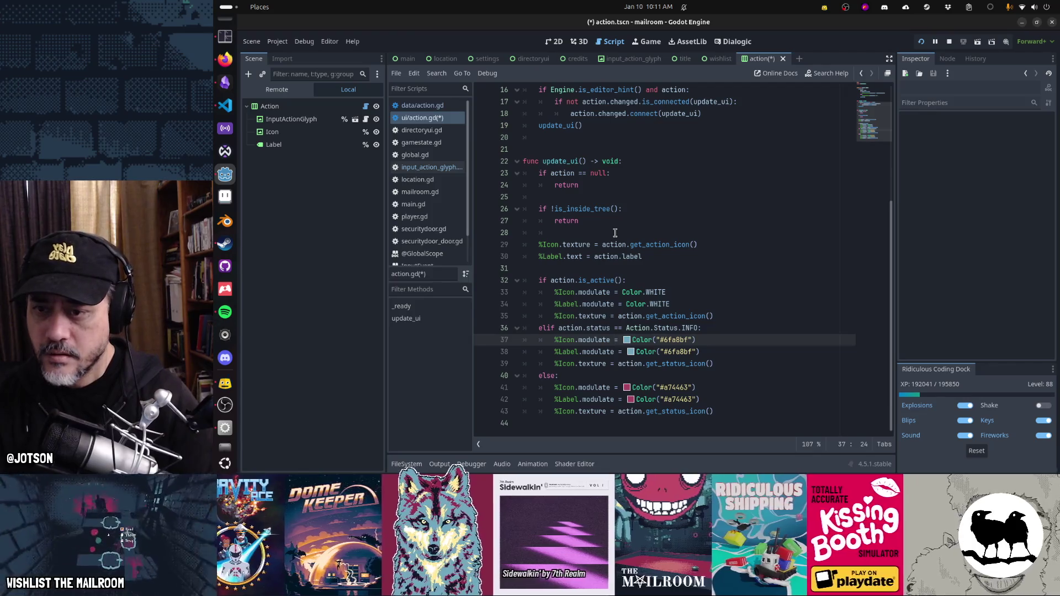
Replace the get_action_icon call assigned to icon.texture on line 35 with null
key("ctrl+f")
type("icon")
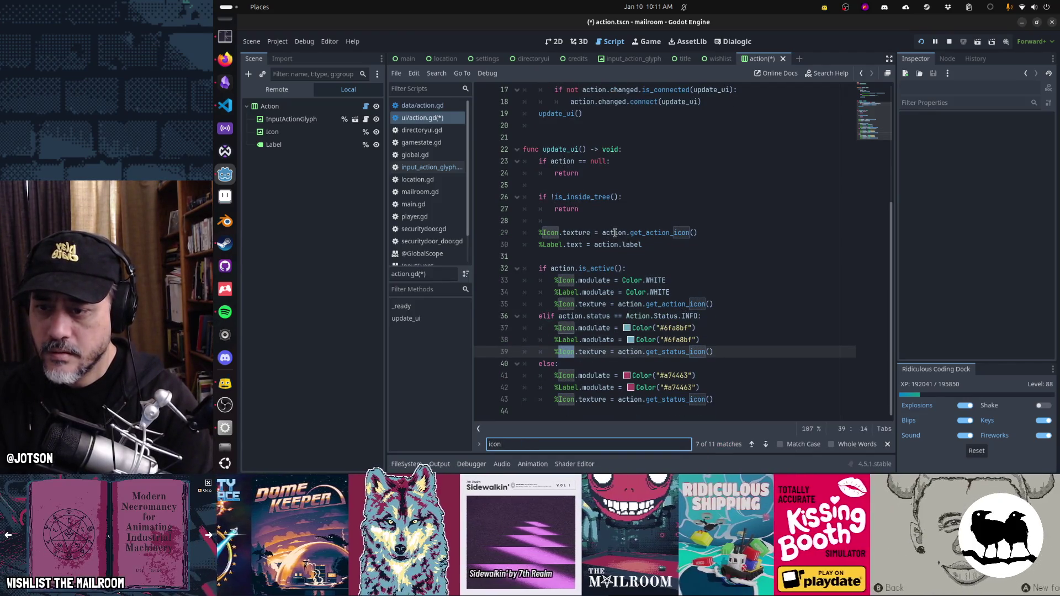
type(".texture")
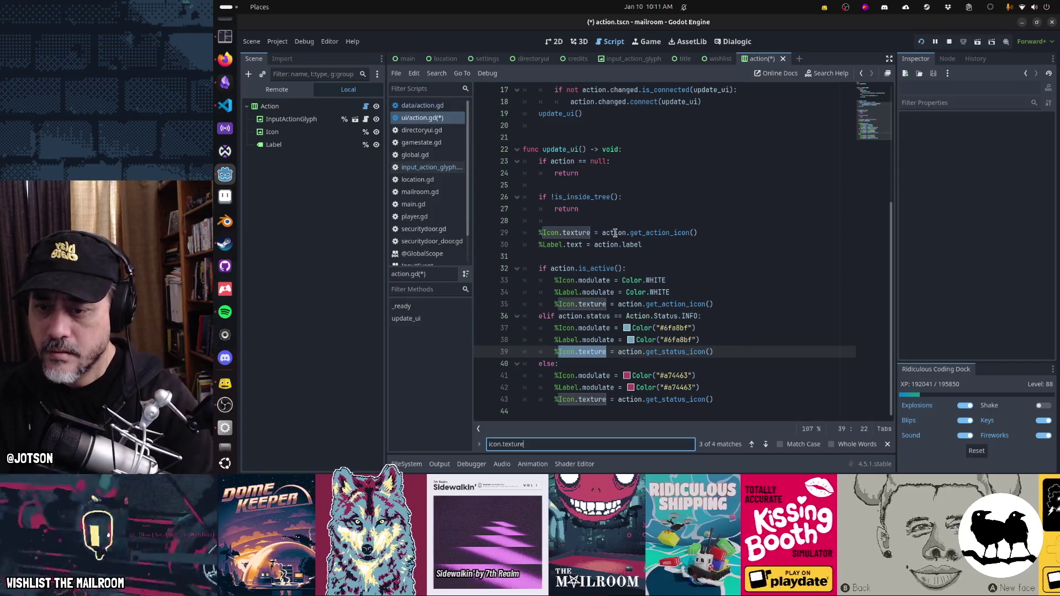
key("Escape")
key("Up")
key("Up")
key("Up")
key("End")
key("shift+ctrl+Left")
key("shift+ctrl+Left")
key("shift+ctrl+Left")
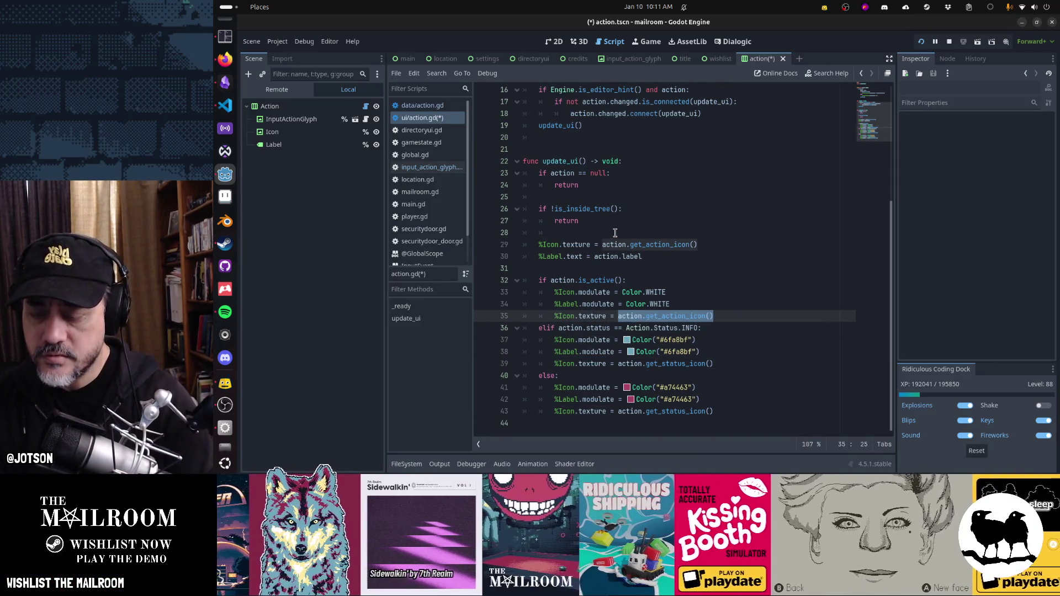
type("null")
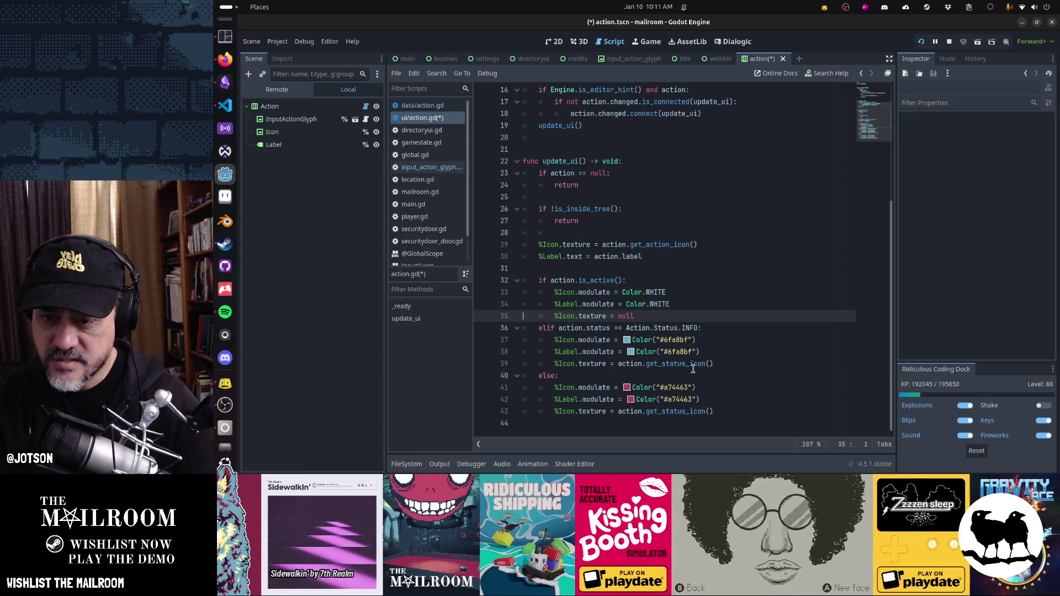
Save the script and scene, stop the game, and relaunch it with F5
key("ctrl+s")
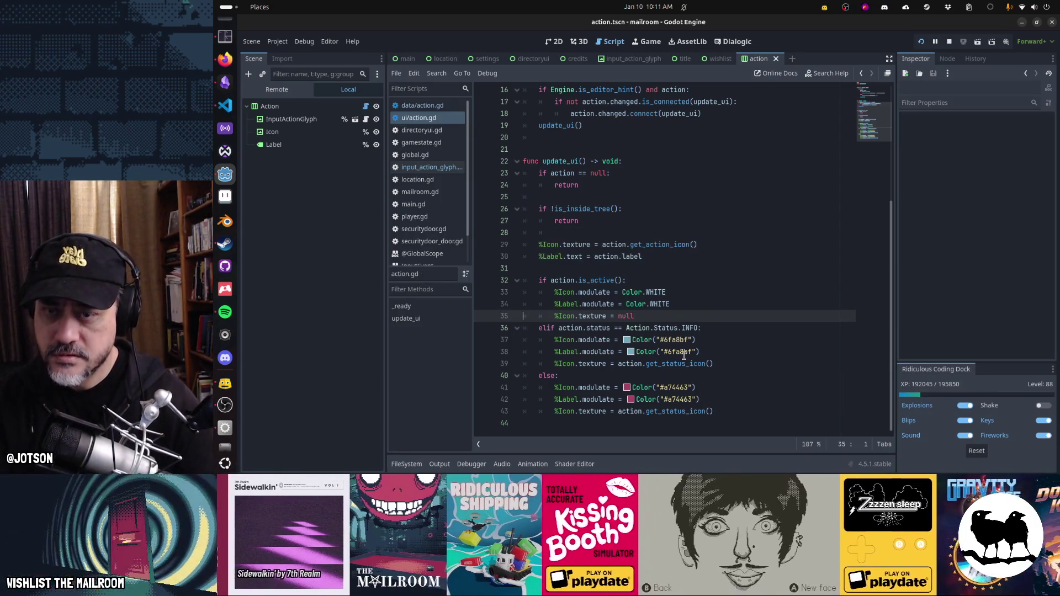
key("F8")
key("F5")
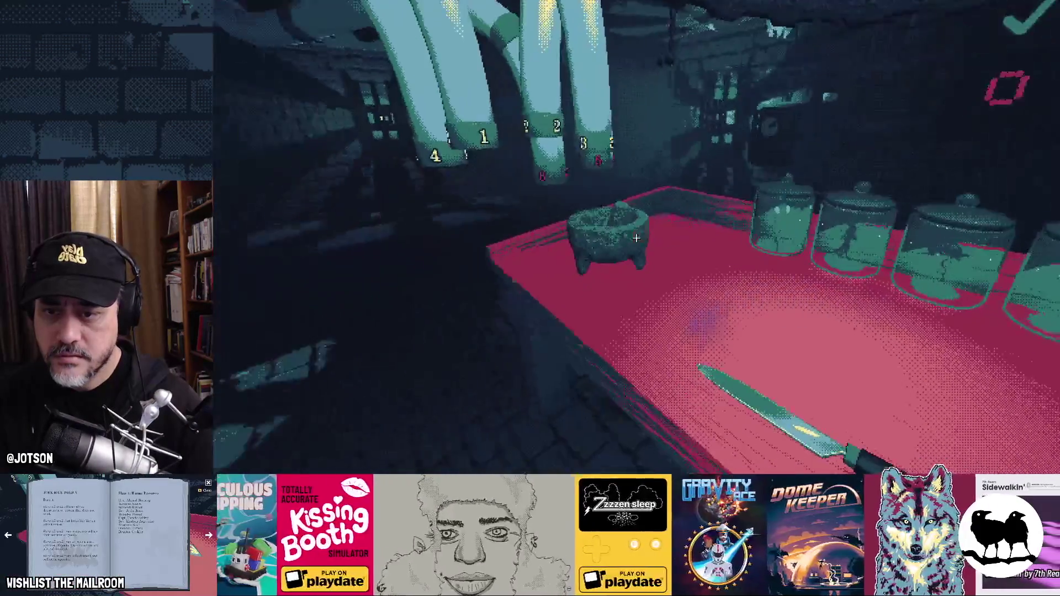
left_click(636, 238)
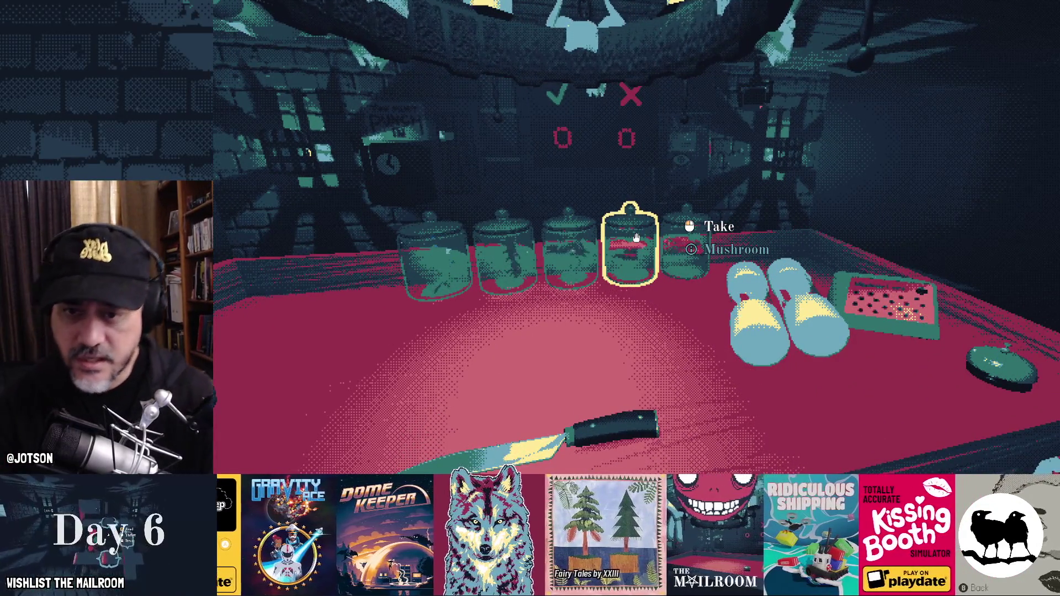
mouse_move(636, 238)
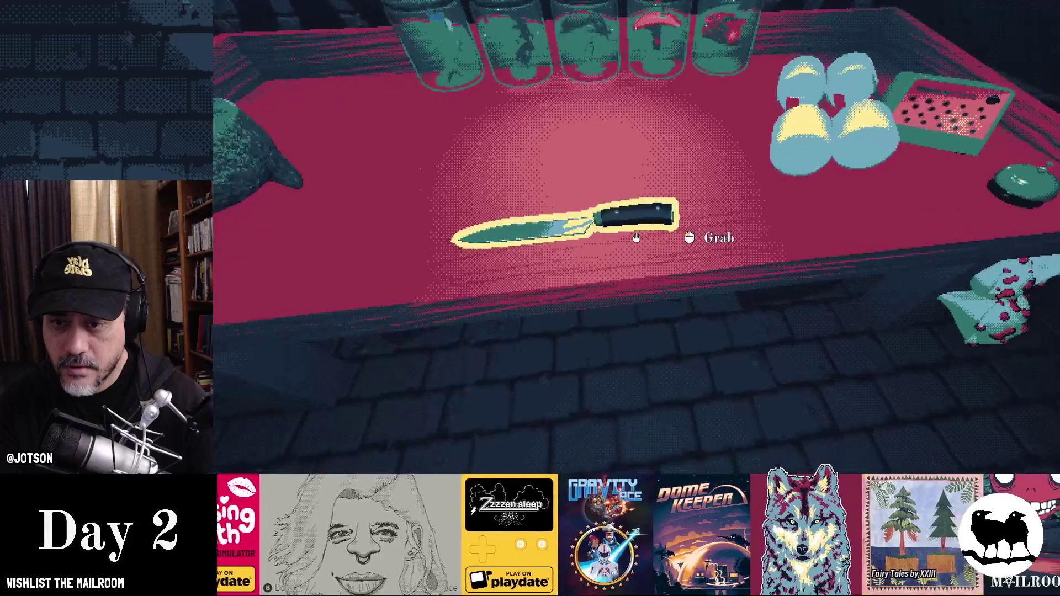
left_click(636, 237)
left_click(636, 237)
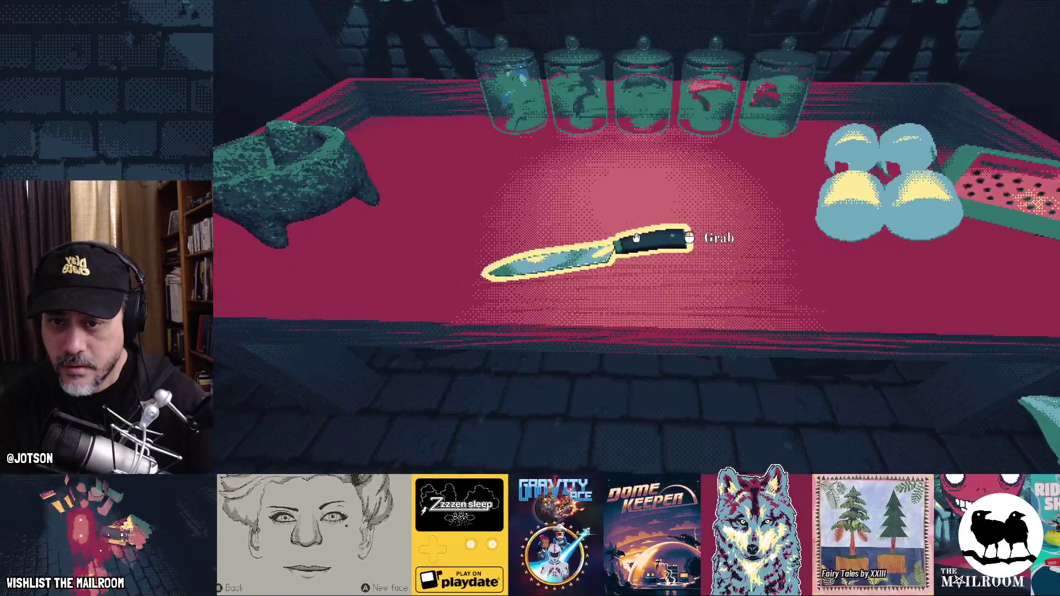
left_click(637, 238)
left_click(636, 238)
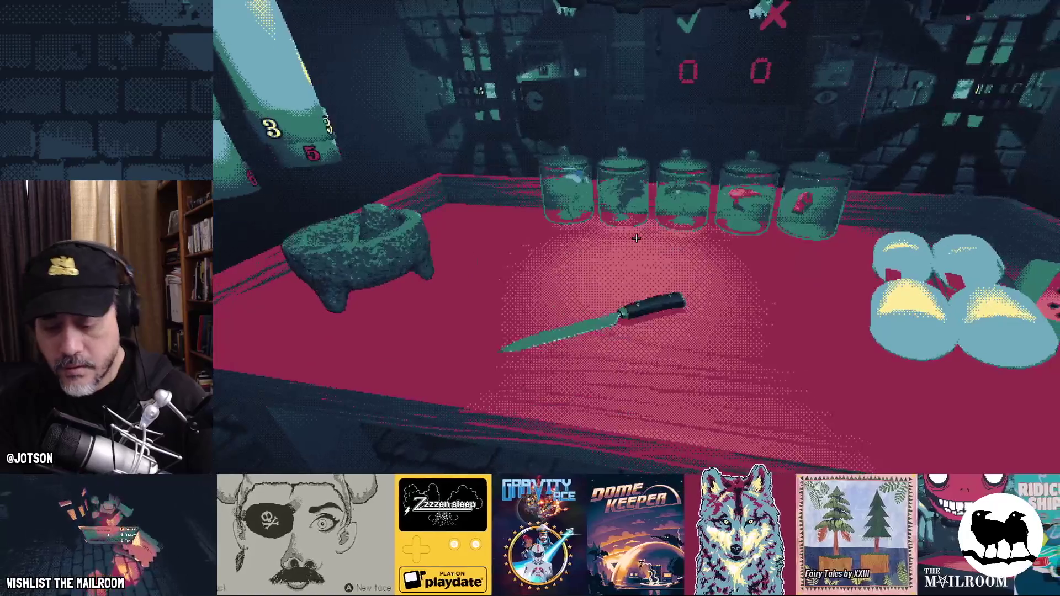
key("alt+Tab")
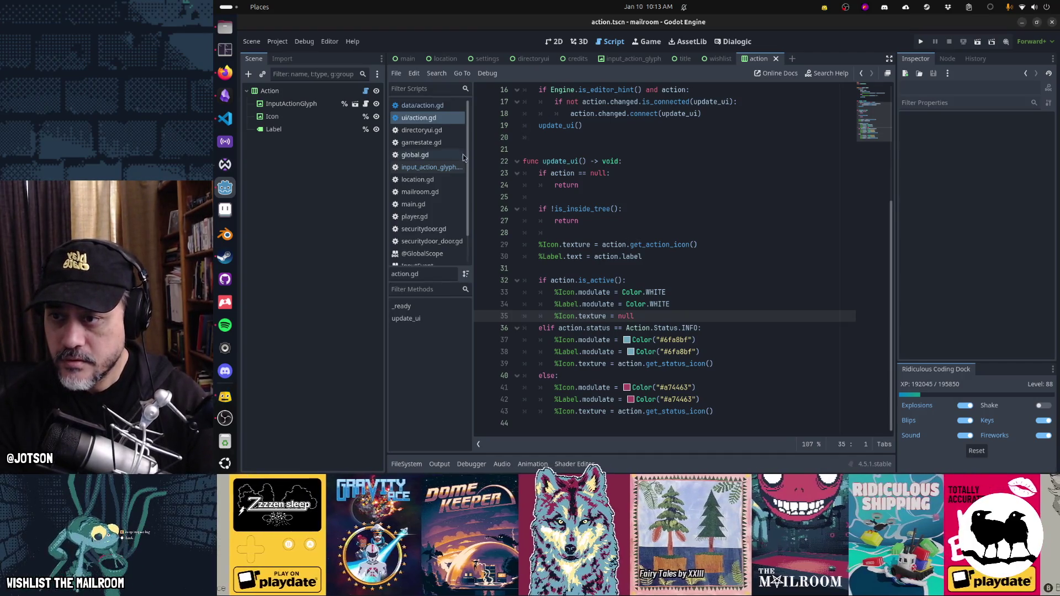
left_click(453, 168)
scroll(602, 168, "up", 6)
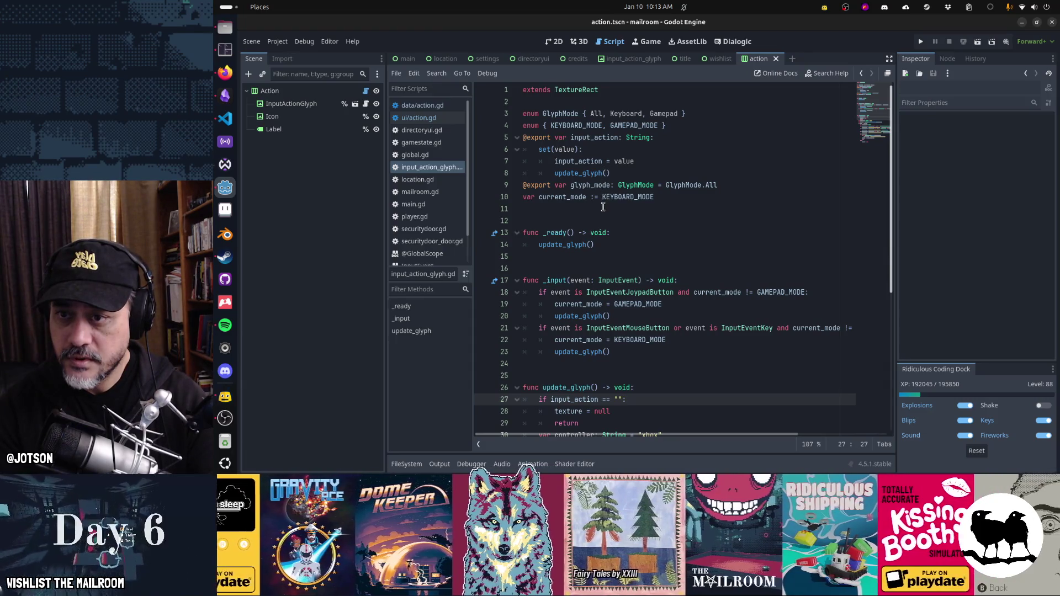
left_click(633, 137)
key("Down")
key("Down")
key("Down")
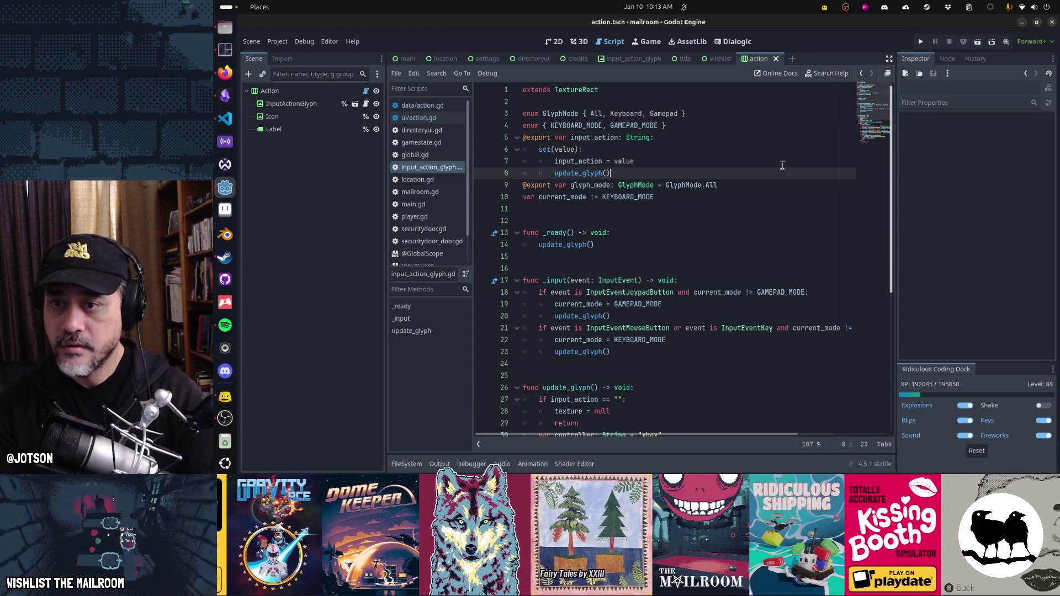
key("End")
key("Return")
type("@export var tim")
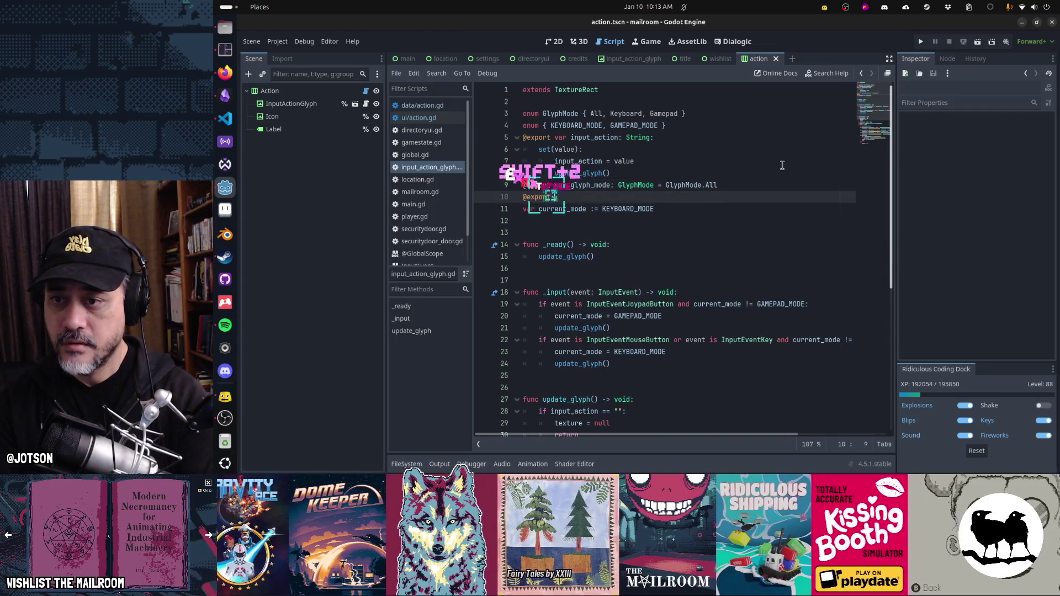
type("ed: boo")
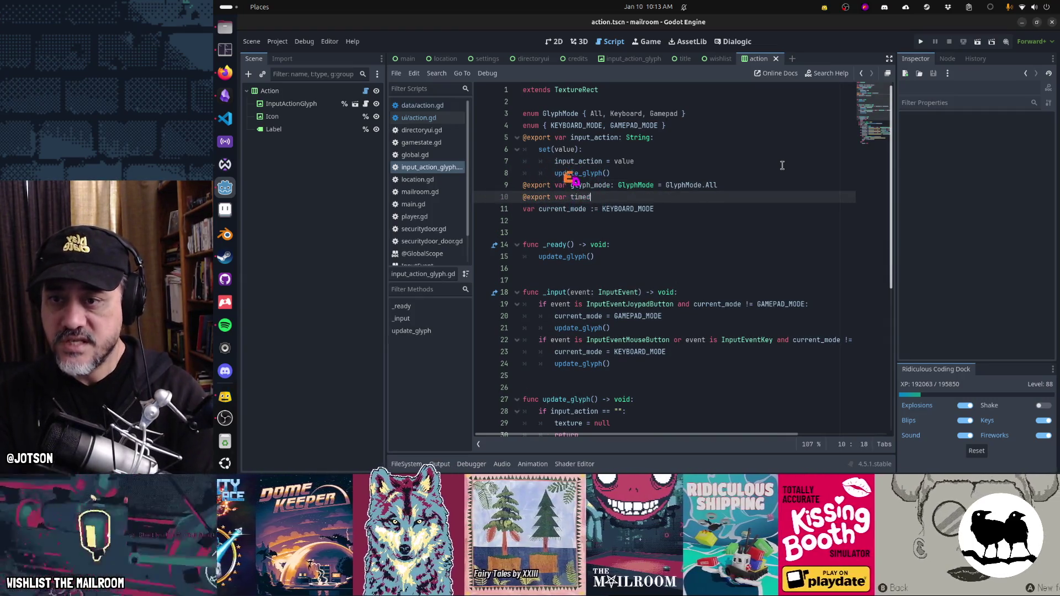
type("l = false")
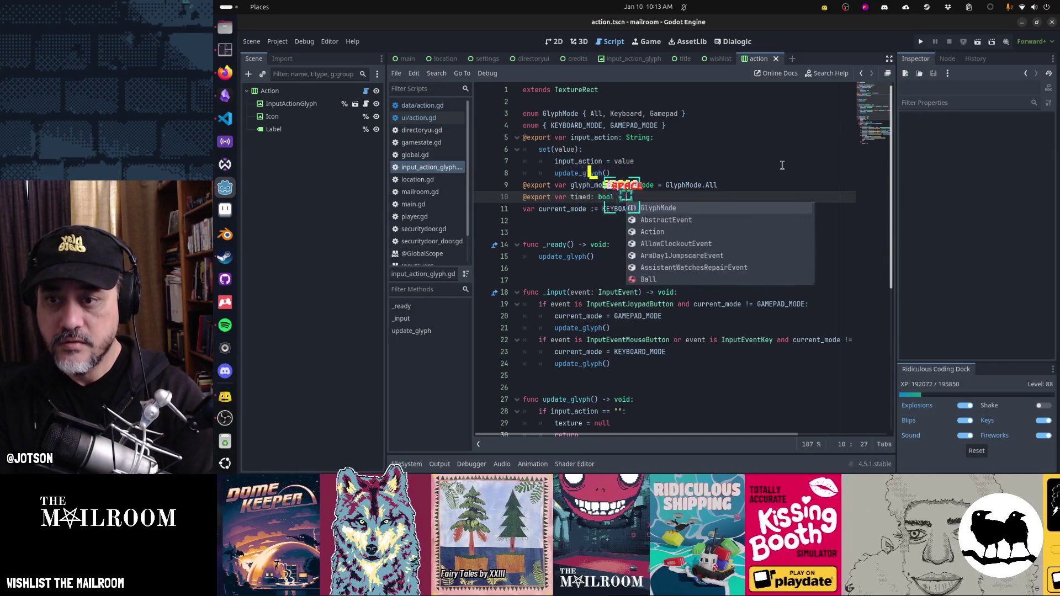
type(":")
Give timed a setter that assigns timed = value and calls update_glyph()
key("Return")
type("set(value):")
key("Return")
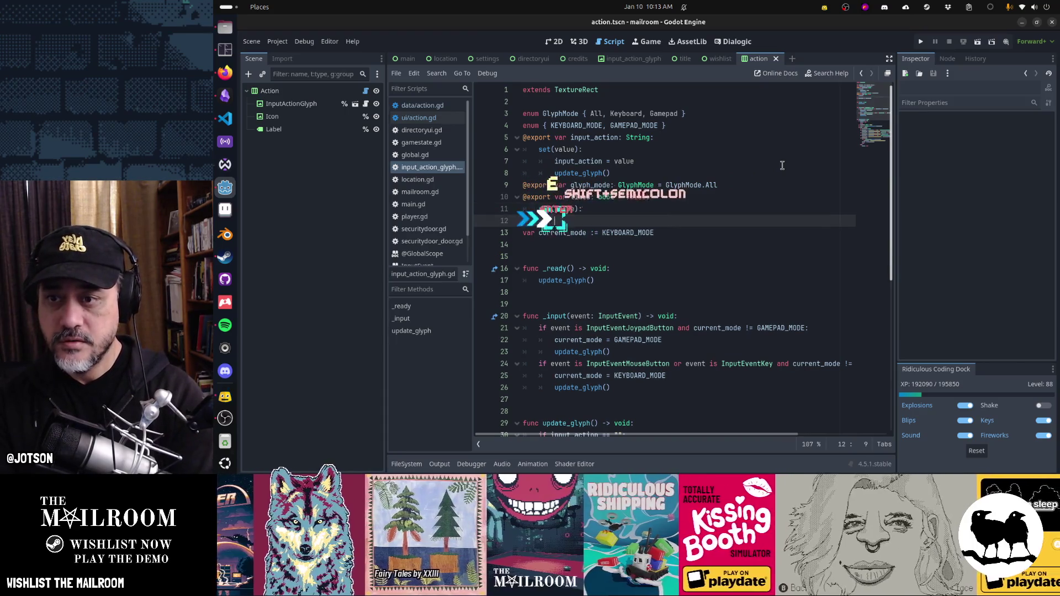
type("timed = value")
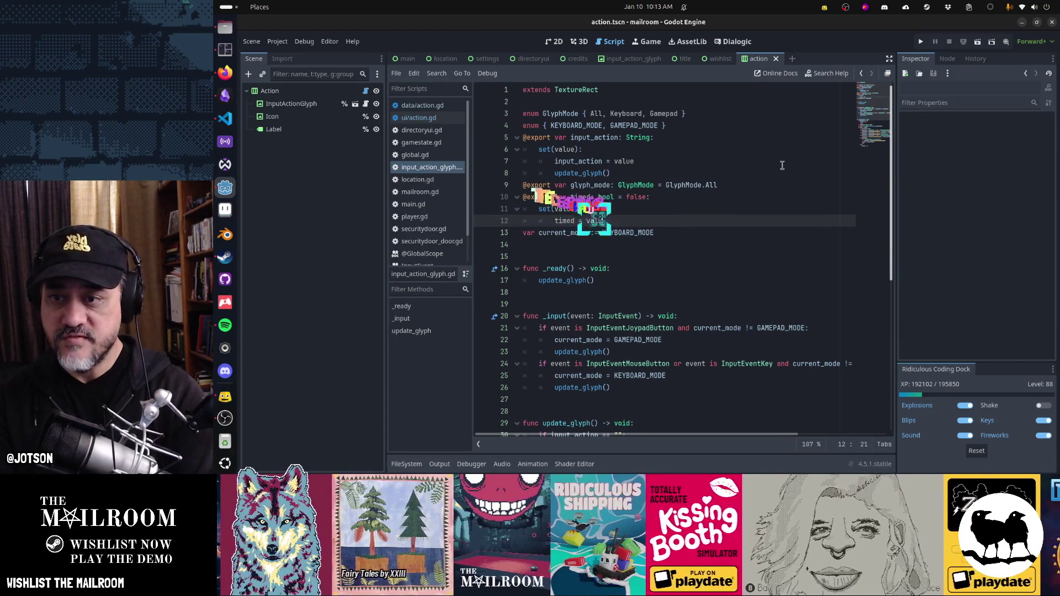
key("Return")
type("update_glyph()")
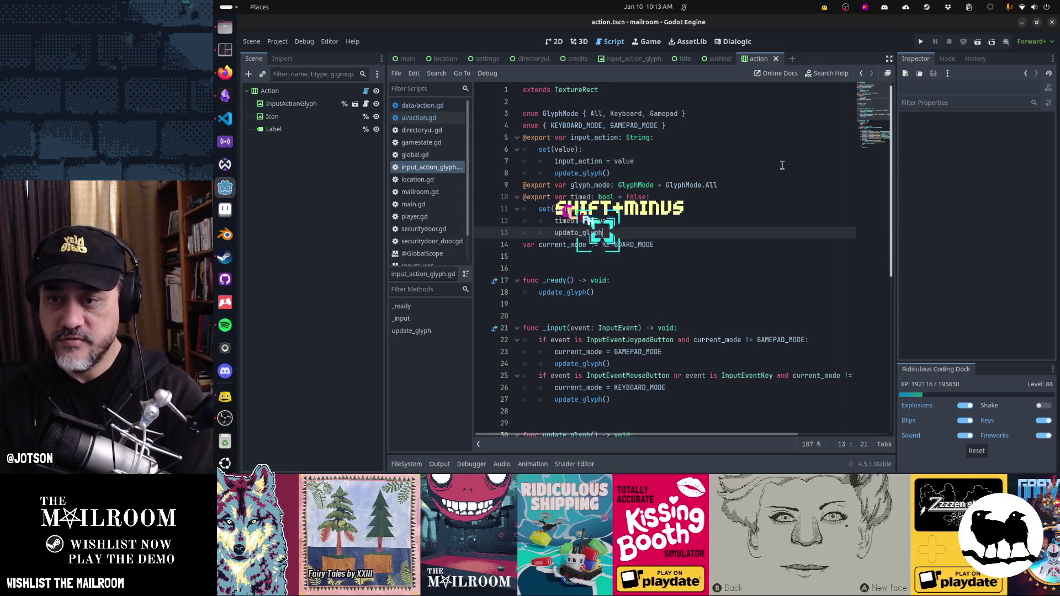
key("Down")
key("Down")
key("Down")
key("Down")
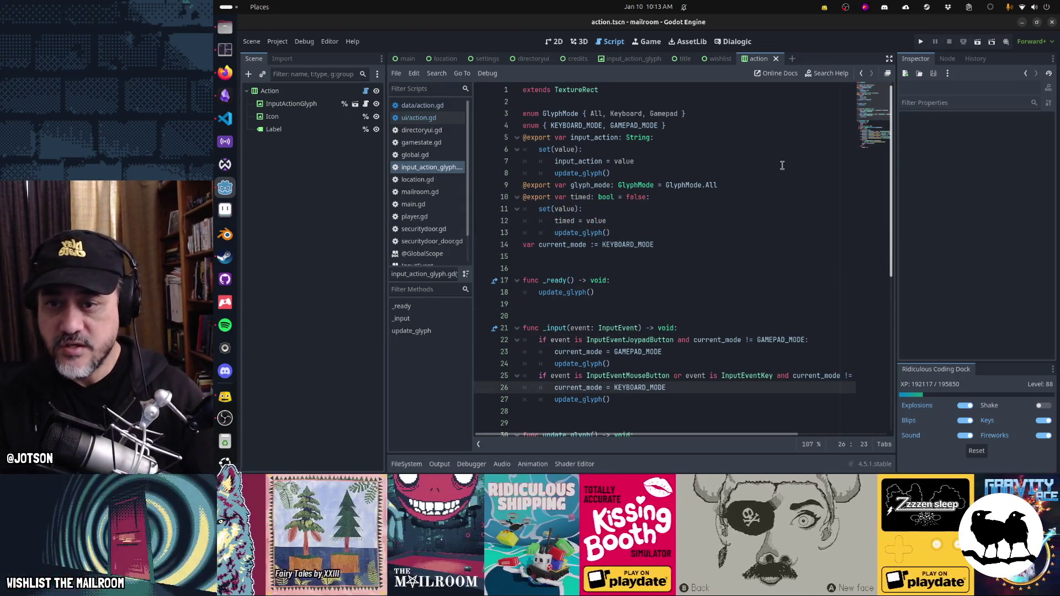
scroll(729, 218, "down", 6)
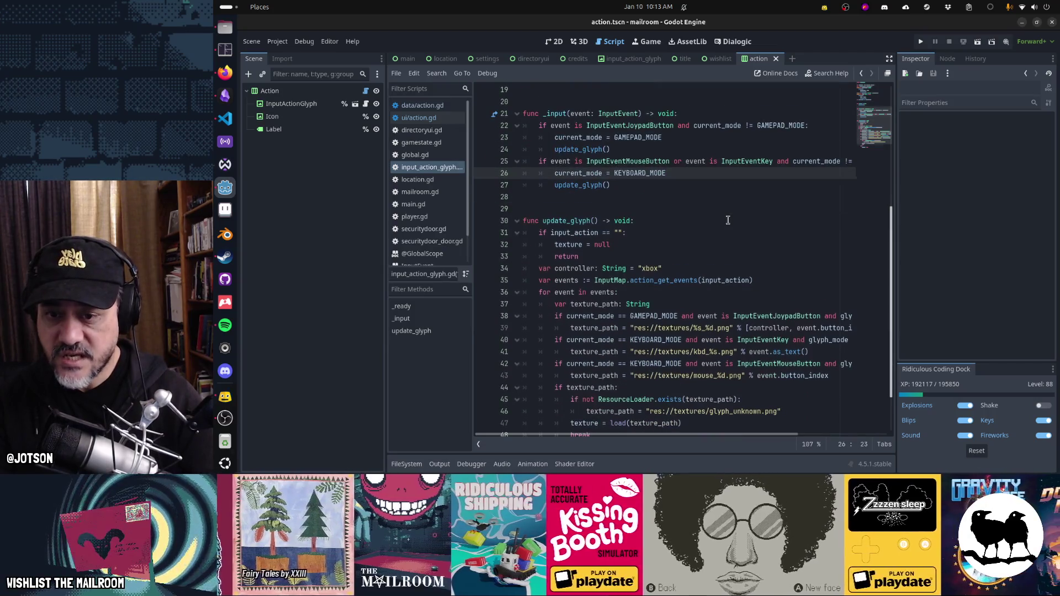
Add %s placeholders to the gamepad, keyboard and mouse texture path strings
scroll(728, 220, "down", 2)
left_click(708, 257)
key("Home")
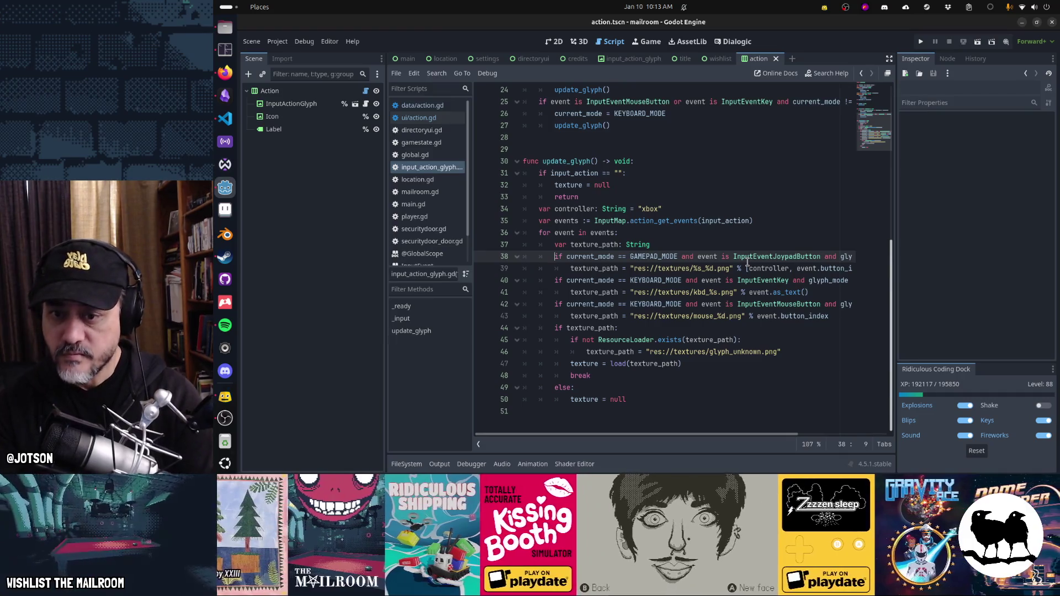
key("Down")
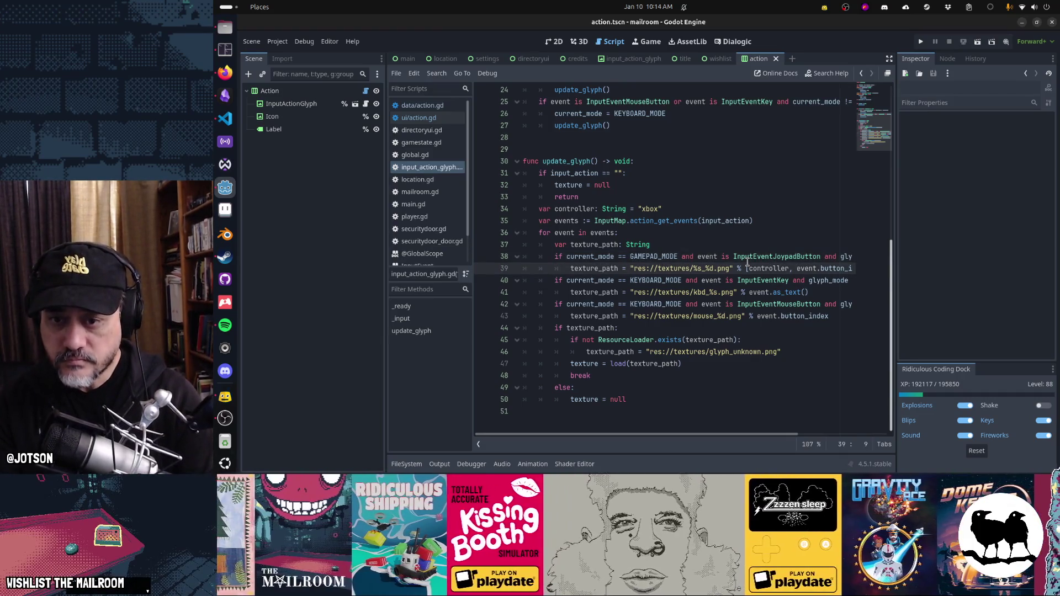
key("End")
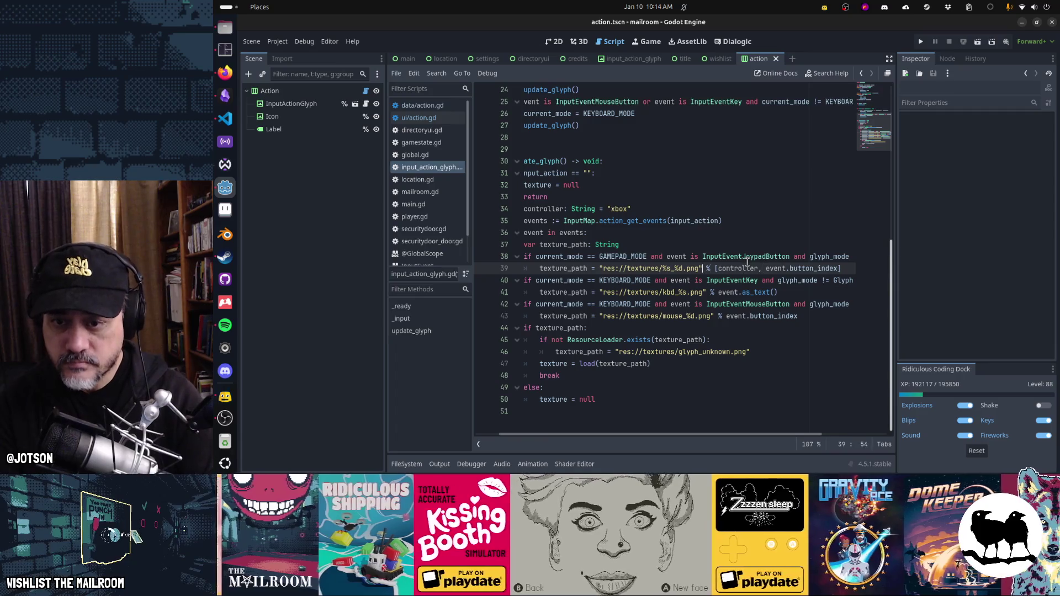
type("%s")
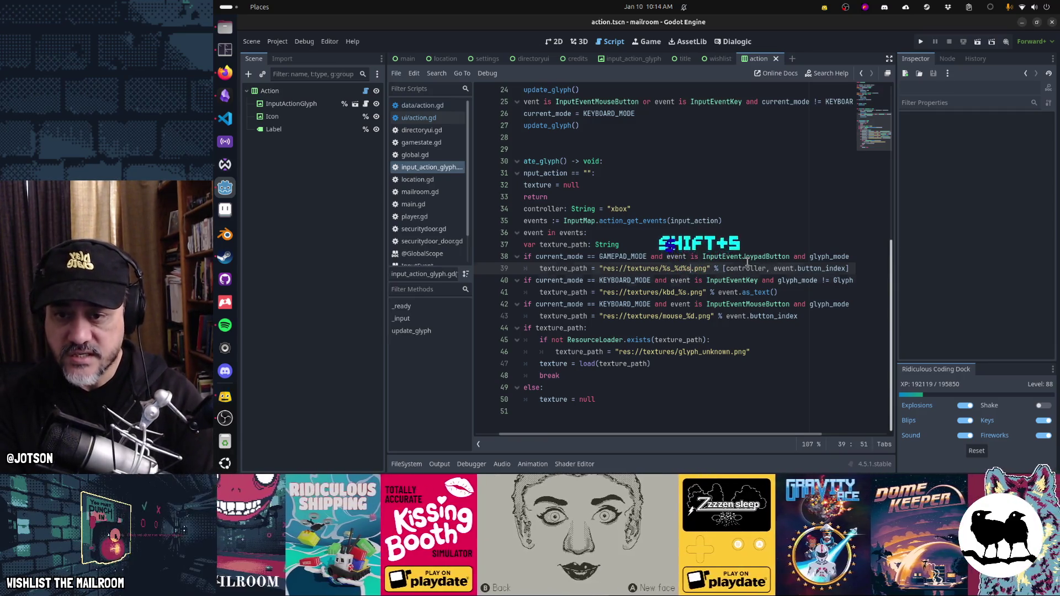
key("Down")
key("Down")
key("Left")
type("%s")
key("Down")
key("Down")
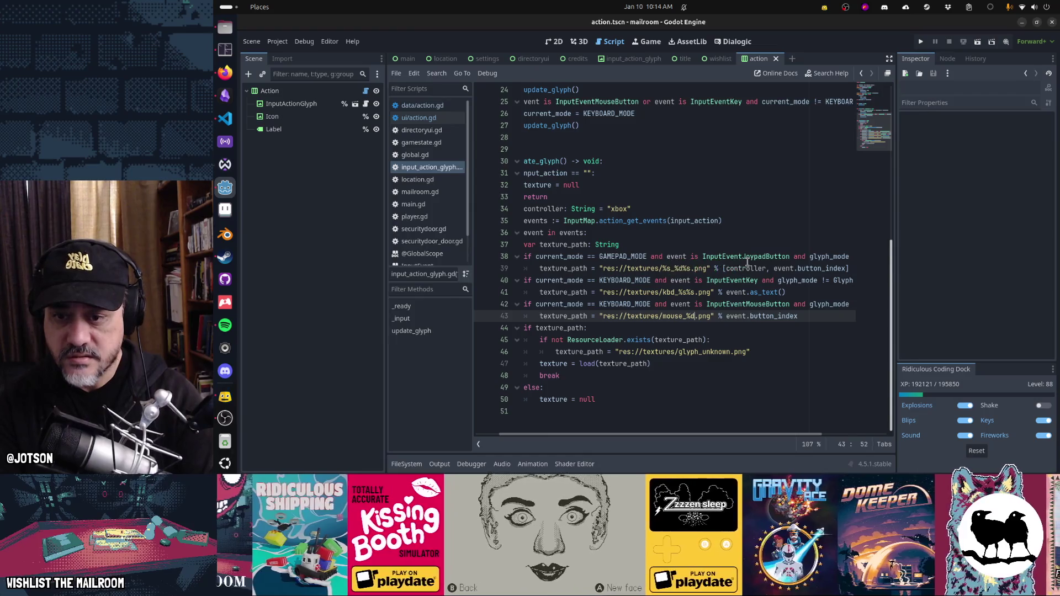
type("%s")
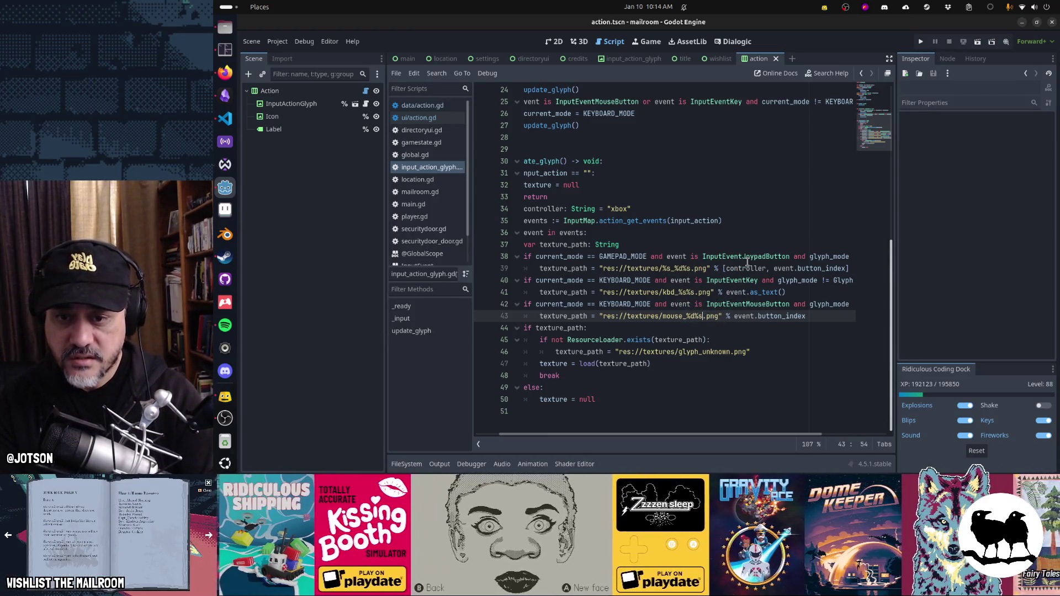
Pass timed_flag into the mouse texture path's format arguments on line 43
key("ctrl+Left")
key("shift+End")
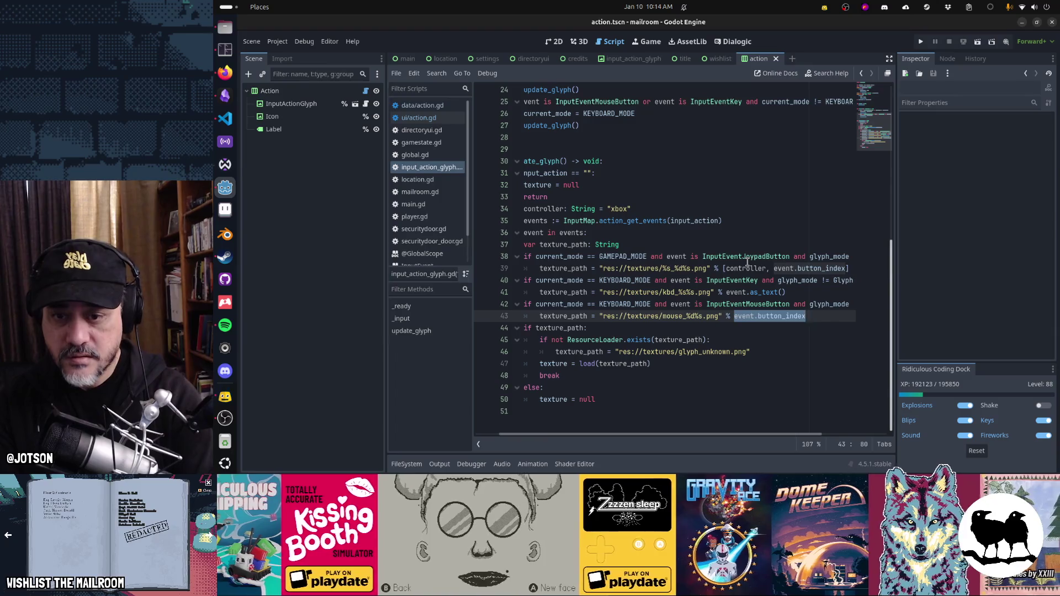
type("[")
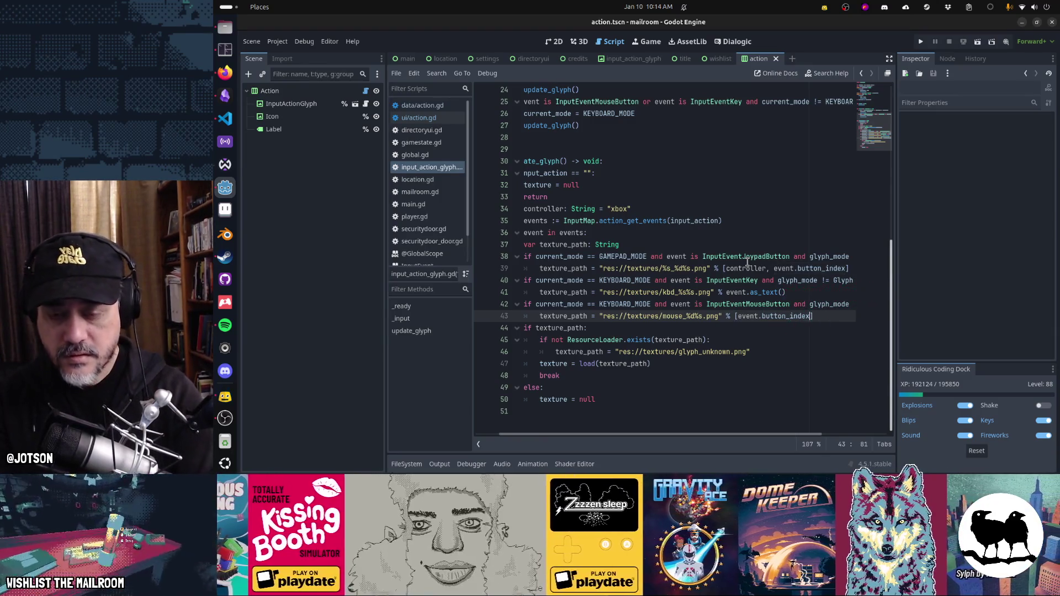
type(" timed")
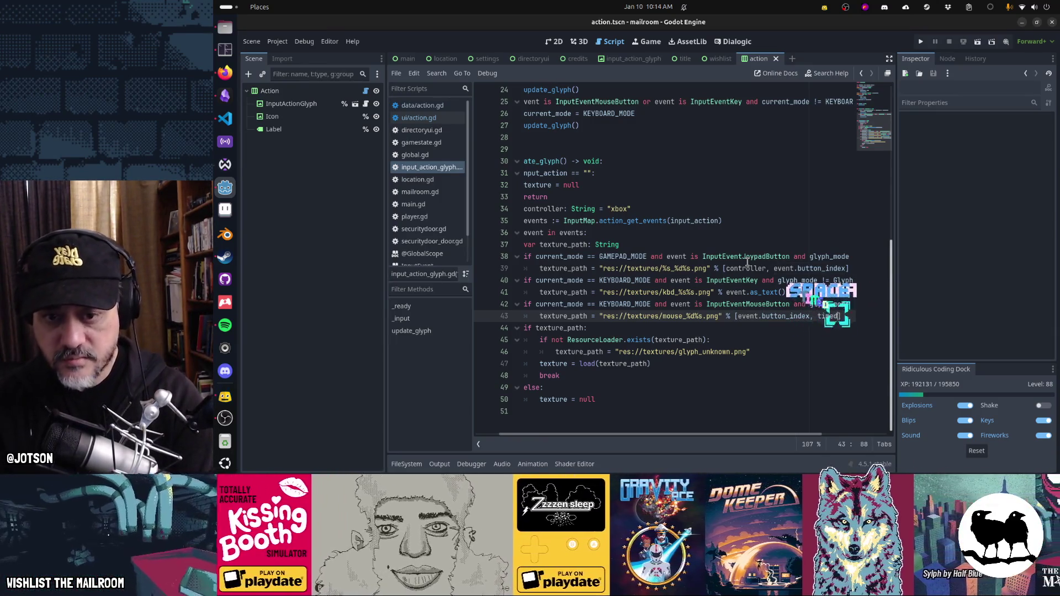
type("_")
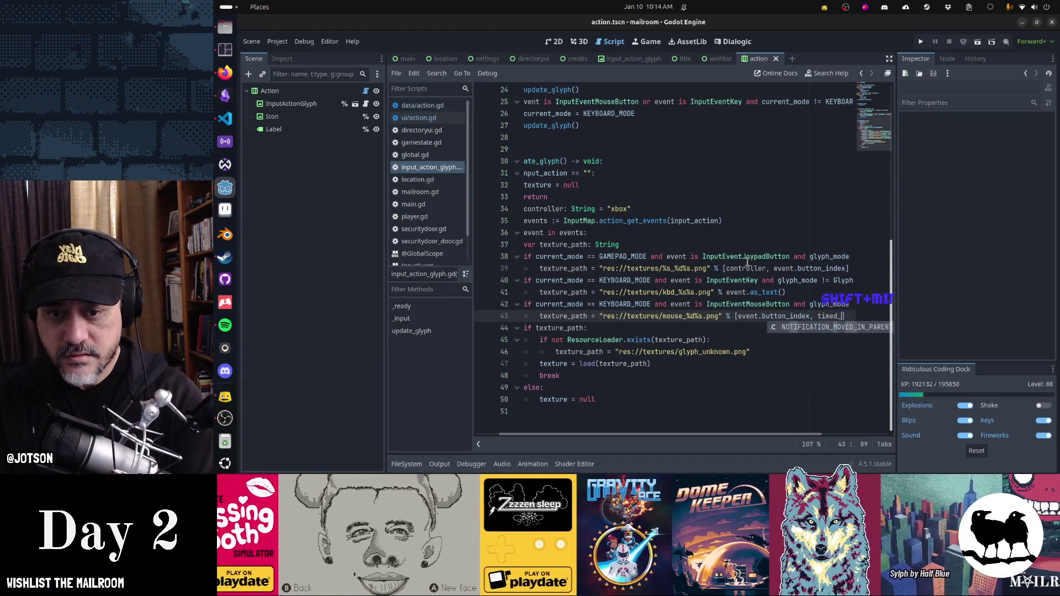
type("flag")
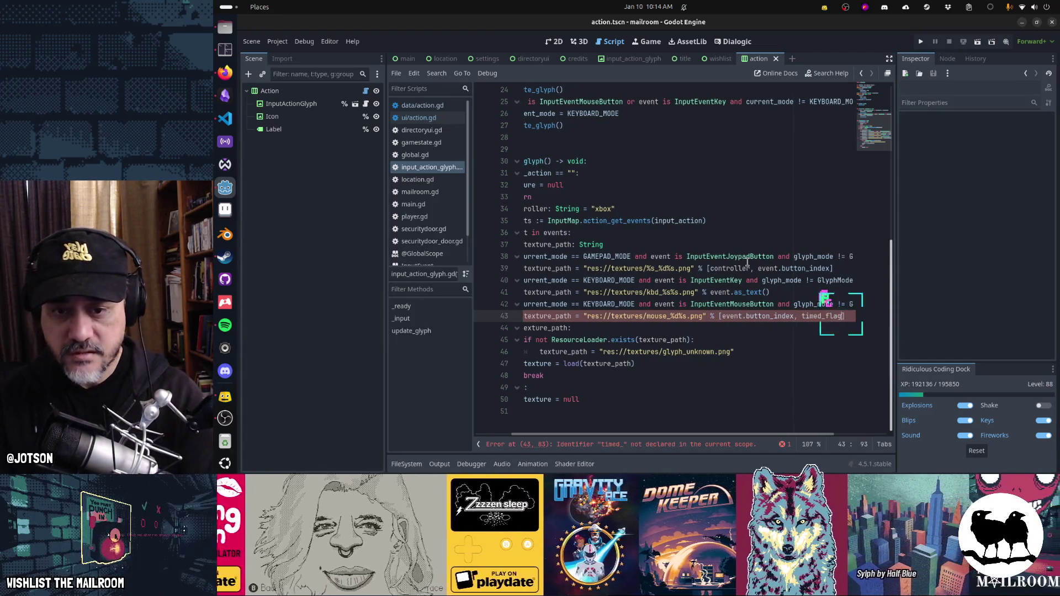
key("ctrl+shift+Left")
left_click_drag(770, 292, 605, 245)
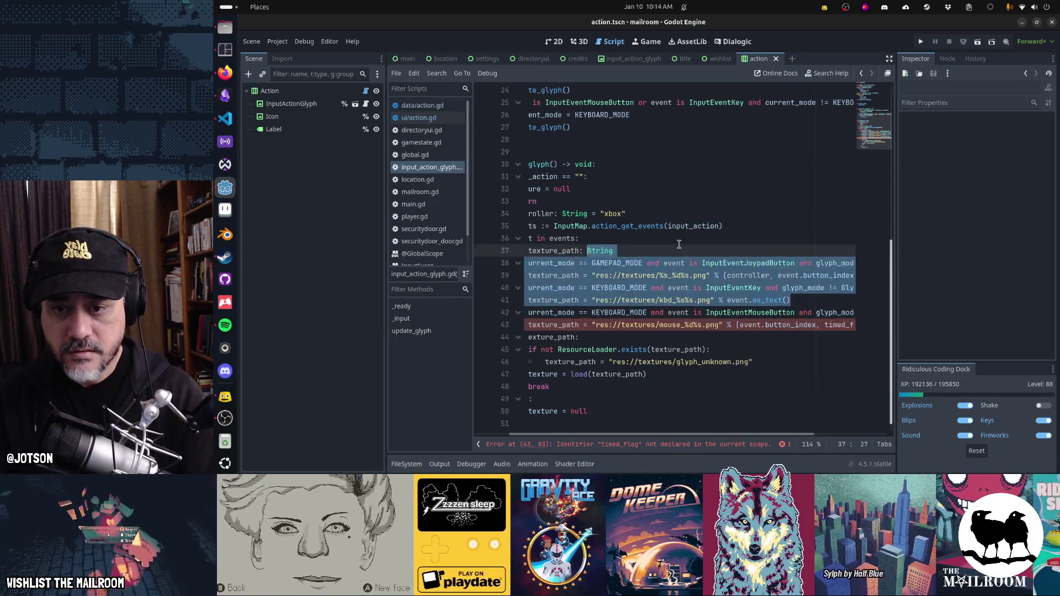
scroll(681, 247, "up", 2)
scroll(682, 246, "up", 4, "ctrl")
scroll(682, 247, "up", 6)
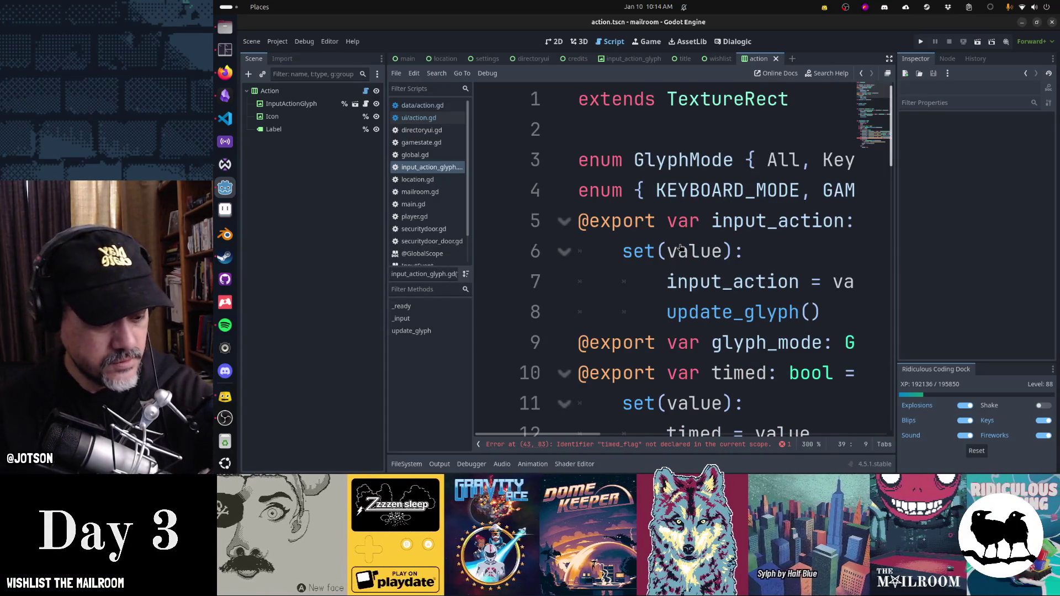
scroll(756, 253, "down", 8, "ctrl")
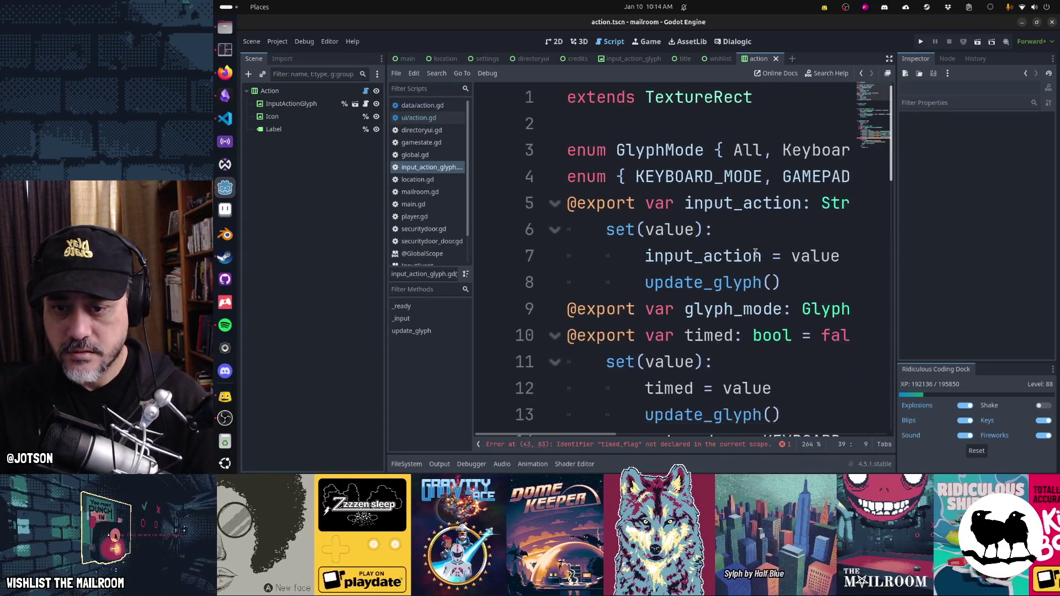
scroll(755, 252, "down", 1, "ctrl")
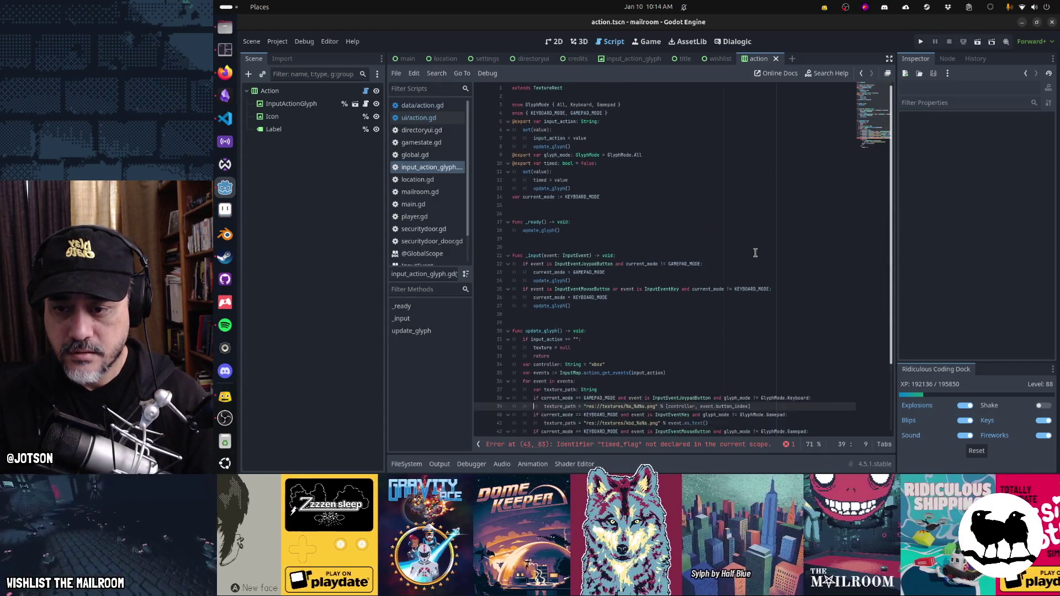
scroll(755, 253, "down", 2)
scroll(755, 252, "up", 2, "ctrl")
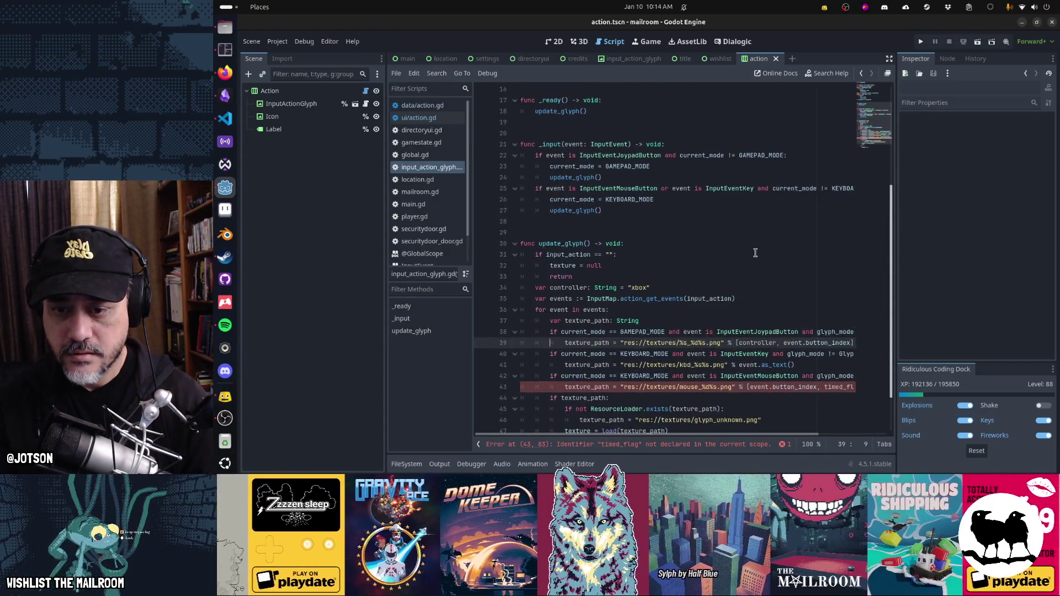
scroll(756, 252, "down", 3)
Add timed_flag to the keyboard and gamepad texture path format arguments
left_click(756, 292)
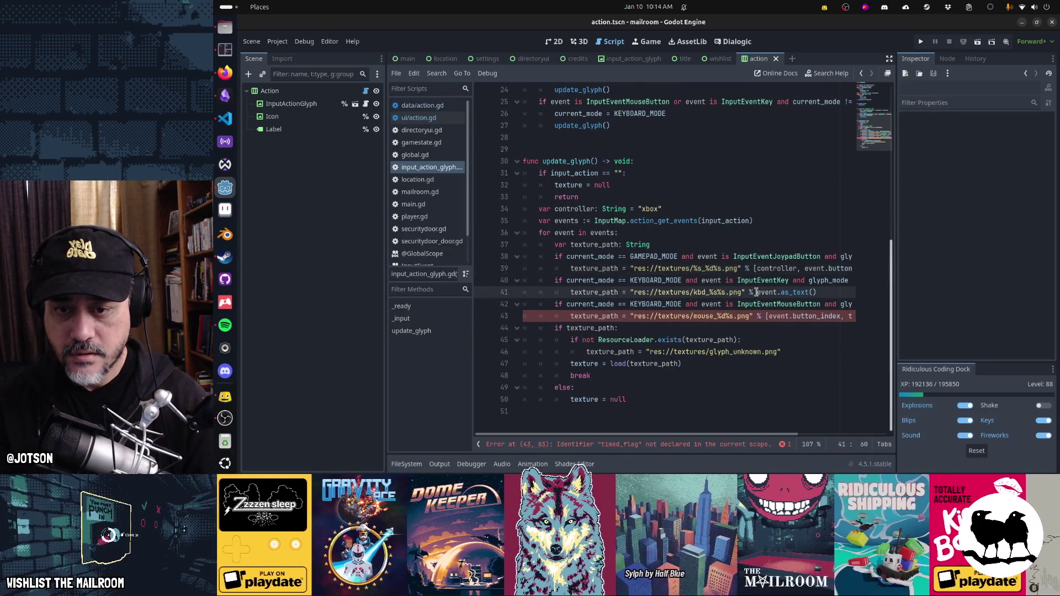
type("[")
key("End")
type(", timed_fal")
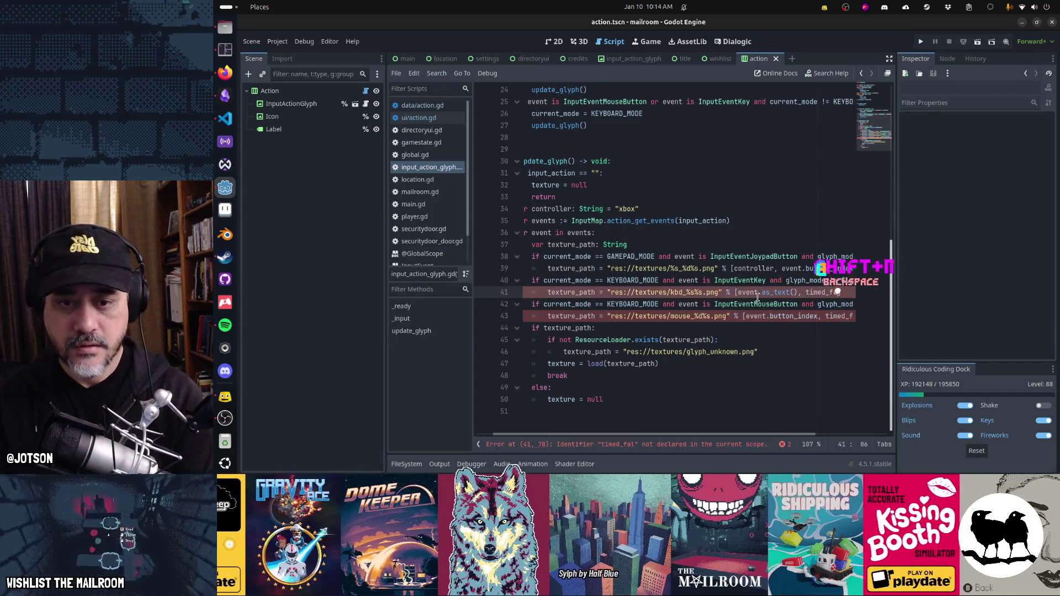
key("BackSpace")
key("BackSpace")
type("lag")
key("Up")
key("Up")
key("End")
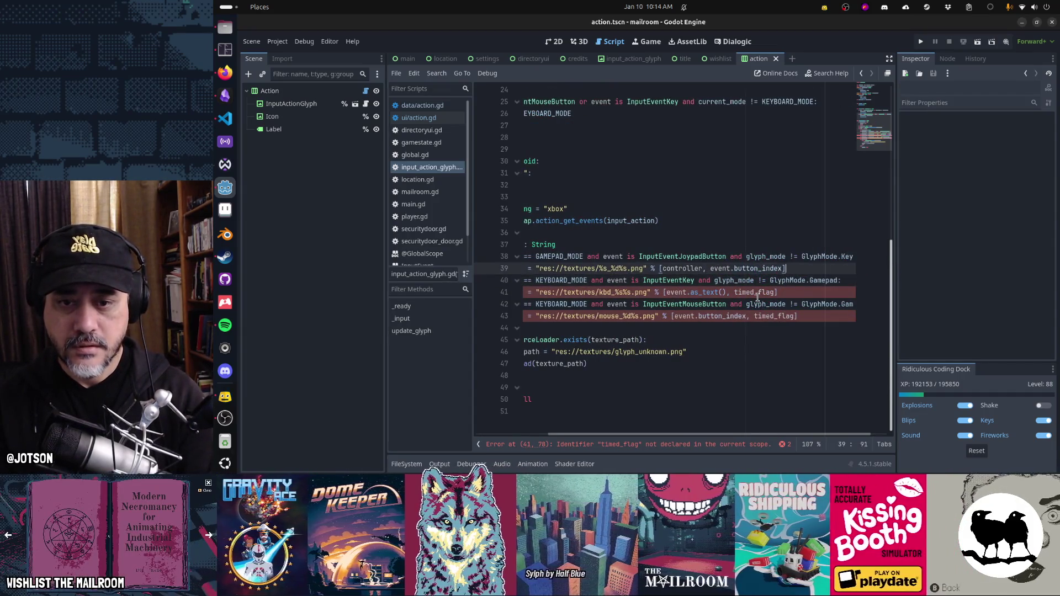
type(", timed_flag")
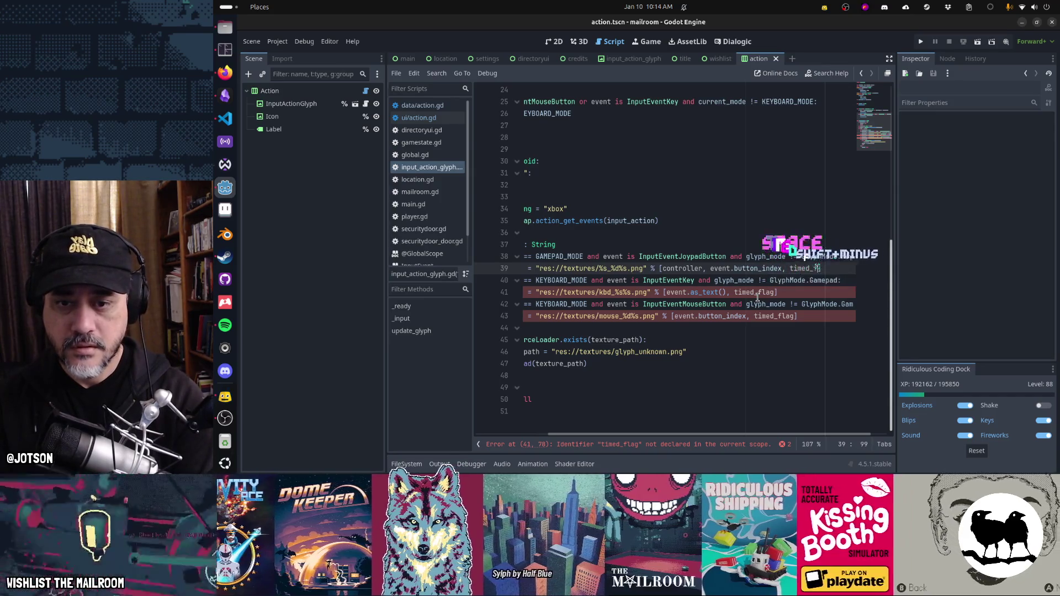
key("Home")
Declare a String timed_flag above the gamepad check, set to "_timed" when timed is true
key("Up")
key("ctrl+shift+Return")
type("var timed_flag = \"")
key("Left")
key("Left")
key("Left")
type(": String")
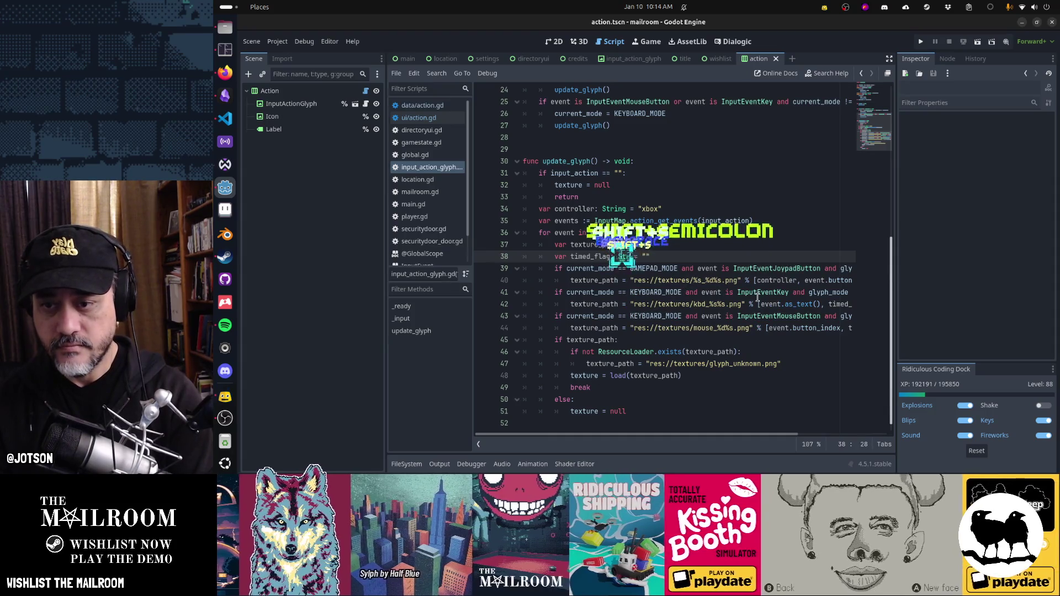
key("ctrl+Return")
type("if time")
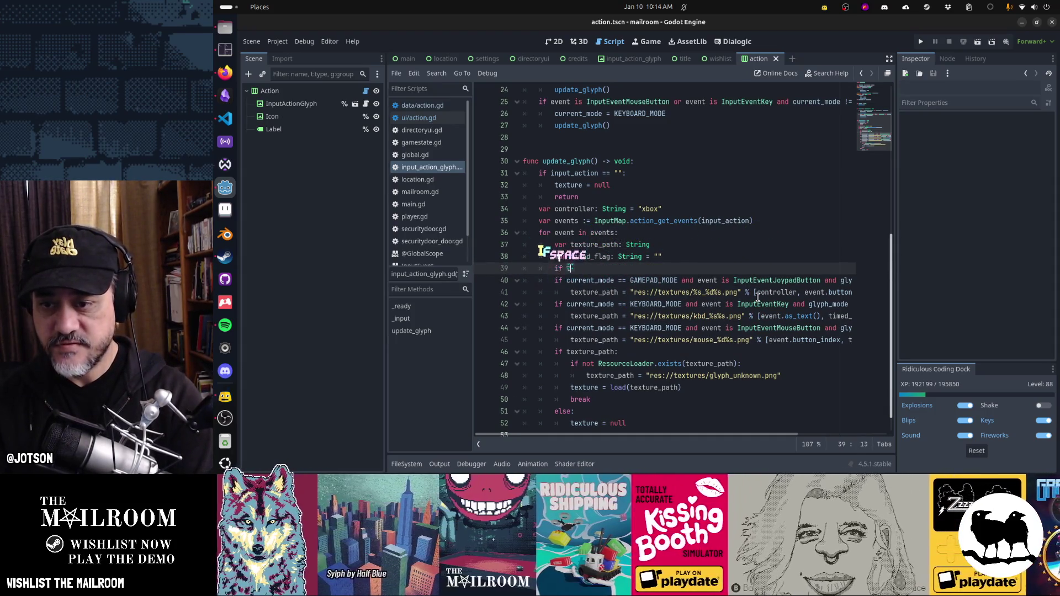
key("Return")
type(":")
key("Return")
type("timed_flag = \"_timed\"")
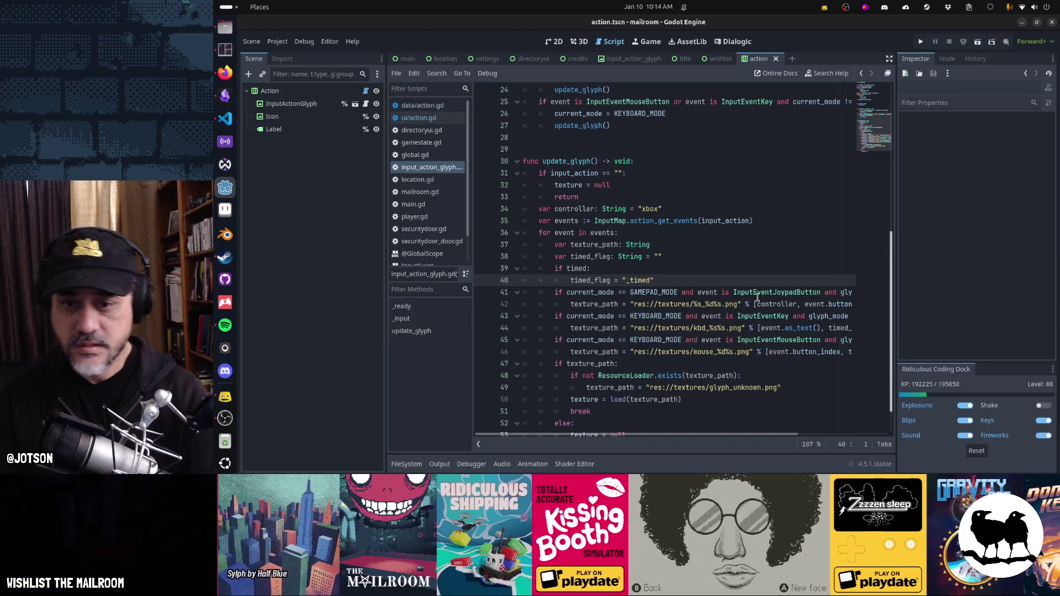
key("Down")
key("Down")
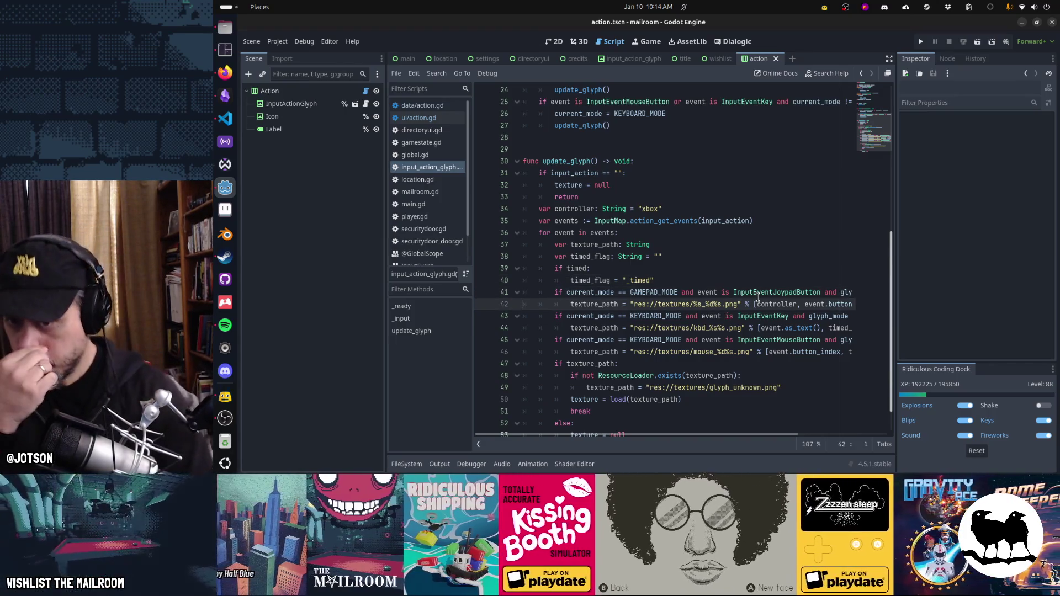
key("Down")
key("Down")
key("Down")
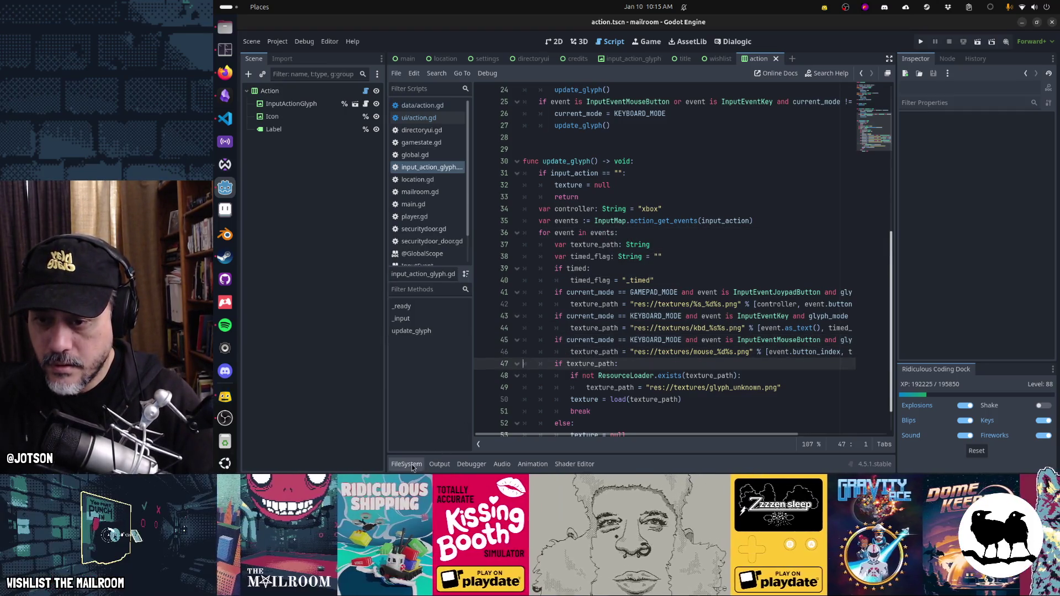
Duplicate the A- and X-button hold glyphs as xbox_0_timed.png and xbox_1_timed.png
left_click(407, 464)
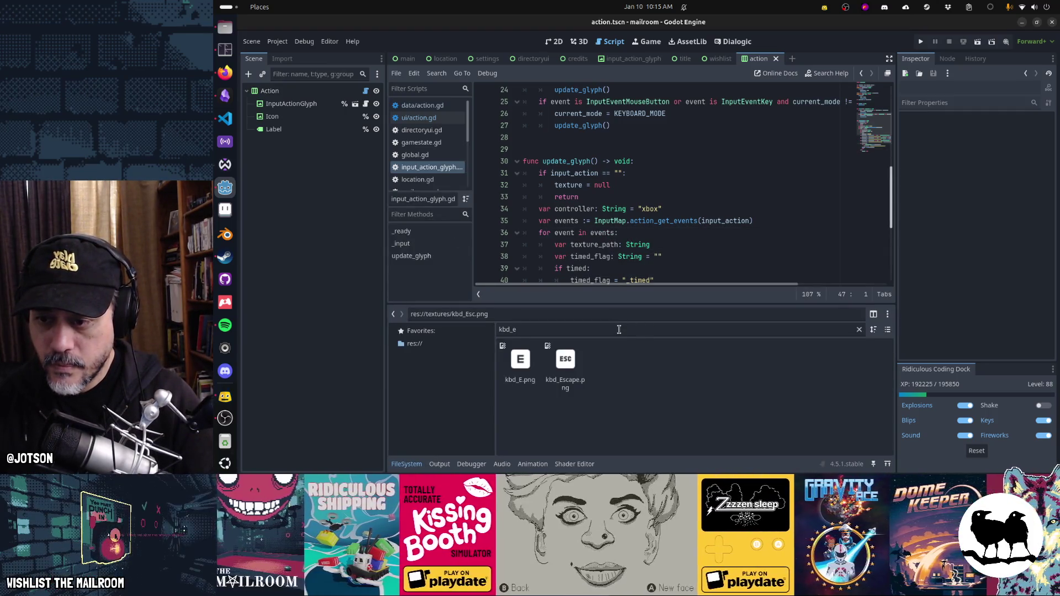
left_click(619, 330)
key("BackSpace")
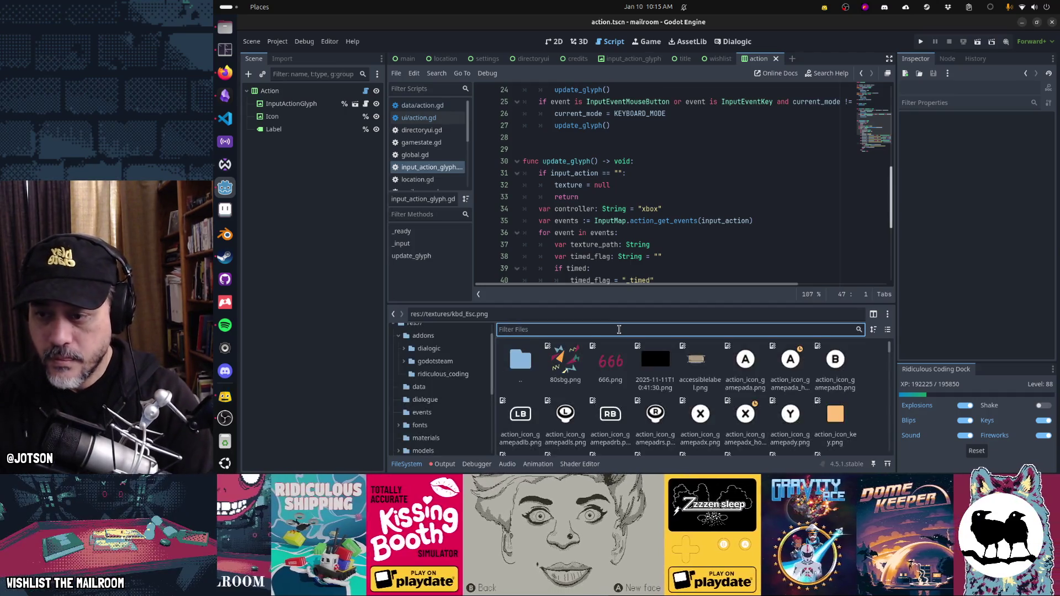
type("xbox")
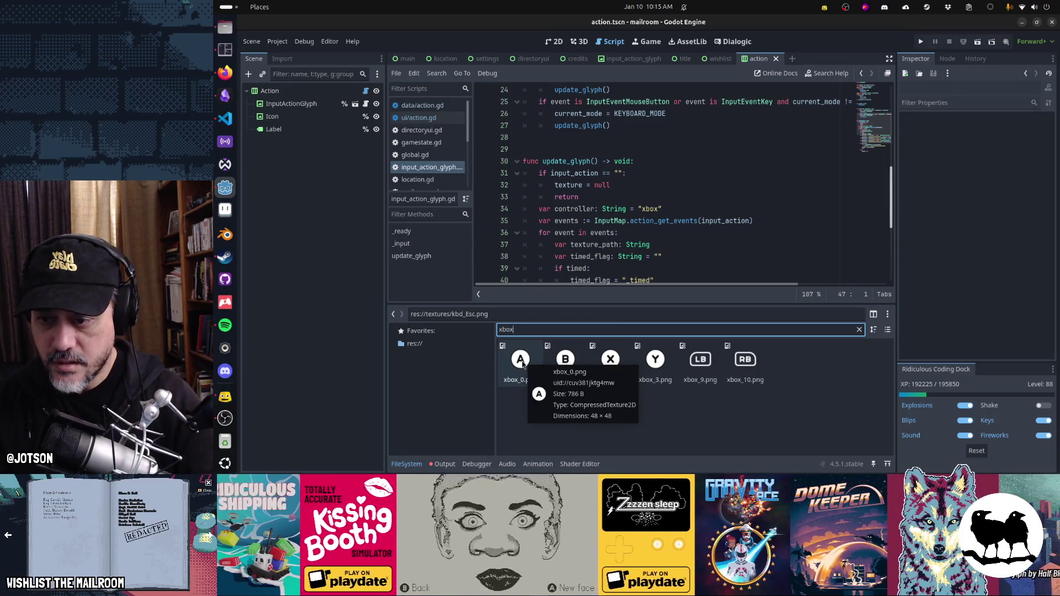
key("BackSpace")
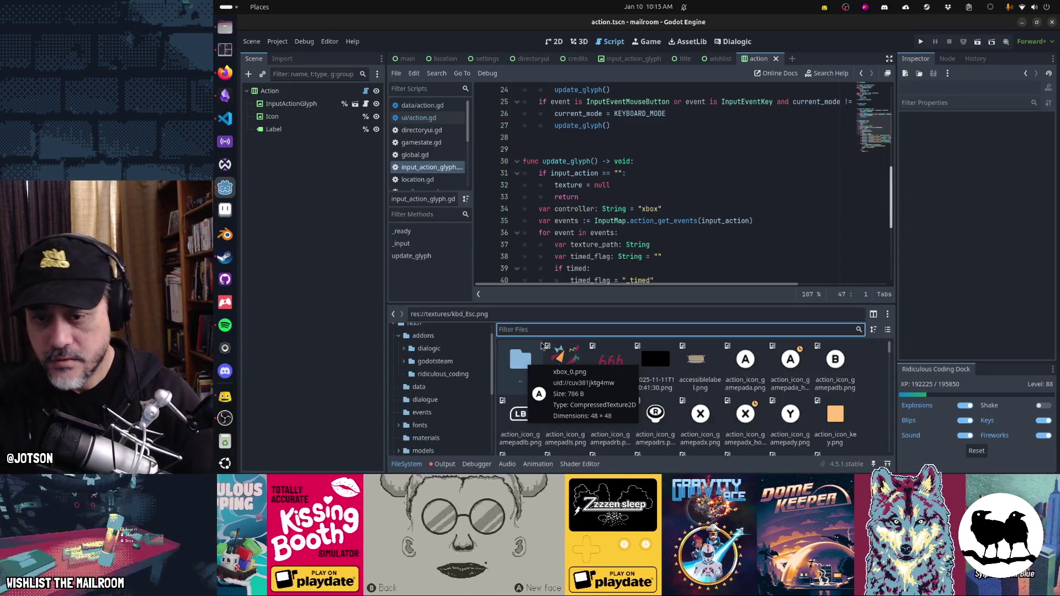
right_click(787, 363)
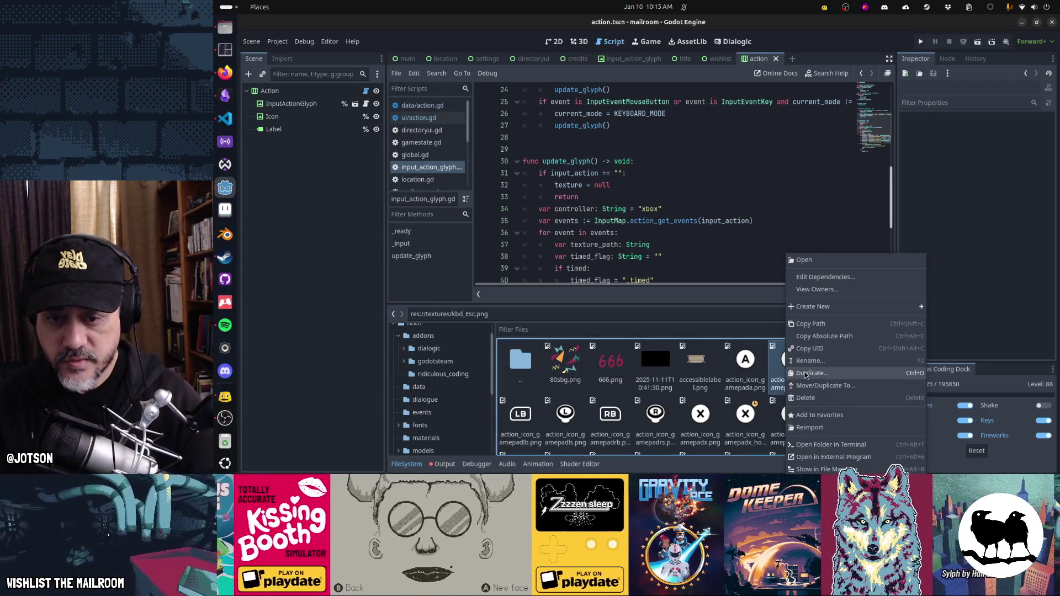
left_click(806, 373)
type("xbox_0_timed.png")
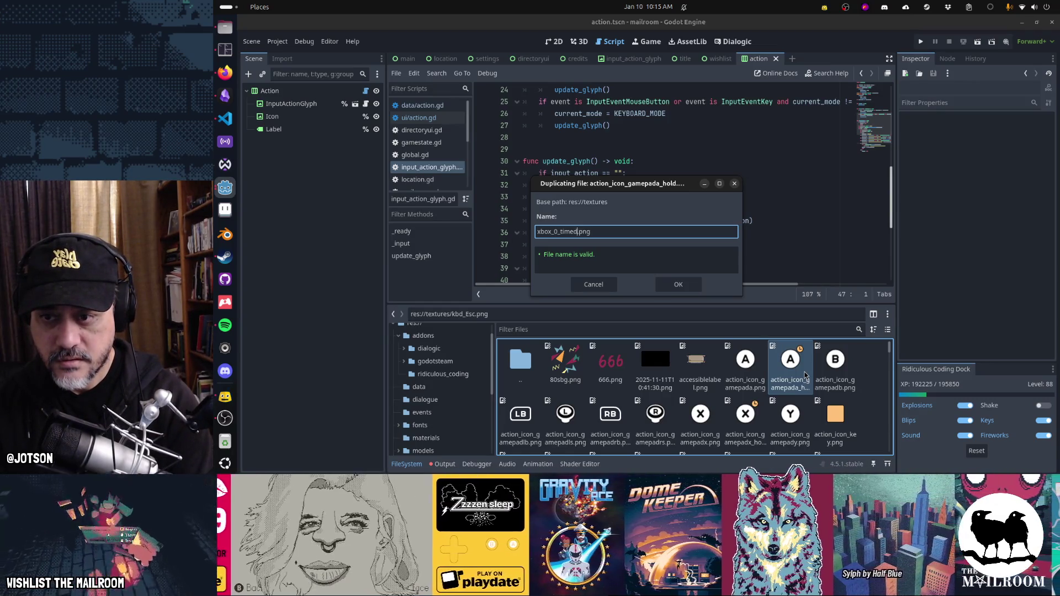
key("Return")
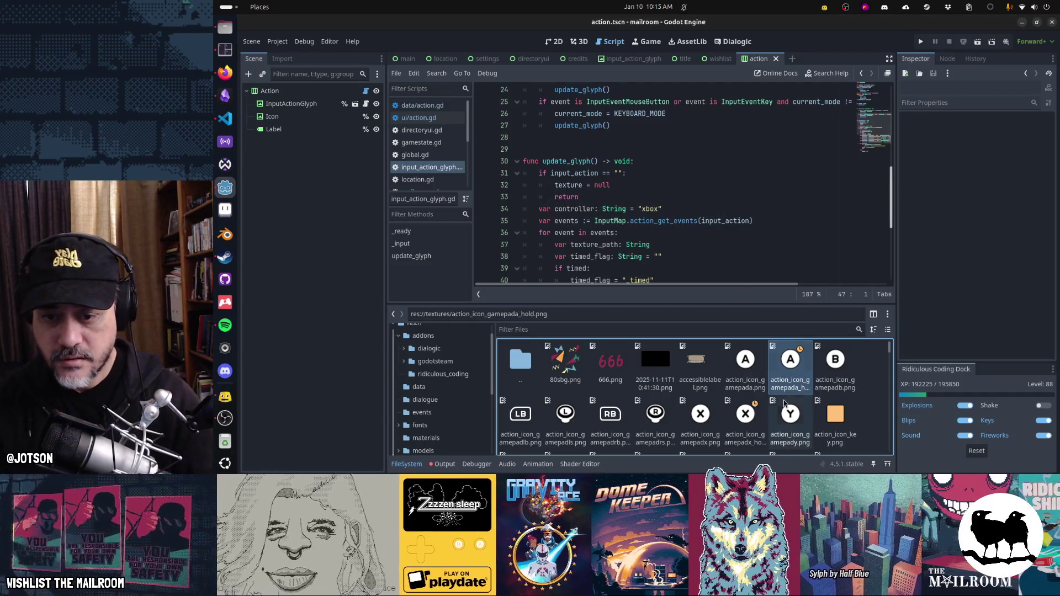
right_click(759, 418)
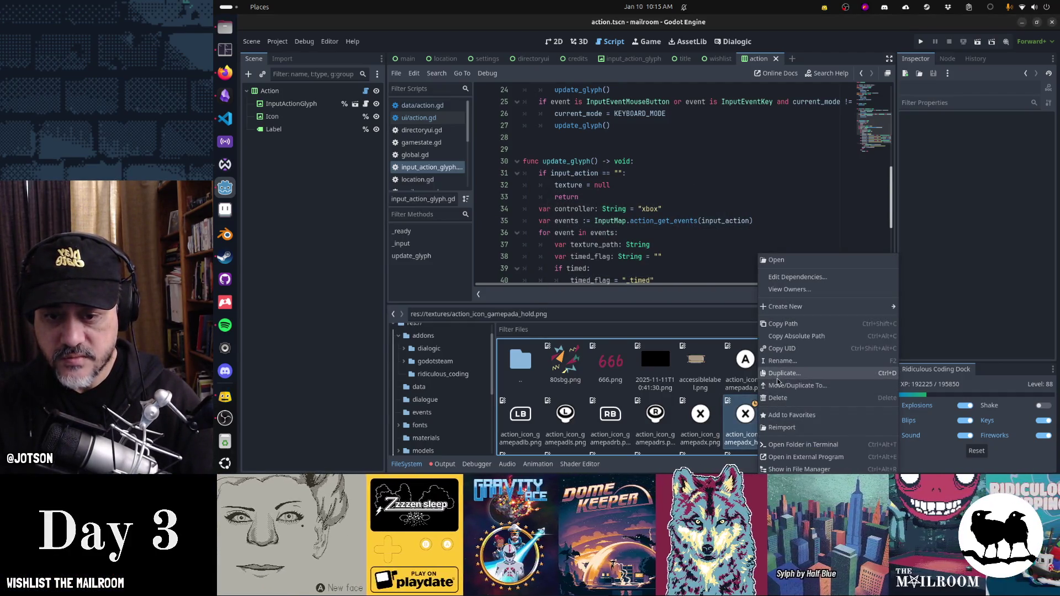
left_click(777, 377)
type("xbox_1_timed.png")
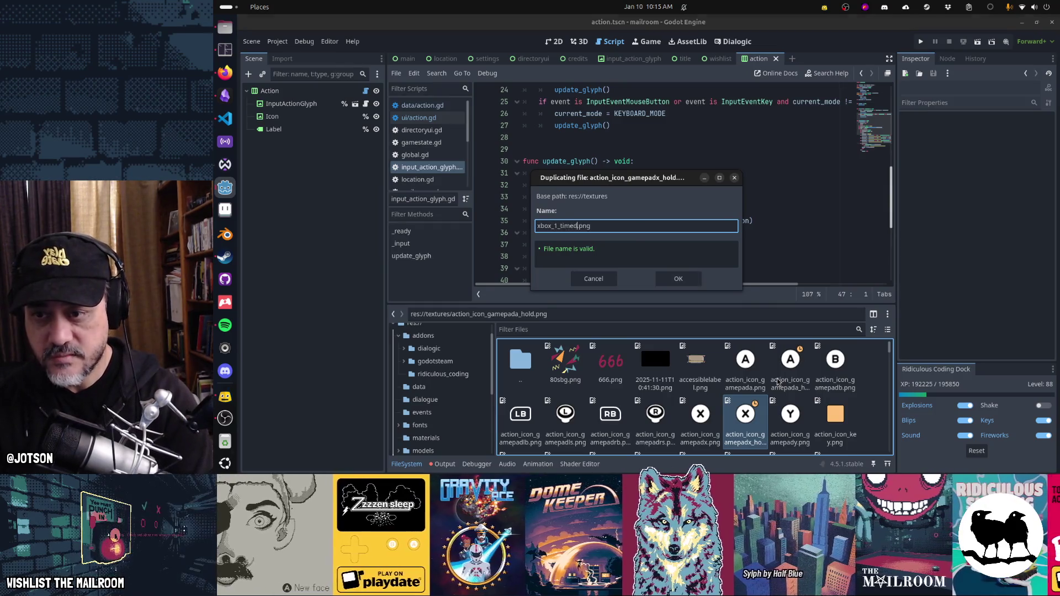
key("Return")
Make timed copies of the primary and secondary mouse hold glyphs
scroll(679, 411, "down", 2)
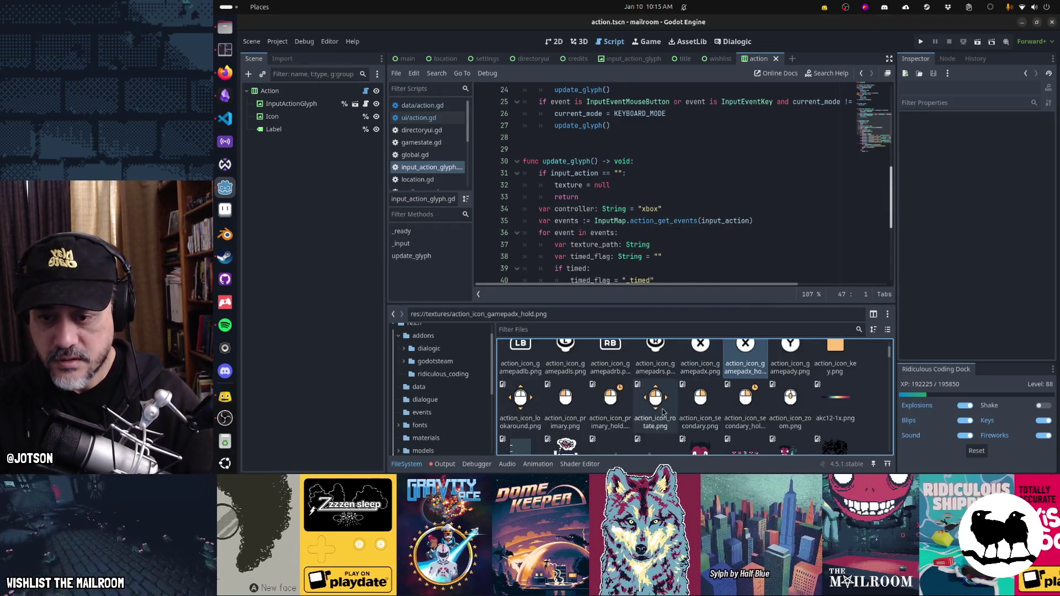
right_click(610, 406)
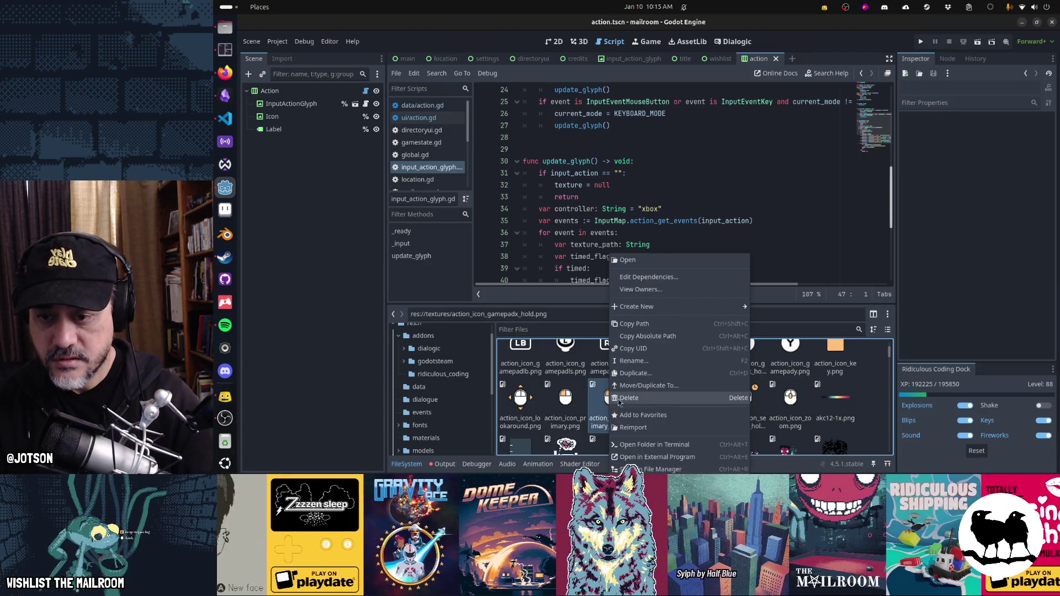
left_click(632, 374)
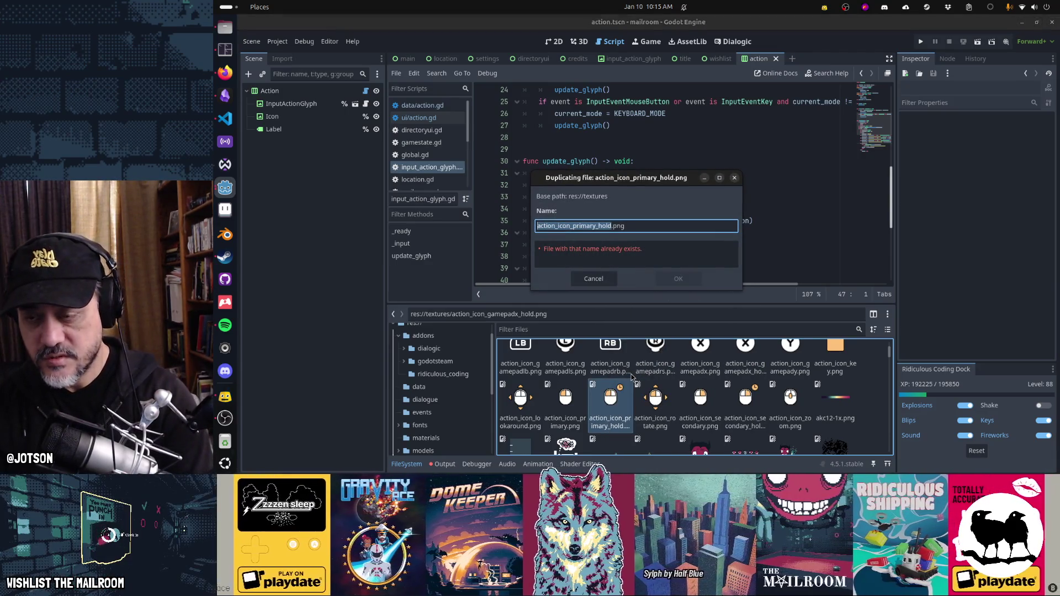
type("mo")
type("_hold")
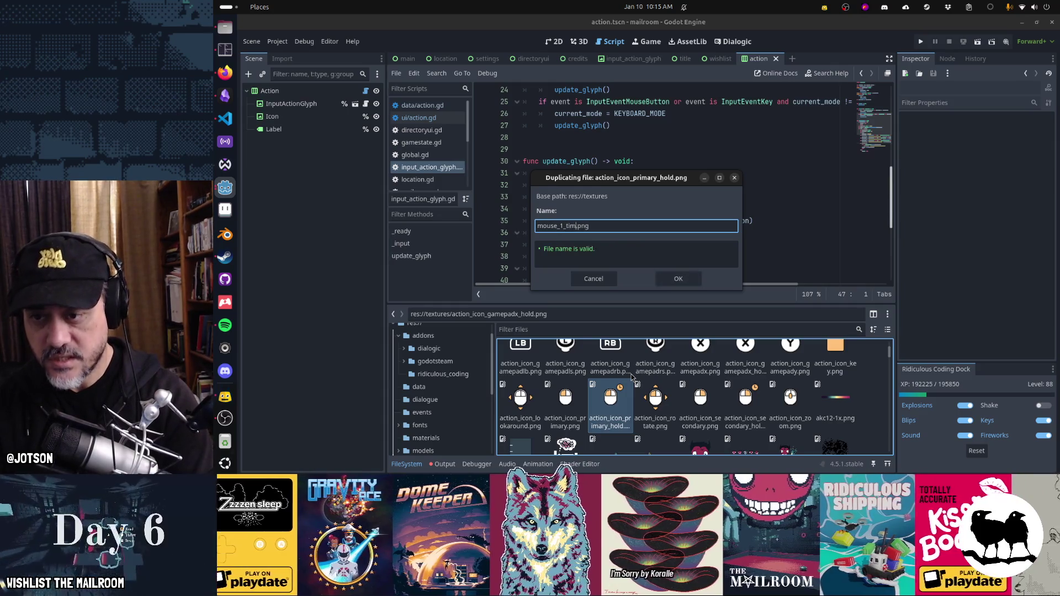
key("Return")
right_click(732, 406)
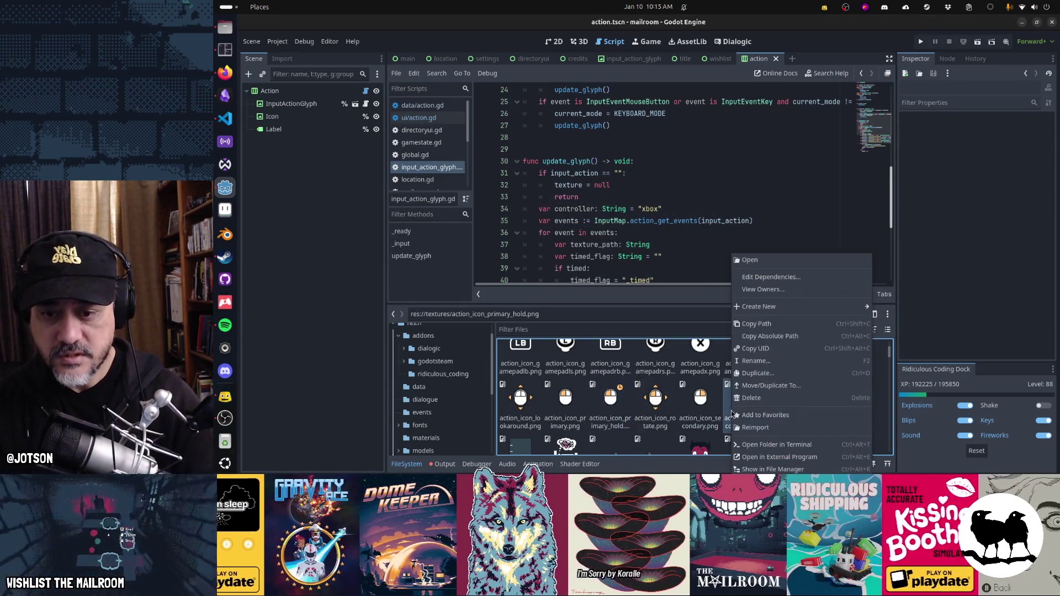
left_click(746, 376)
type("action_icon_middle")
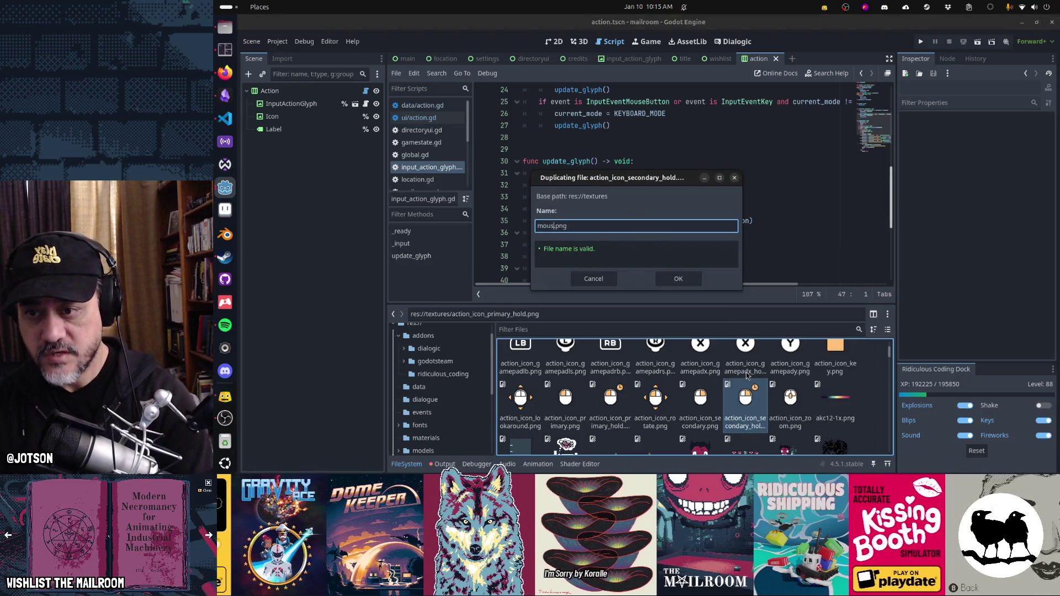
key("Return")
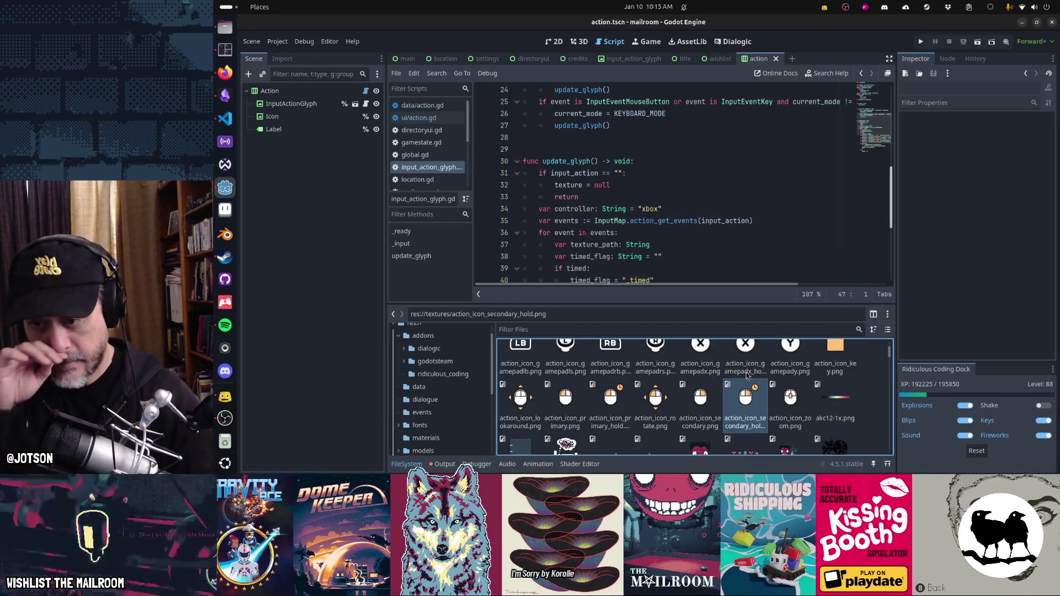
Filter the FileSystem dock to show the kbd keyboard glyphs
scroll(718, 397, "down", 1)
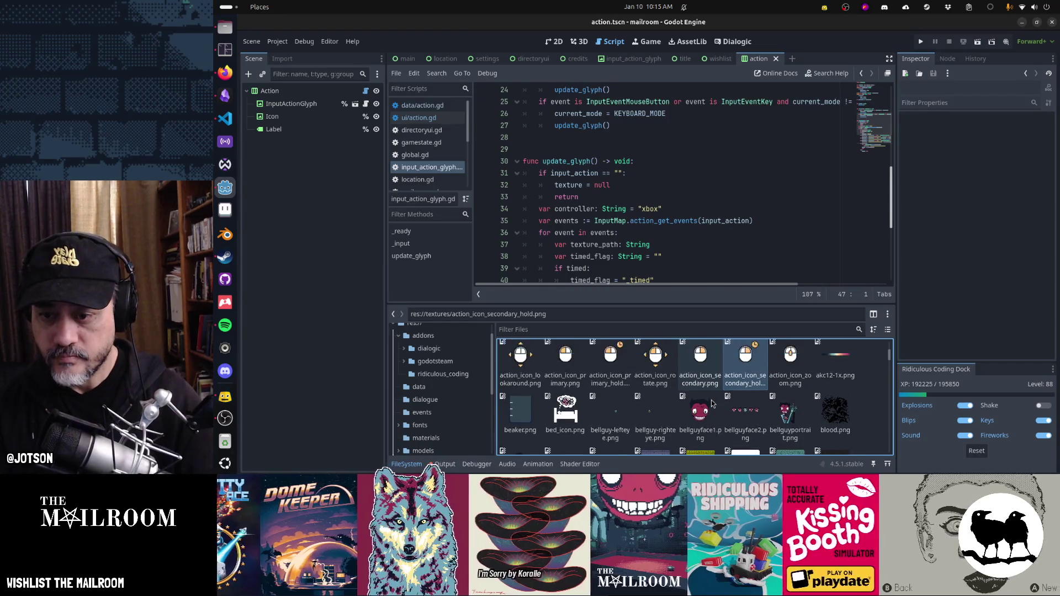
scroll(711, 403, "up", 2)
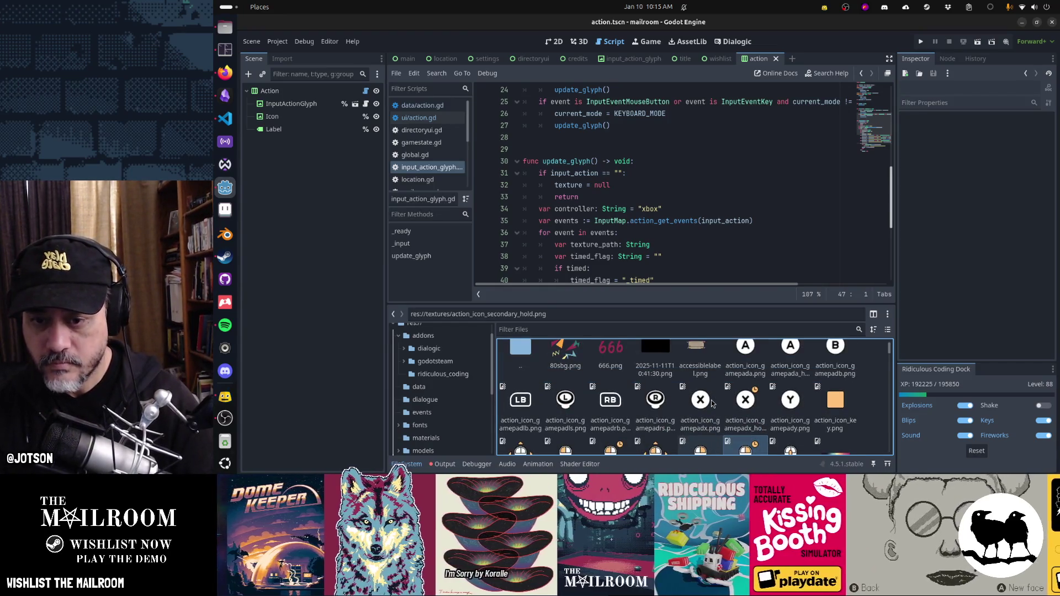
scroll(711, 400, "down", 5)
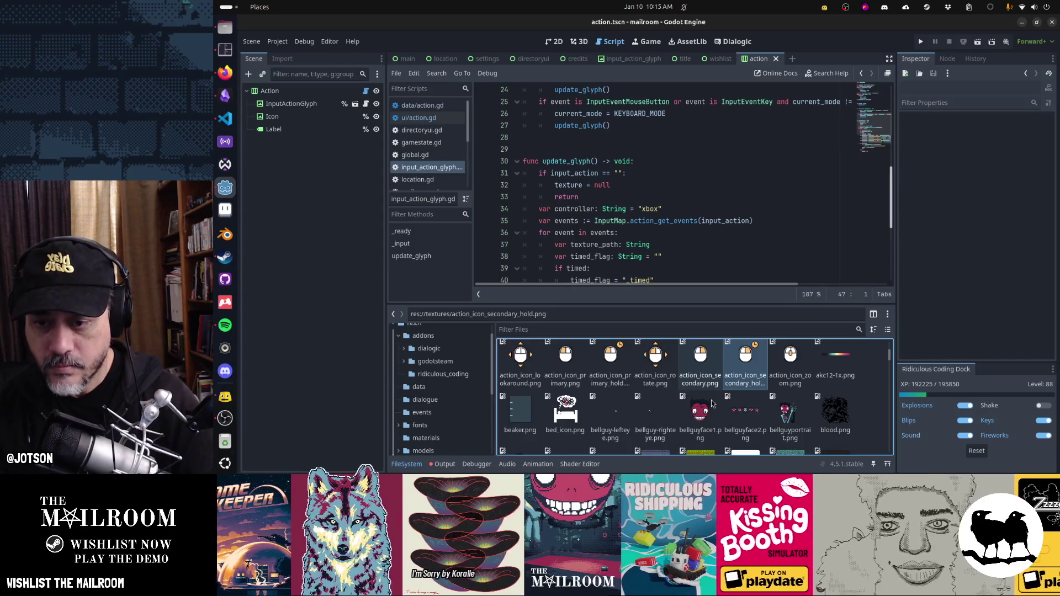
scroll(712, 403, "down", 5)
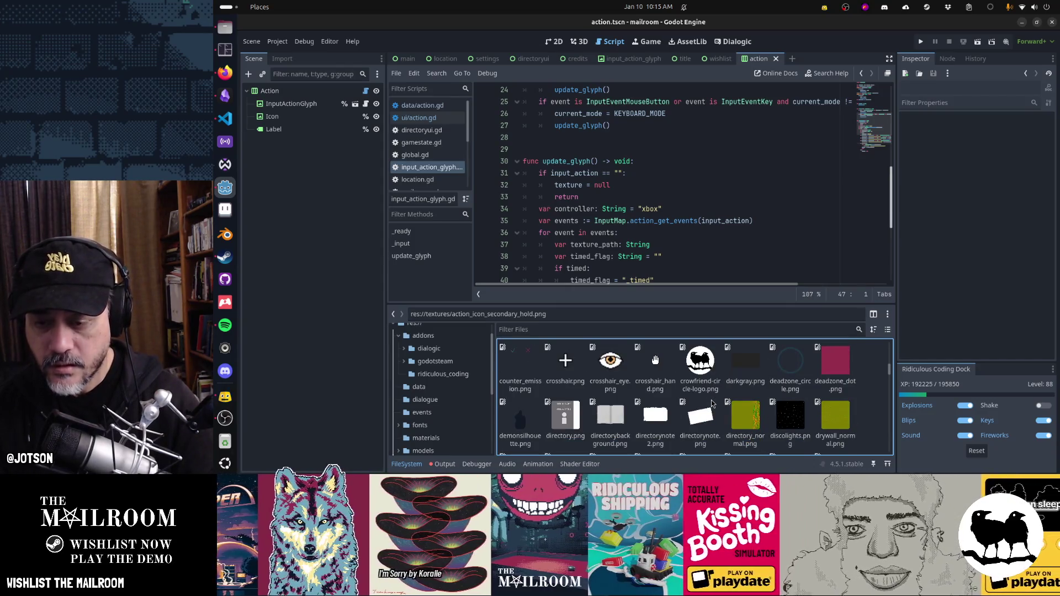
left_click(597, 329)
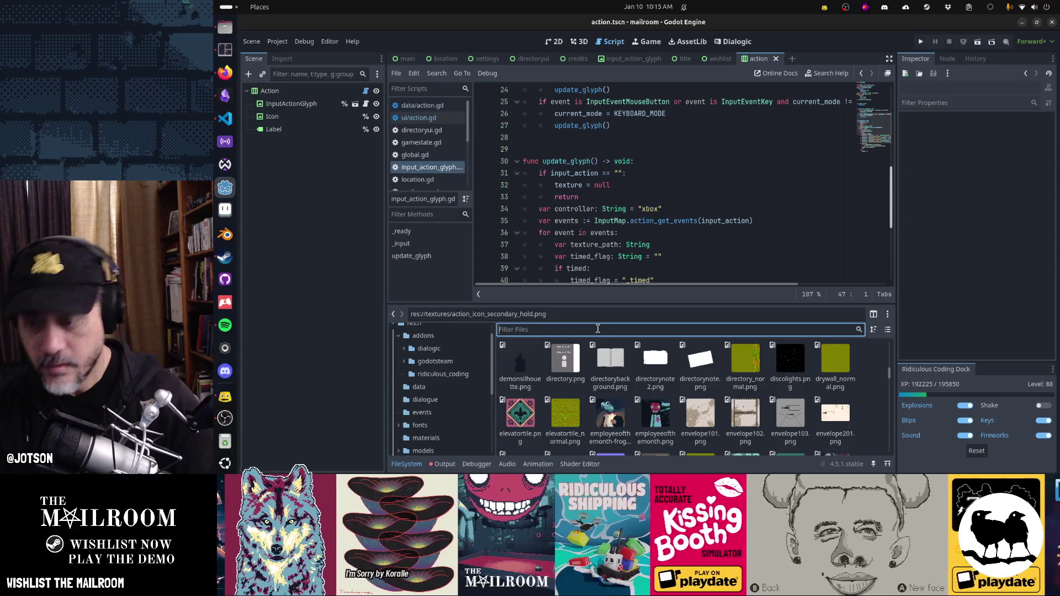
type("kbd")
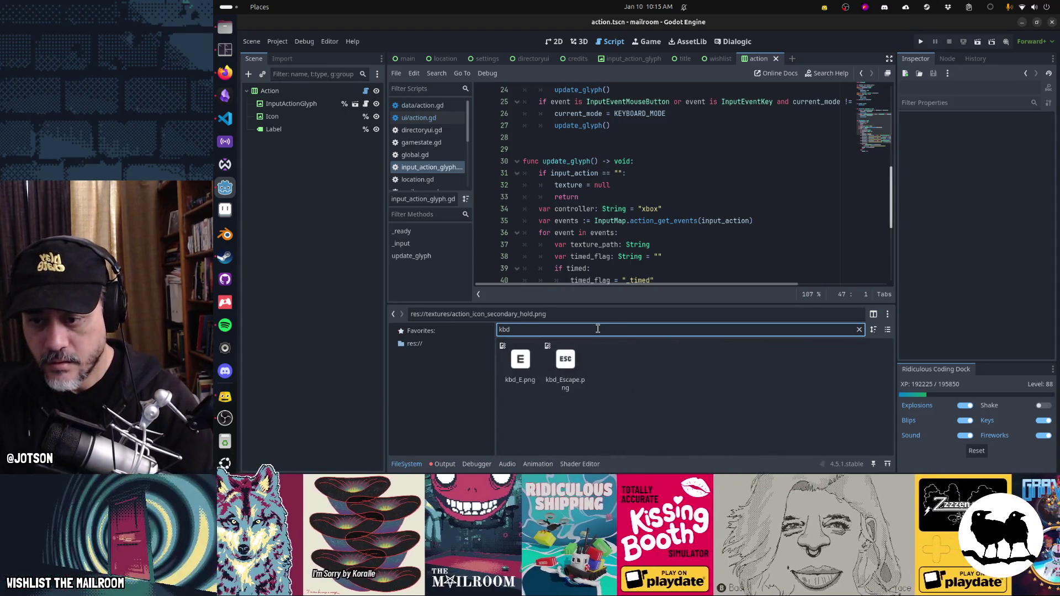
left_click(637, 220, "ctrl")
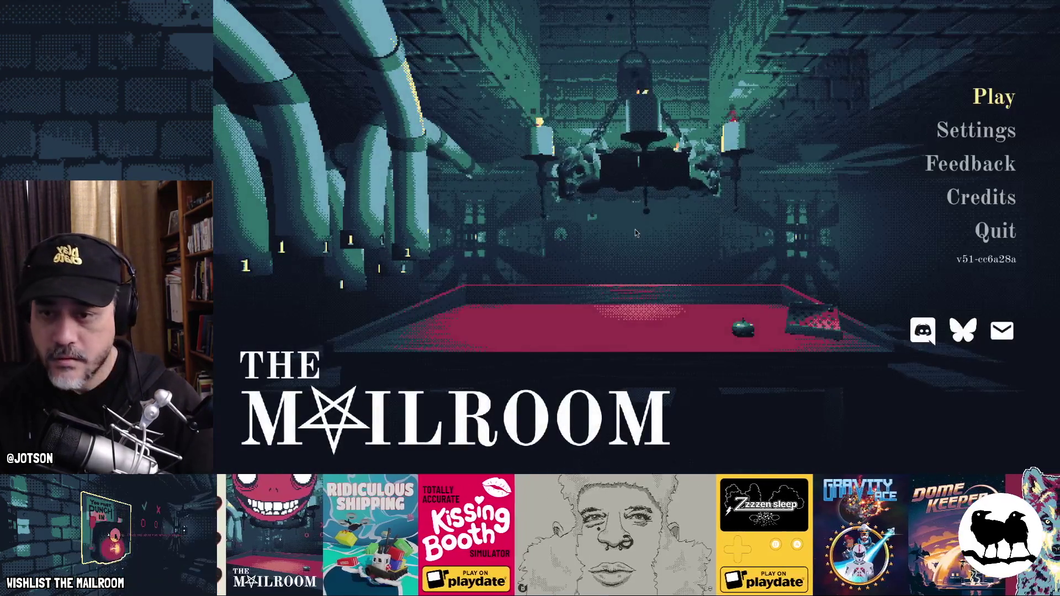
Reload The Mailroom from the F1 Testing menu, check the Take prompt glyphs, and return to Godot
key("F1")
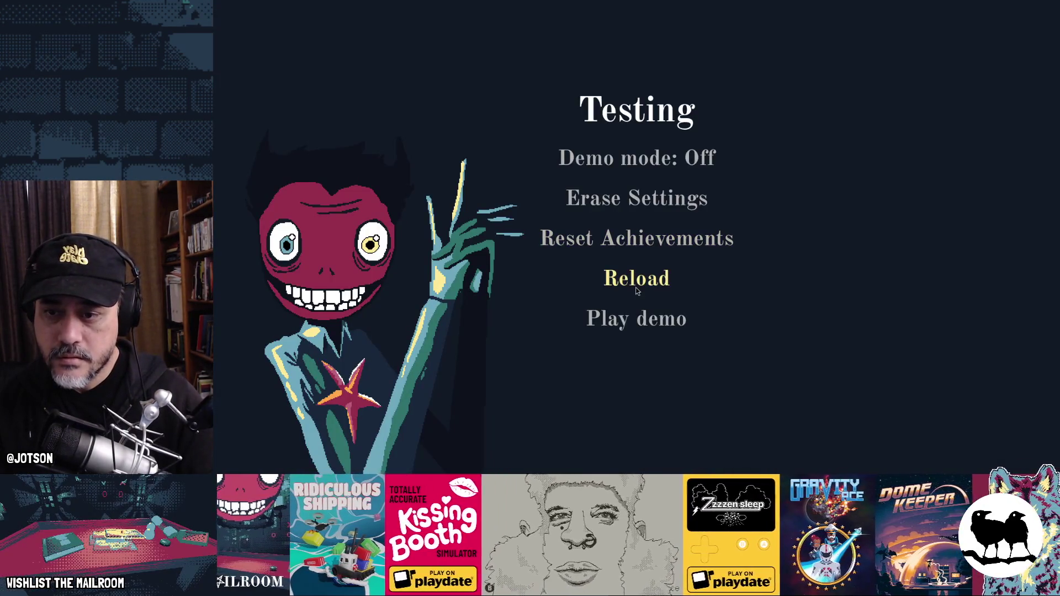
left_click(635, 284)
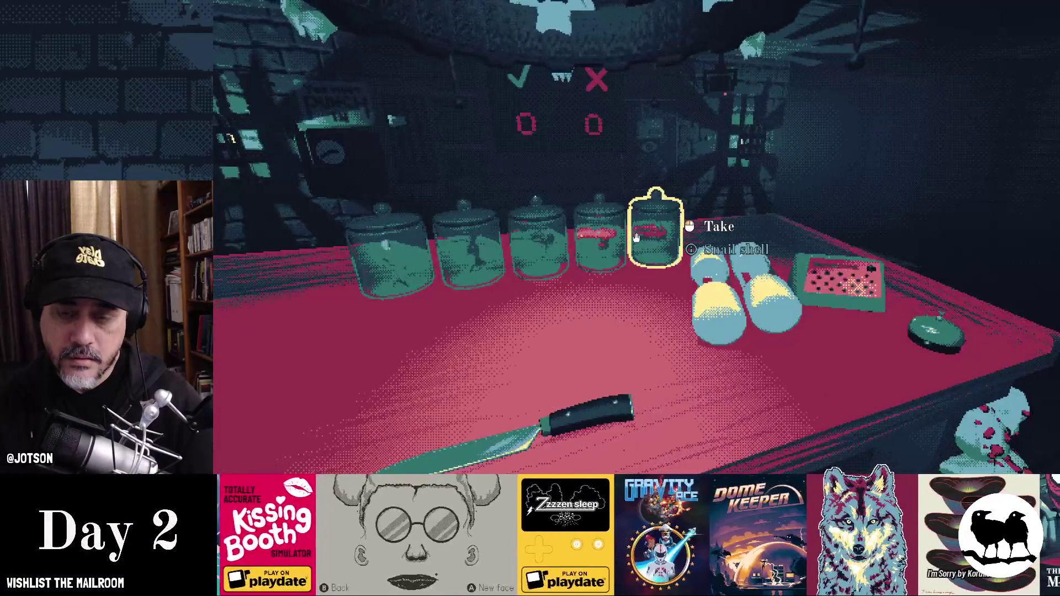
key("alt+Tab")
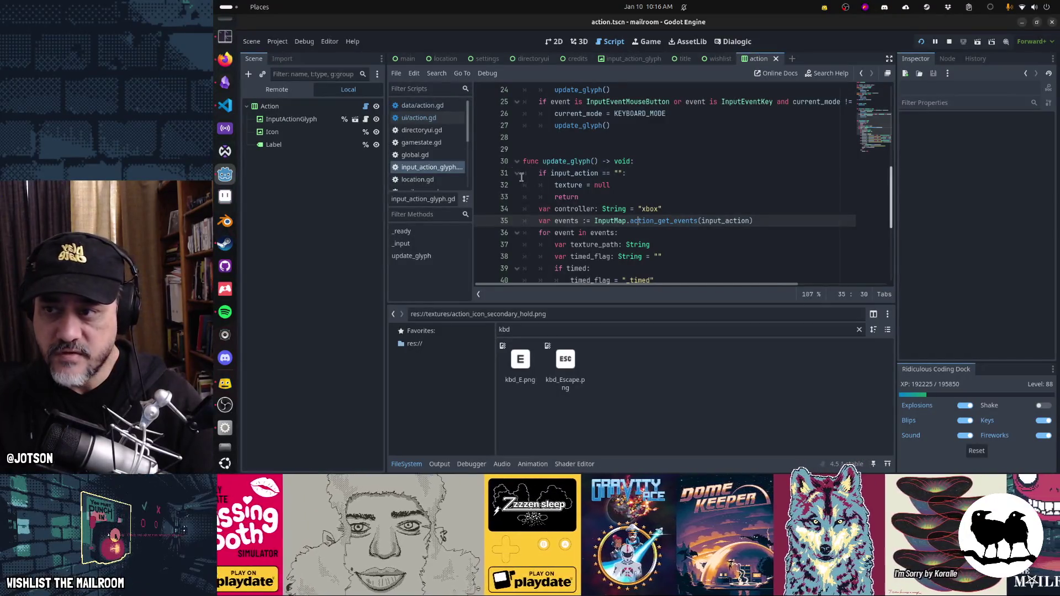
In ui/action.gd, copy the %InputActionGlyph reference onto a new line below line 9
left_click(459, 118)
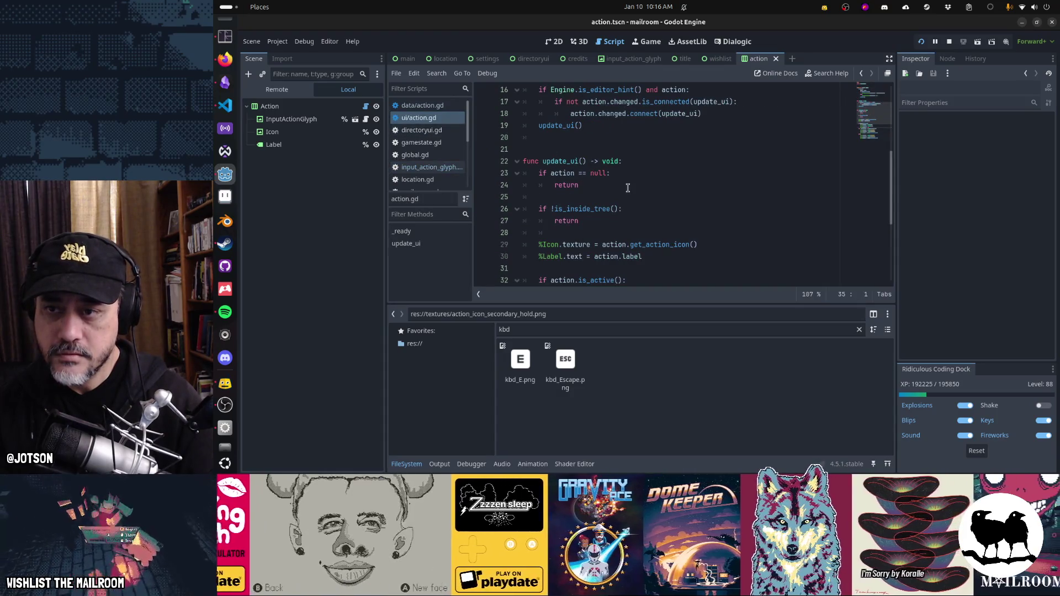
scroll(627, 188, "up", 5)
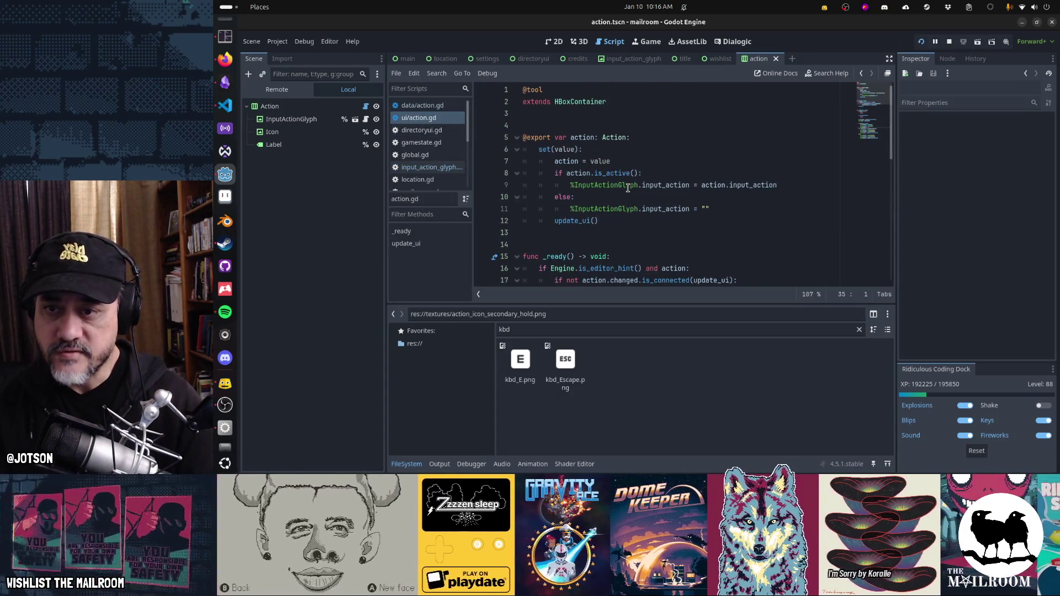
left_click(810, 184)
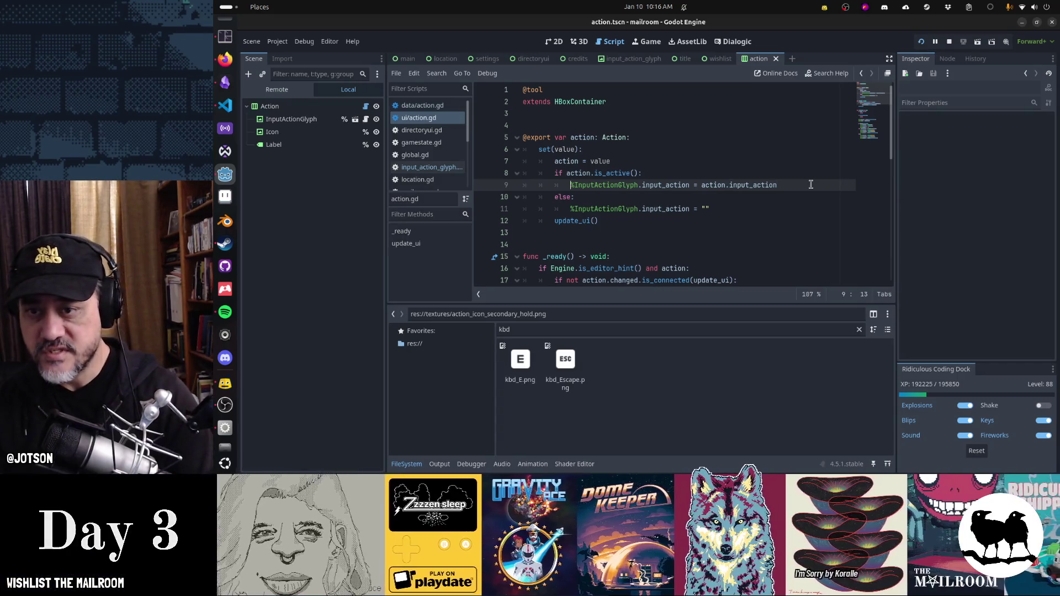
key("ctrl+shift+Right")
key("ctrl+c")
key("End")
key("Return")
key("ctrl+v")
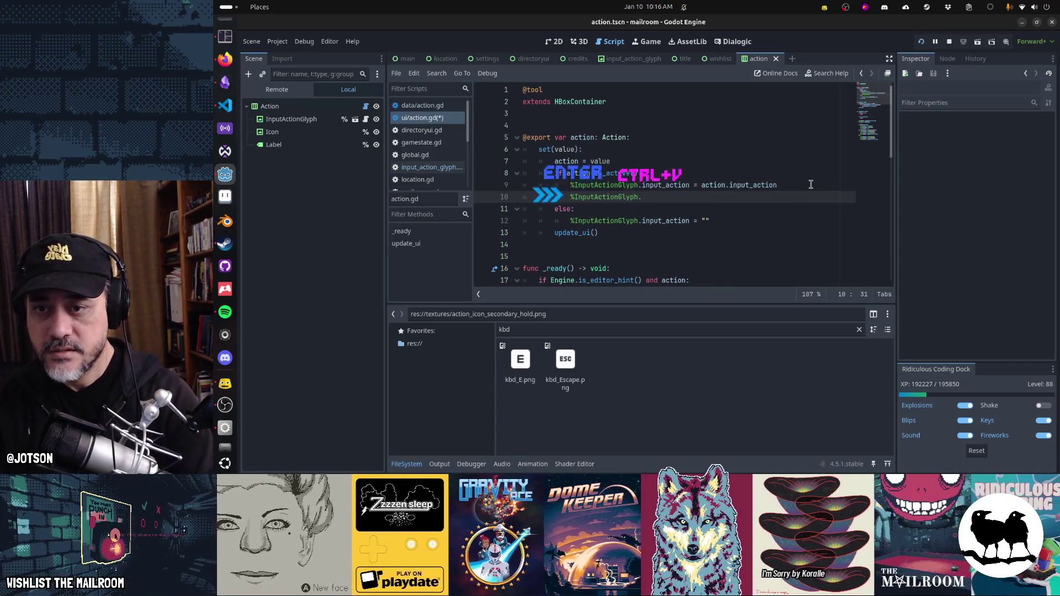
Write 'if action.timer > 0:' followed by '%InputActionGlyph.timed = true'
type("timed")
key("Escape")
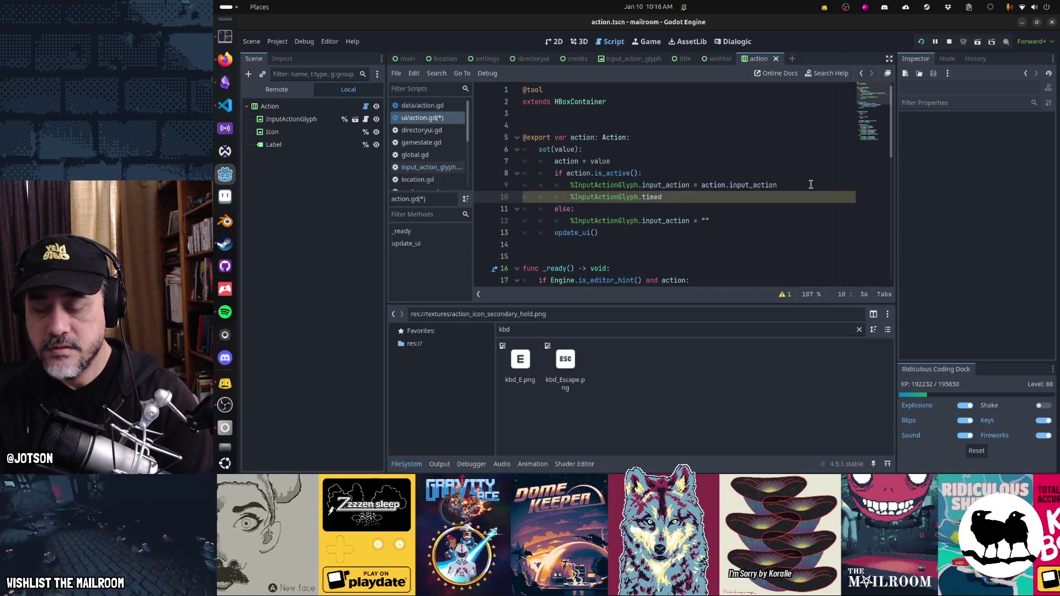
type("if action.tim")
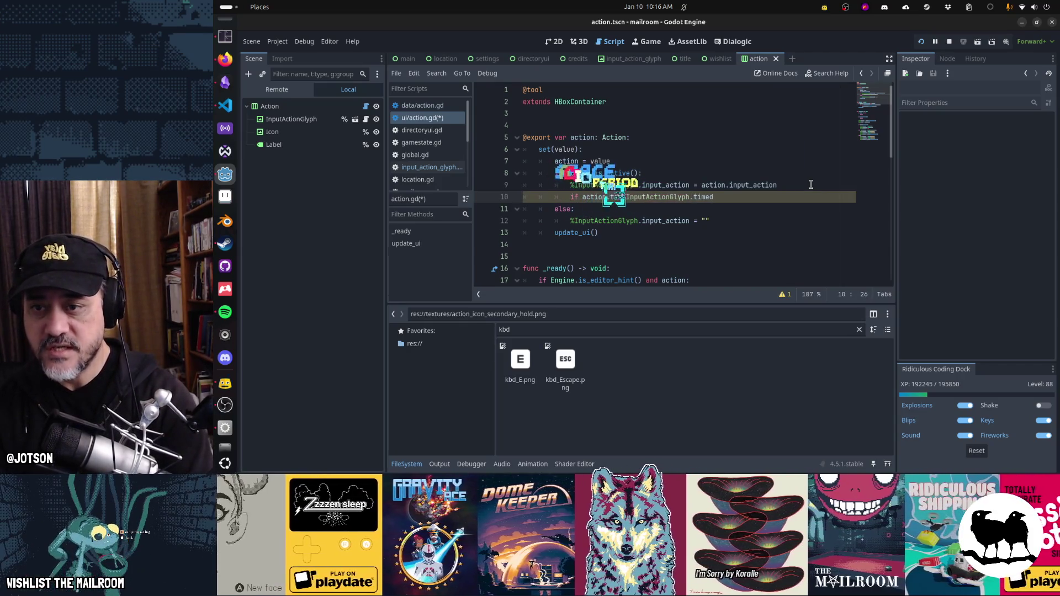
type("er > 0:")
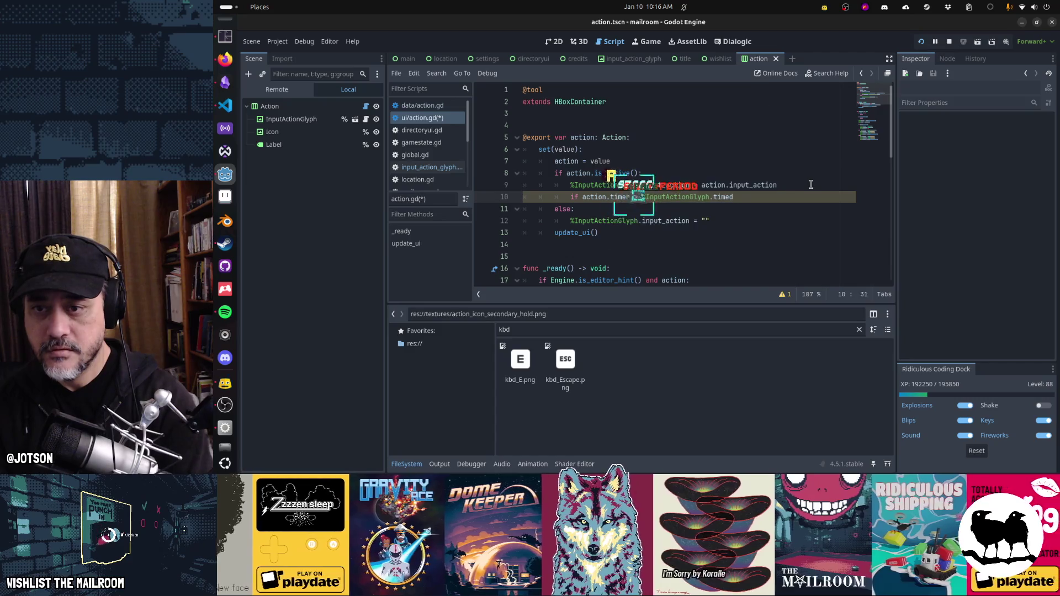
key("Return")
key("End")
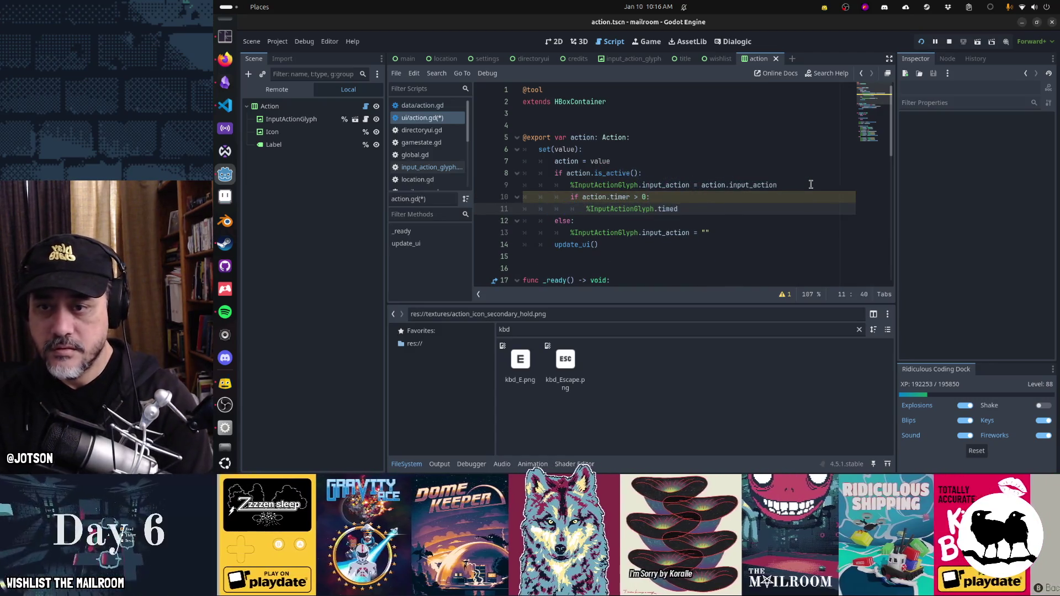
type("= true")
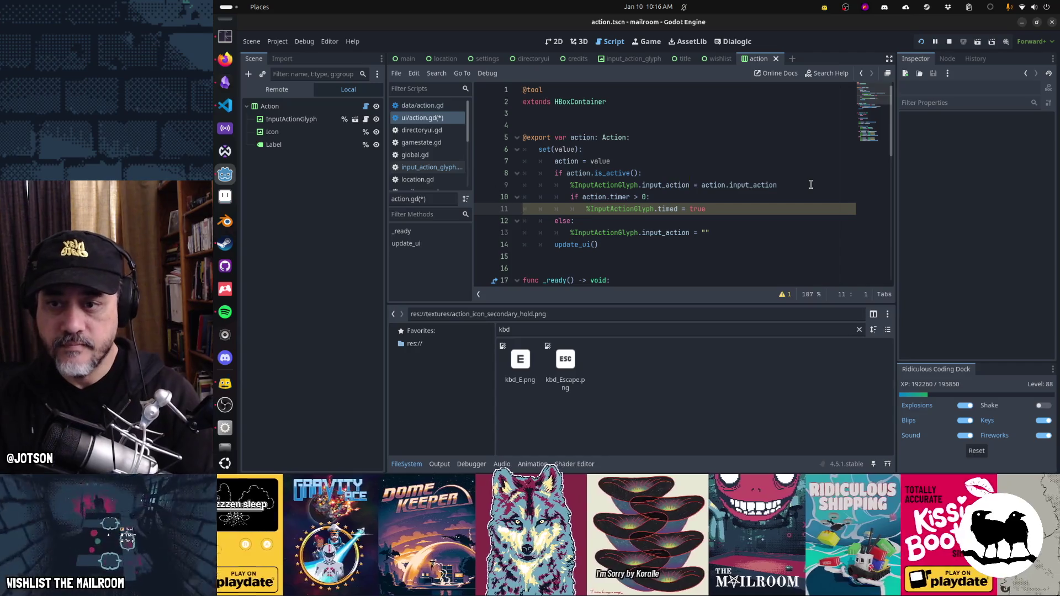
key("Home")
key("Home")
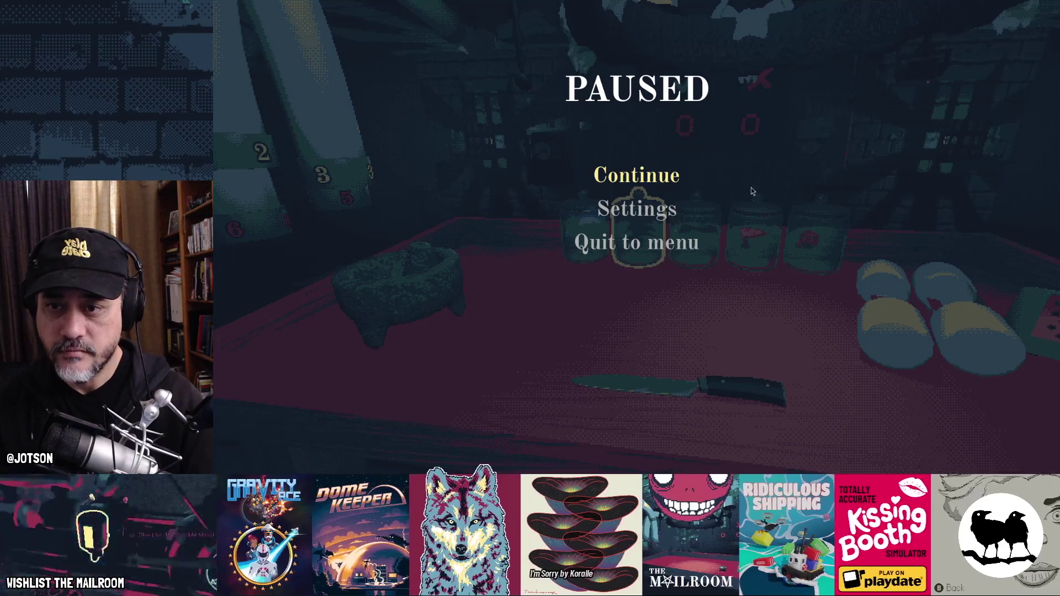
Resume The Mailroom, walk along the table, and pick up and drop several canisters
key("Escape")
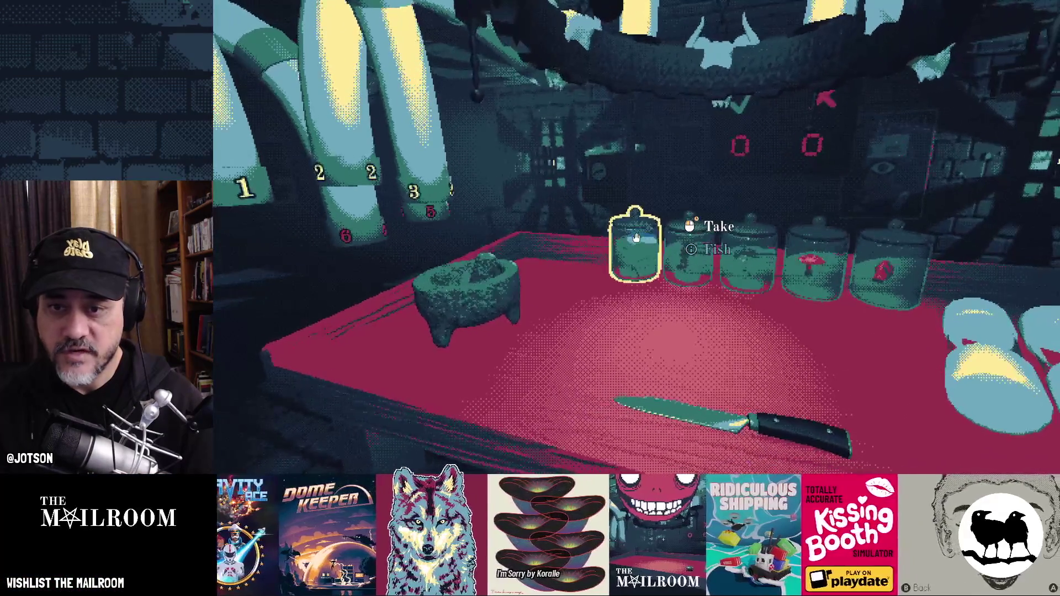
key("d")
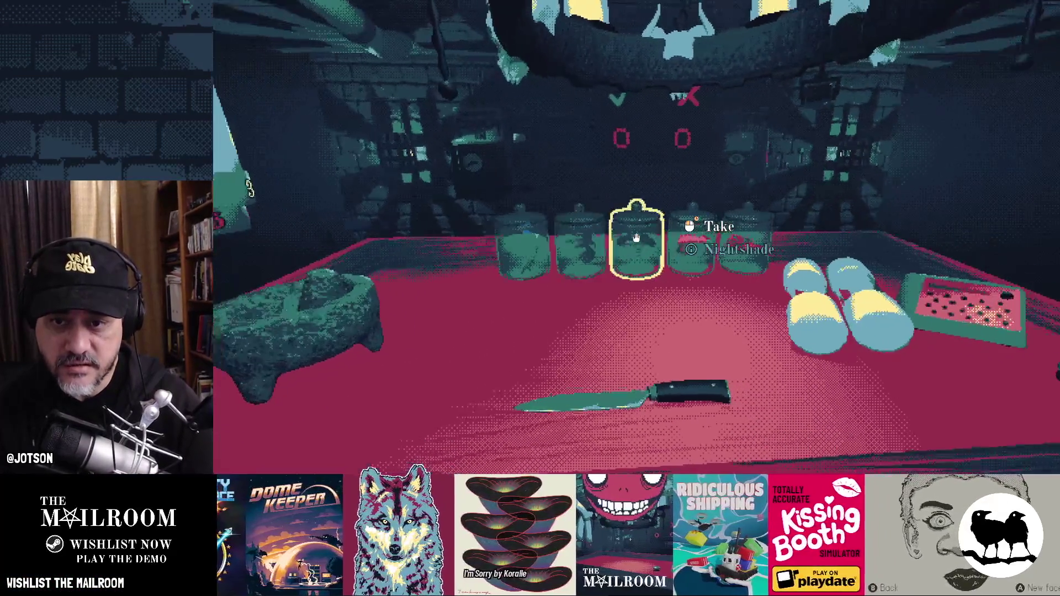
key("d")
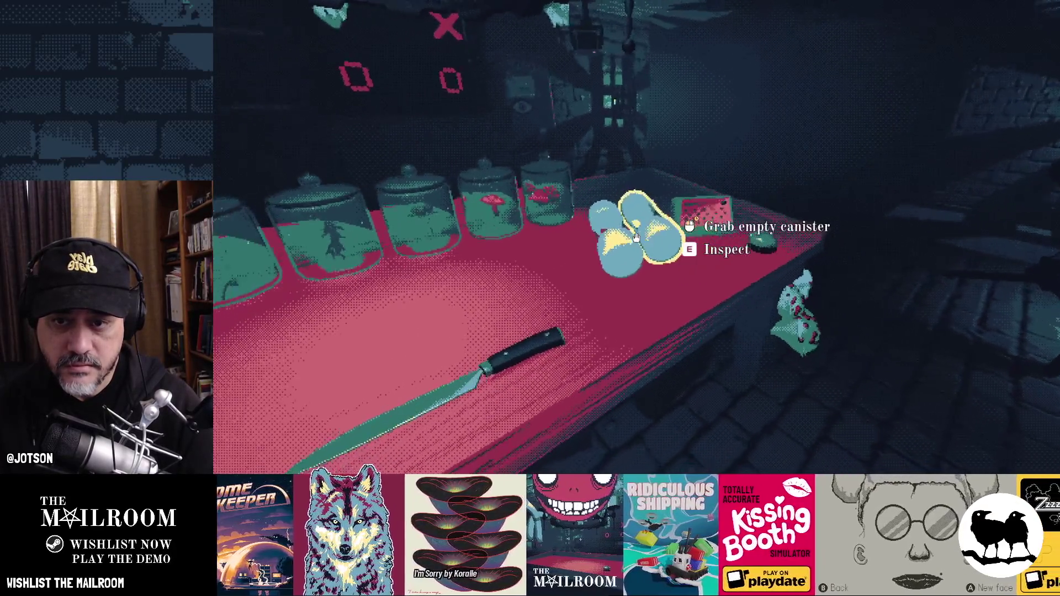
left_click(637, 238)
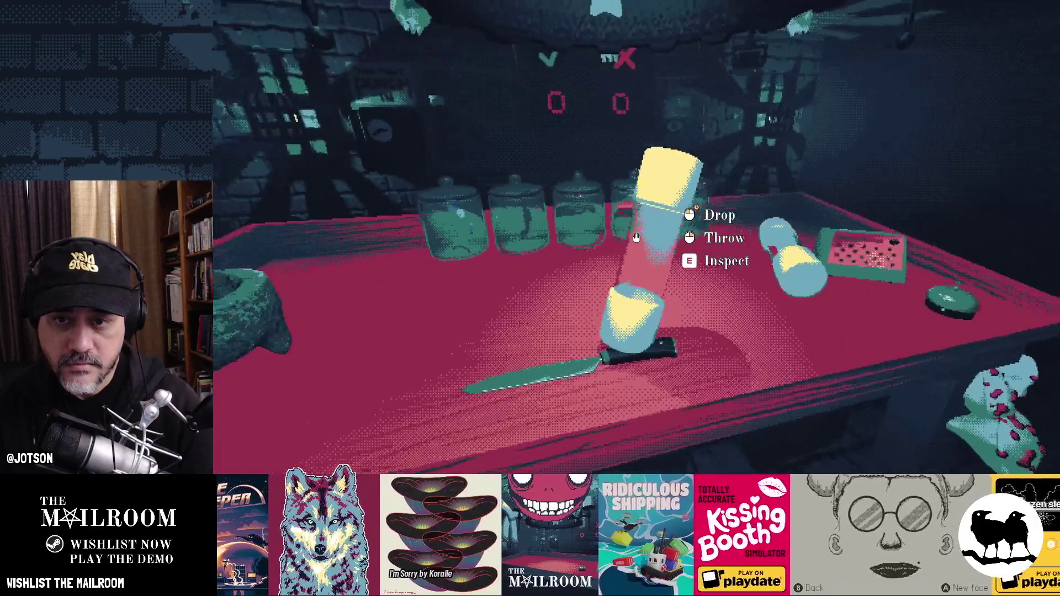
left_click(637, 237)
left_click(637, 237)
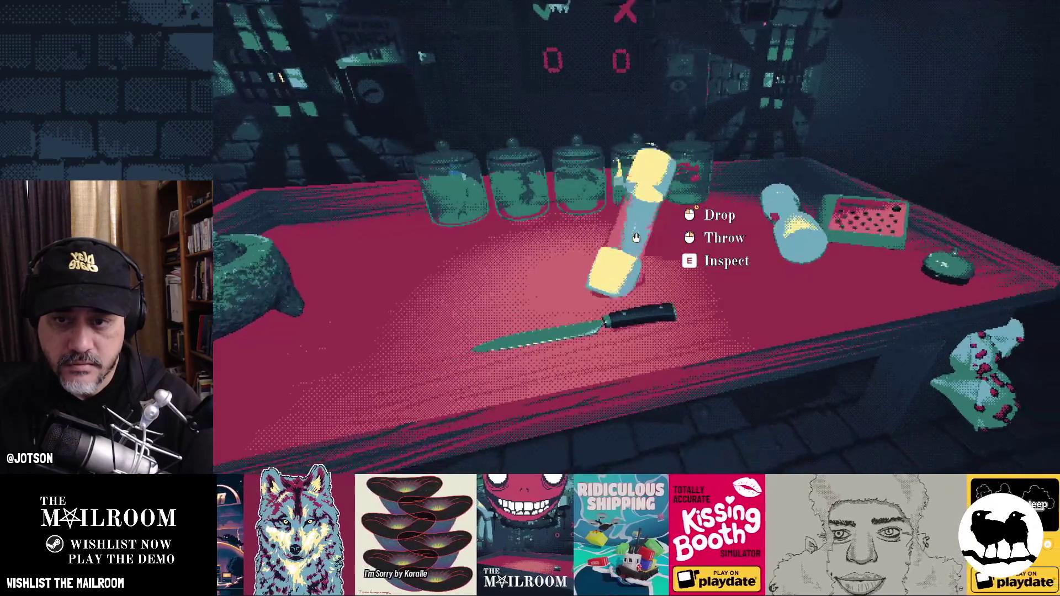
key("d")
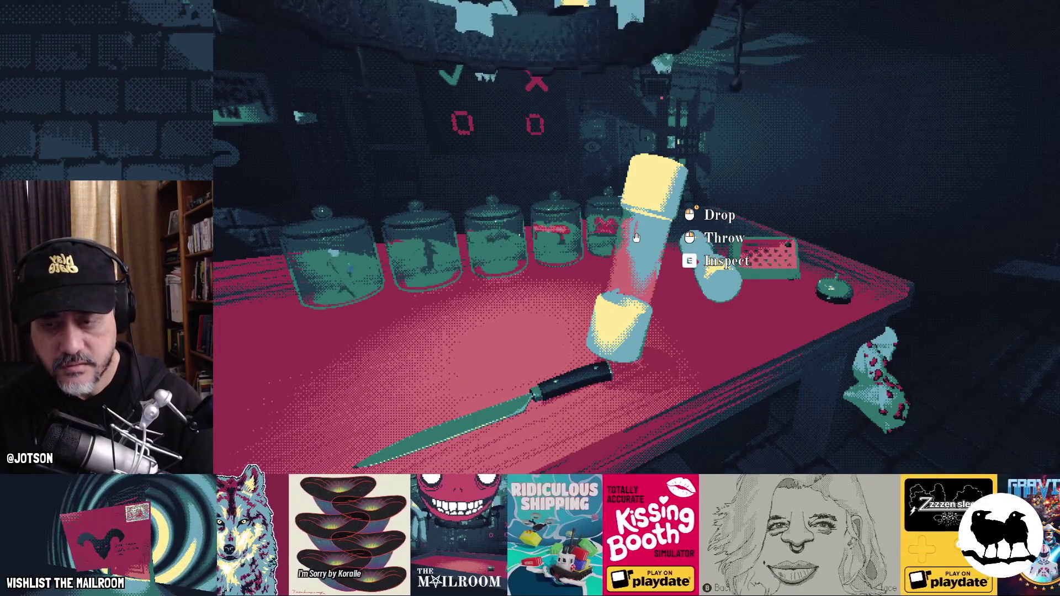
left_click(636, 238)
Add an 'else:' branch in action.gd that also sets %InputActionGlyph.timed = true
key("alt+Tab")
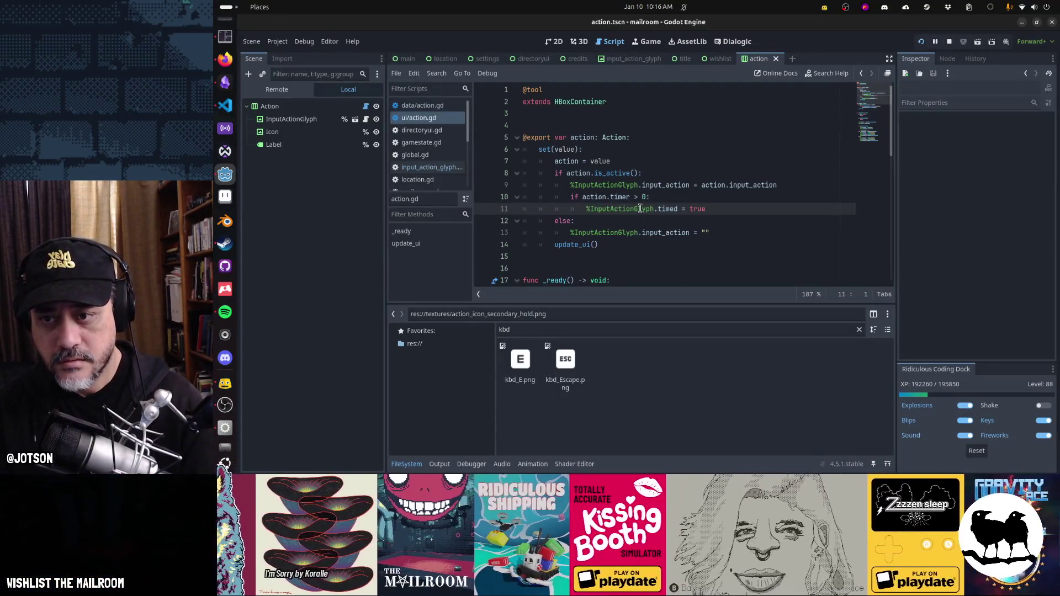
left_click(703, 208)
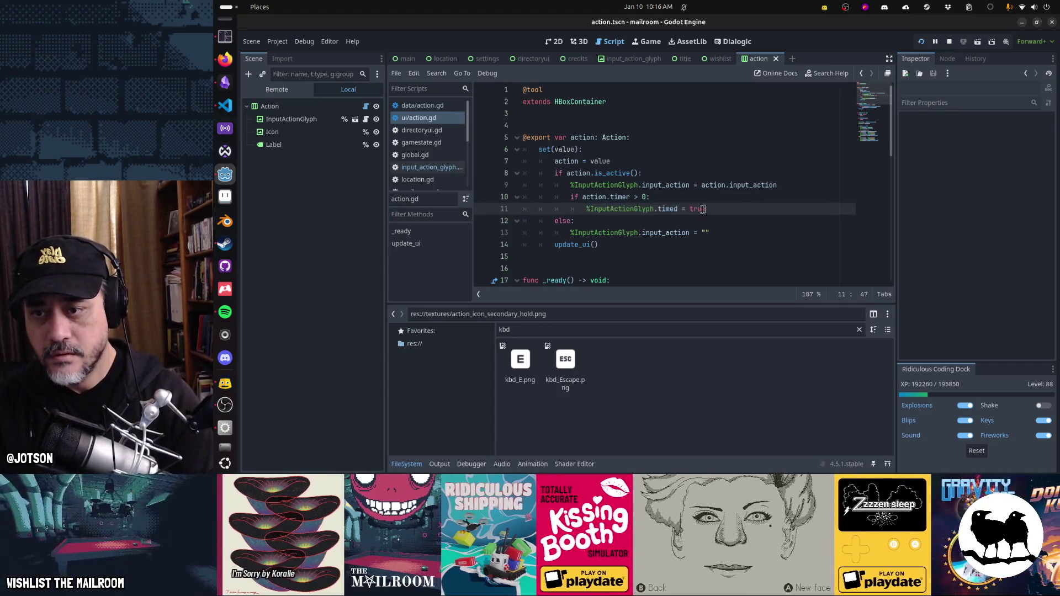
key("Return")
key("BackSpace")
type("else:")
key("Return")
key("ctrl+v")
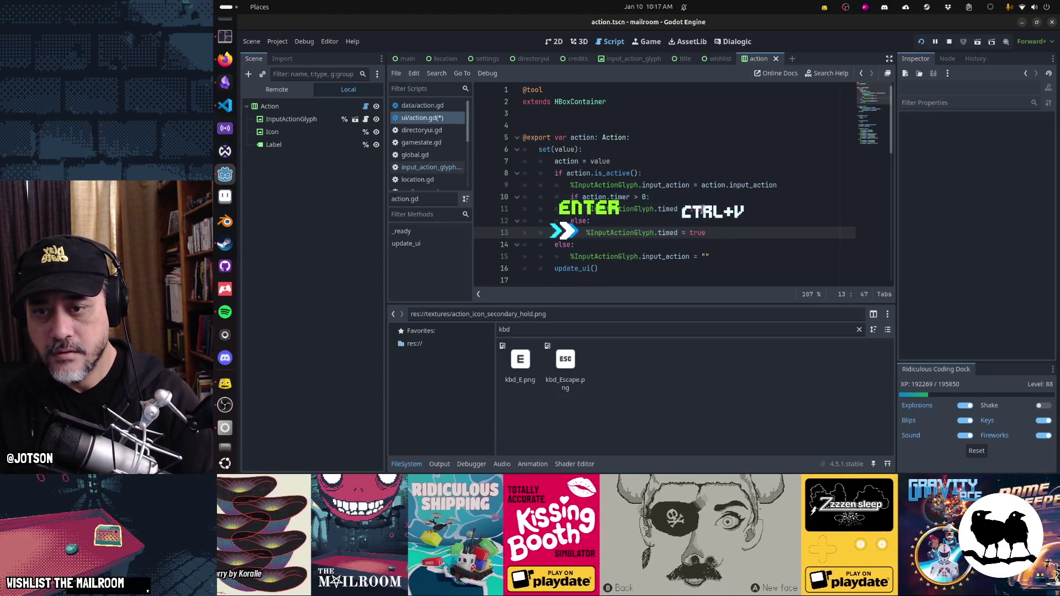
key("alt+Tab")
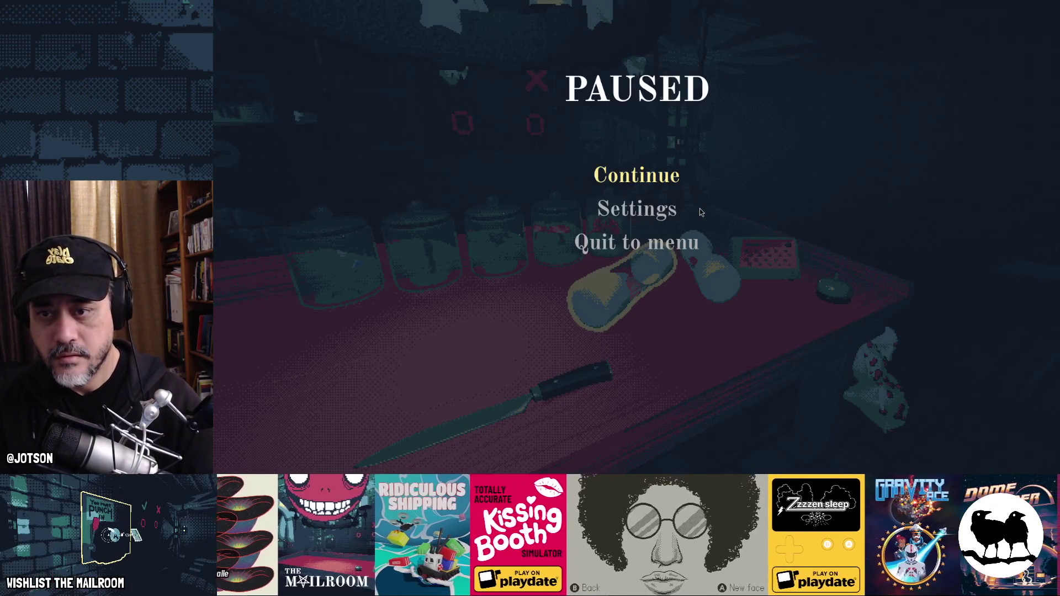
Resume the game, pick up and drop canisters, and inspect the dumbbell-shaped canister
key("Escape")
left_click(636, 238)
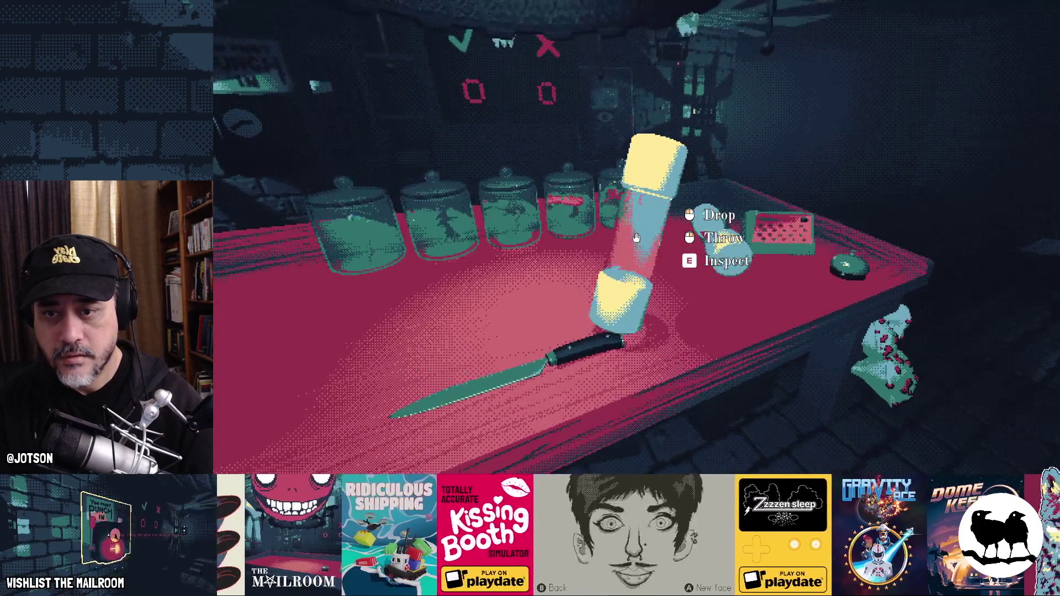
left_click(636, 237)
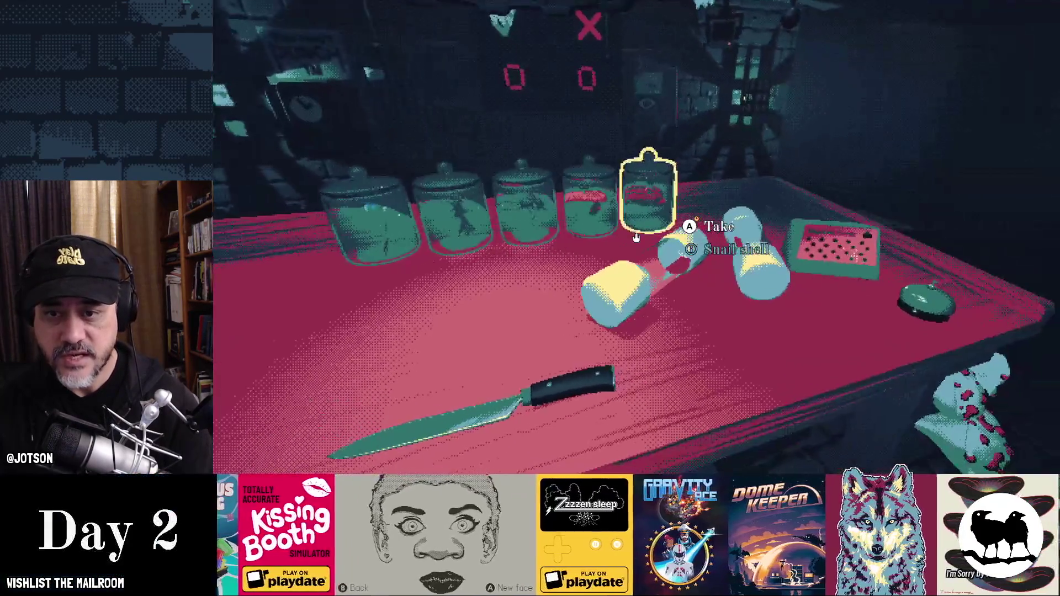
left_click(636, 238)
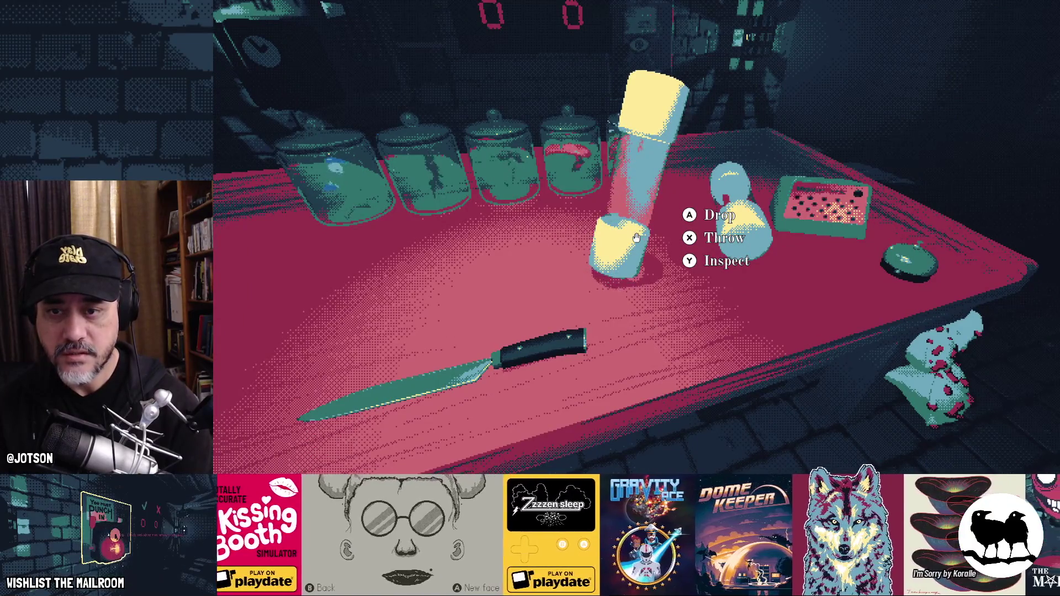
right_click(636, 237)
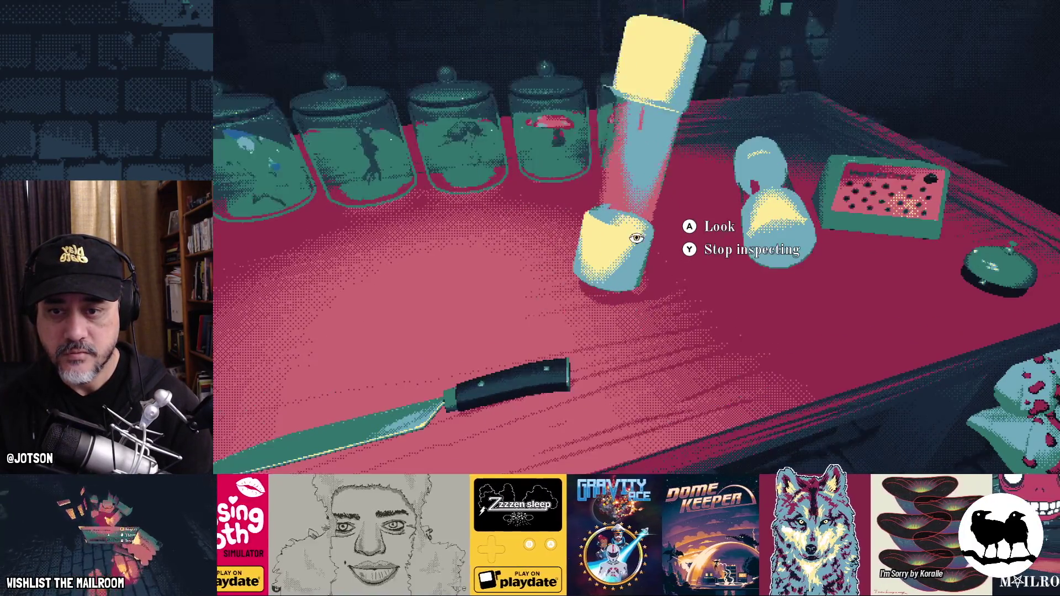
right_click(636, 237)
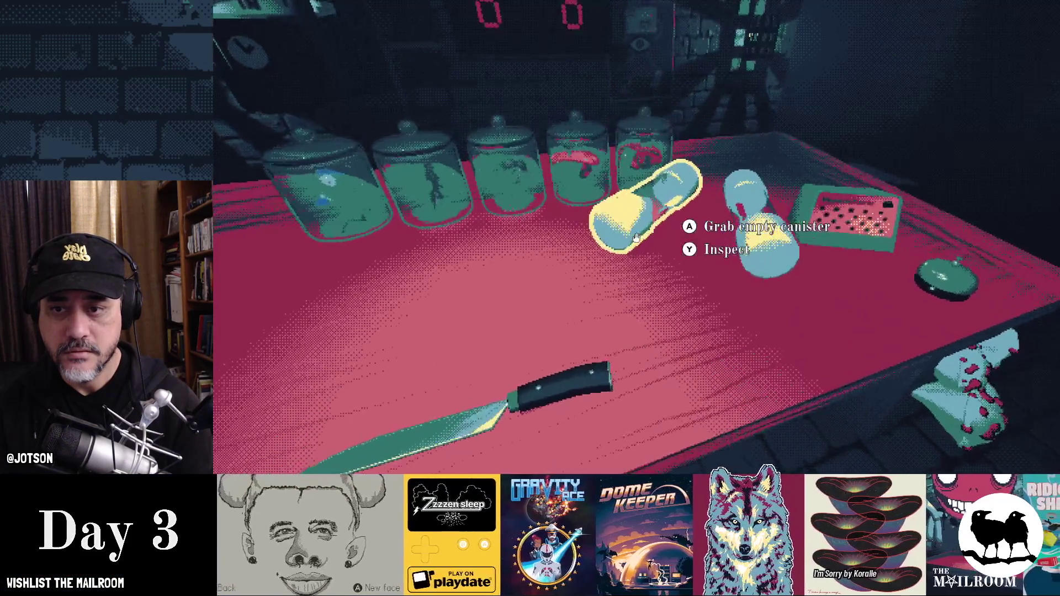
left_click(636, 238)
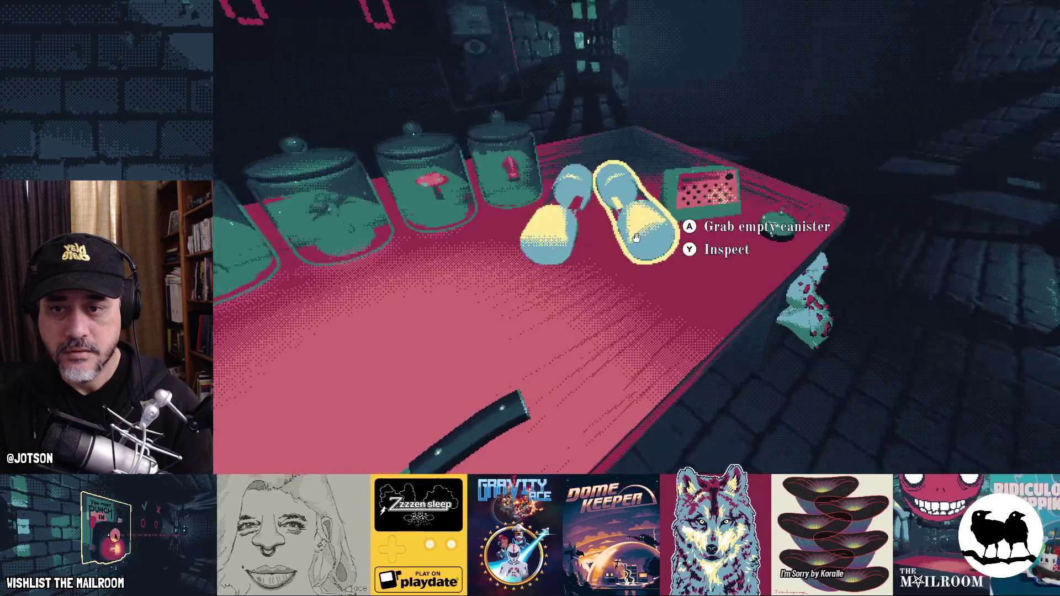
left_click(636, 237)
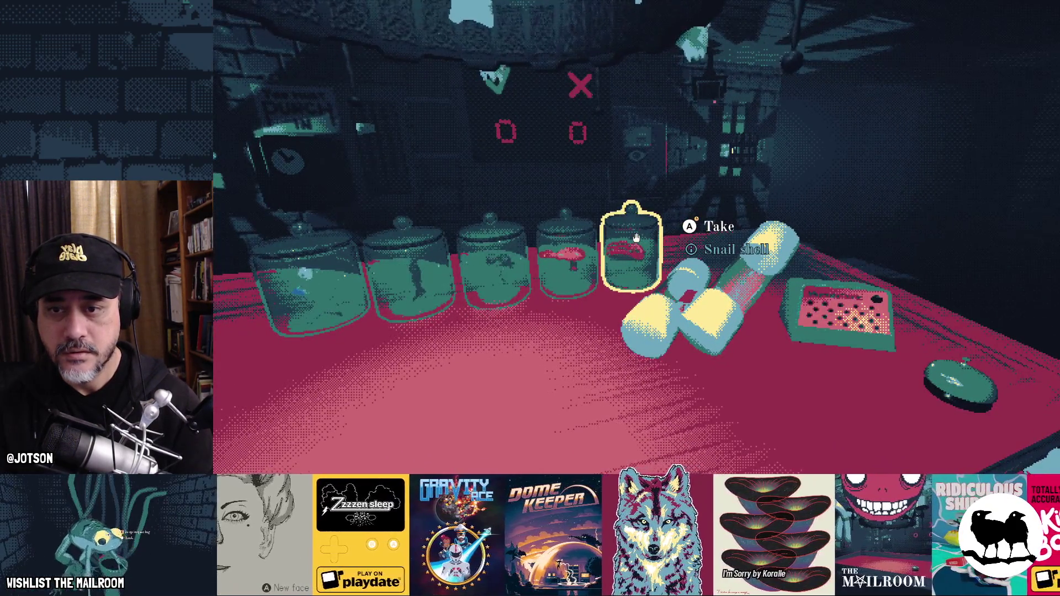
Take the snail shell, dismiss the Grind tutorial card, and quit the game with F8
left_click(636, 237)
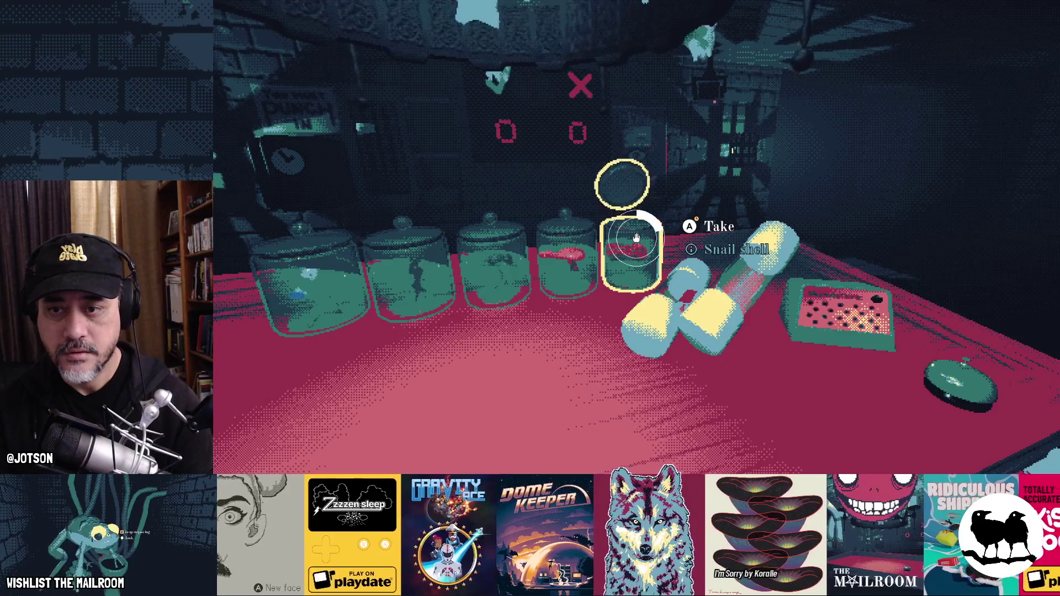
left_click(636, 238)
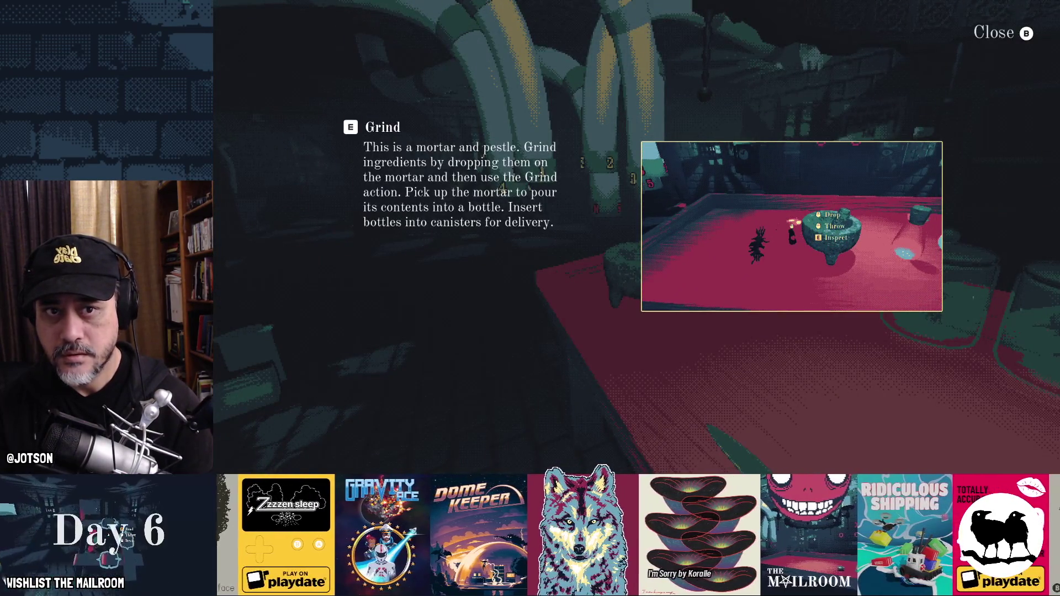
key("Escape")
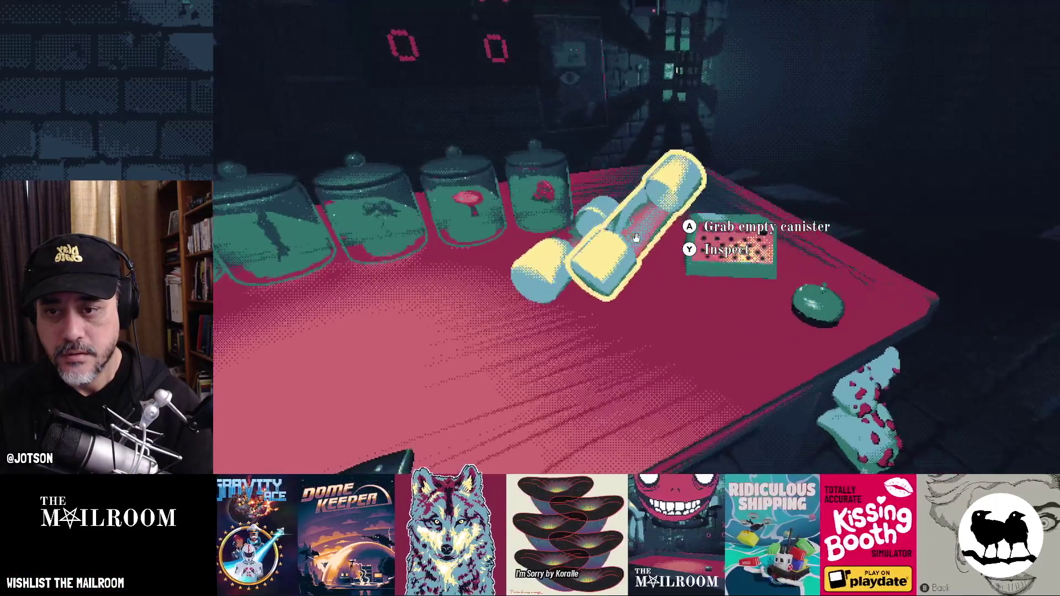
key("F8")
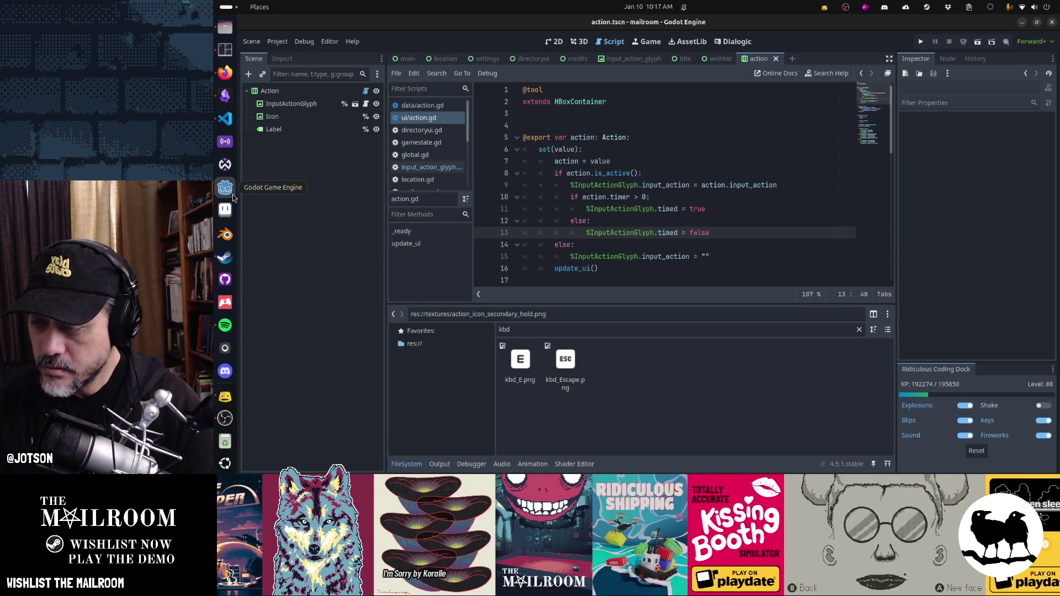
left_click(225, 95)
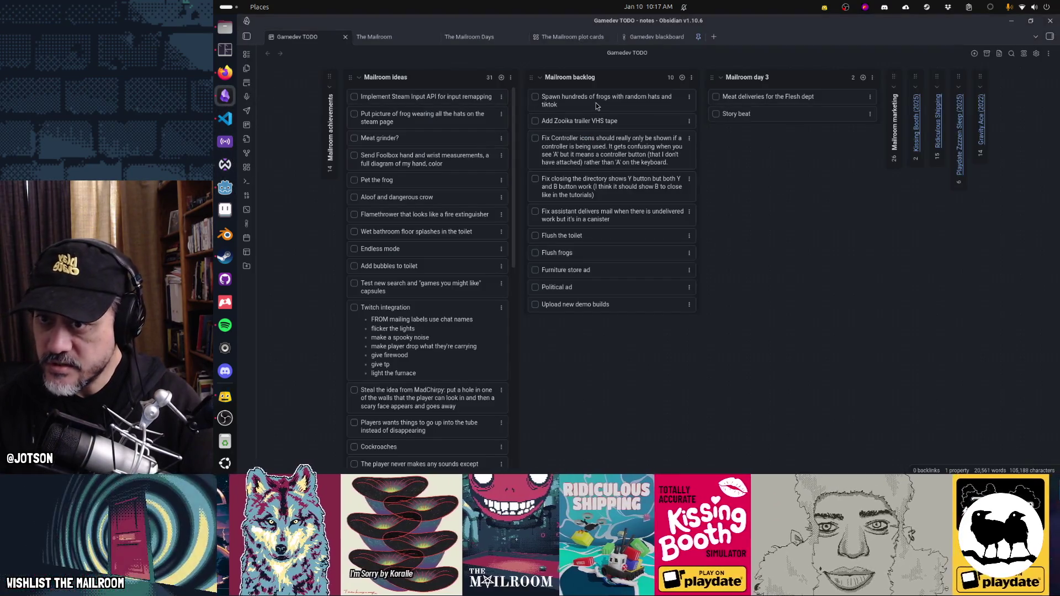
Add a Mailroom backlog card titled 'Do input glyphs on tutorial overlays'
left_click(682, 78)
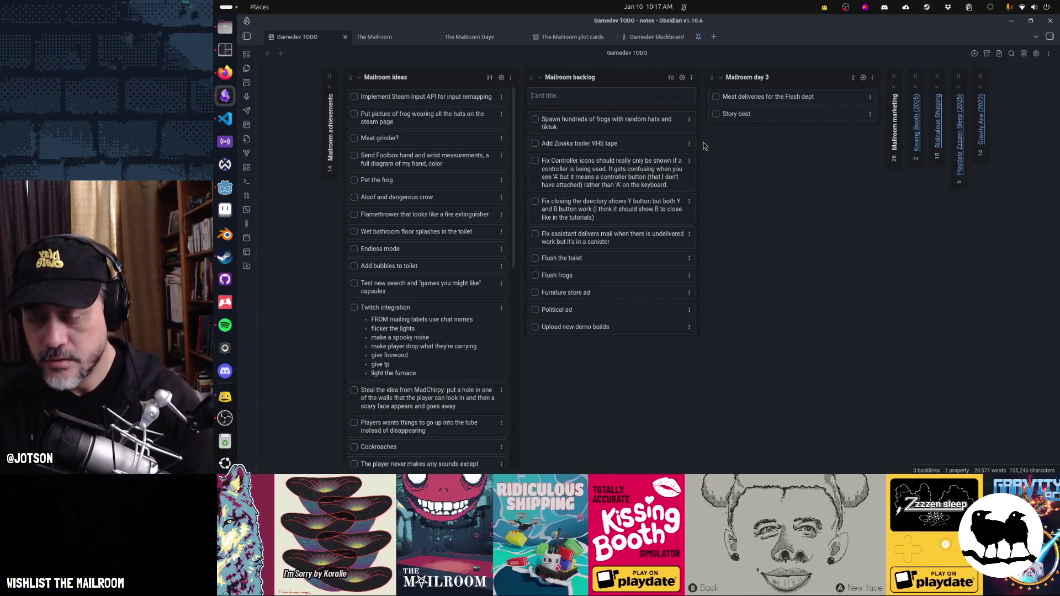
type("Do tutor")
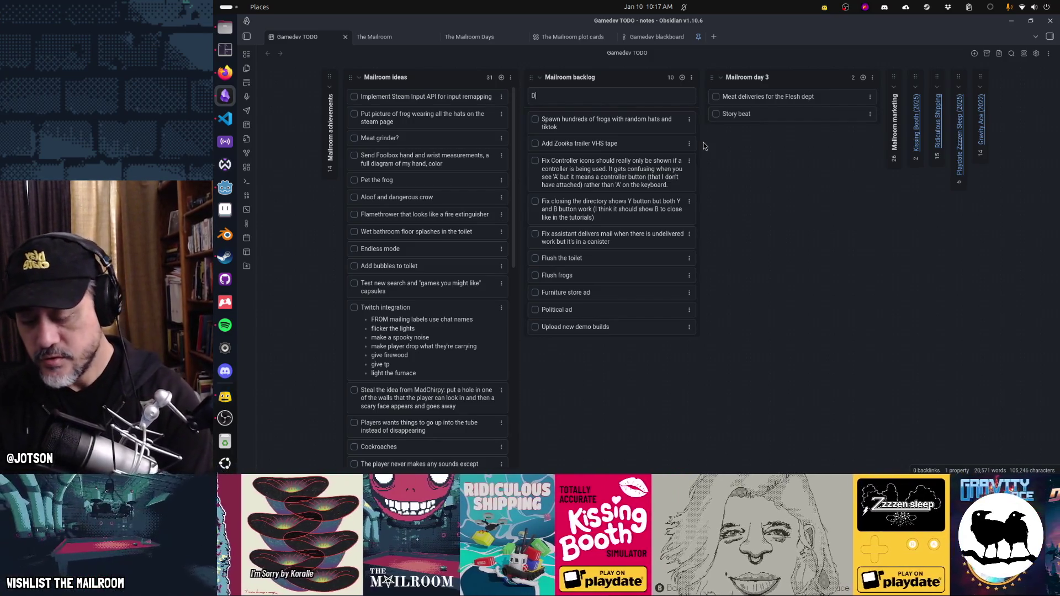
type("ial overlays")
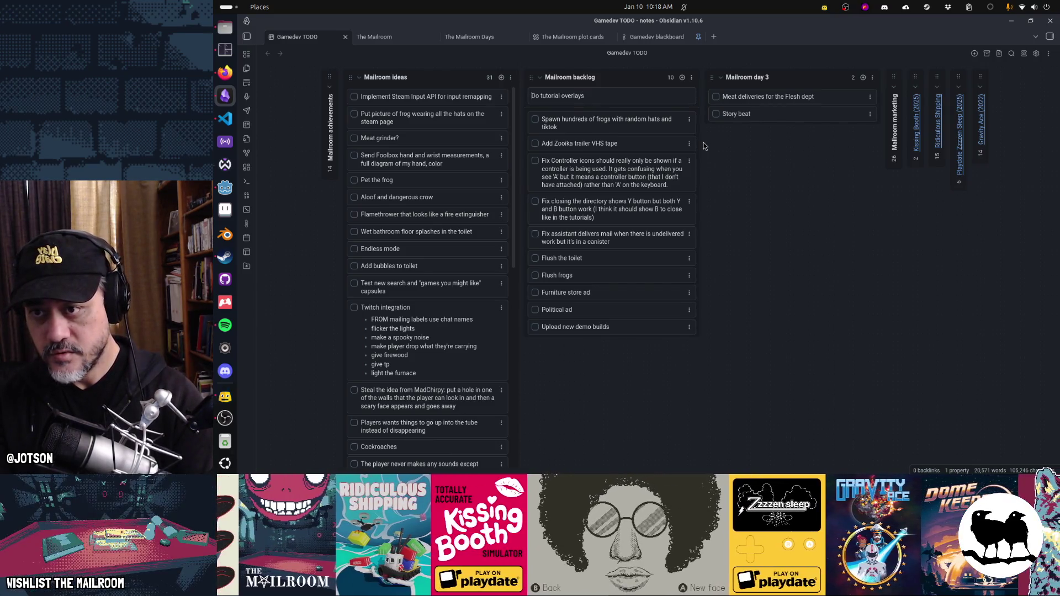
key("ctrl+Right")
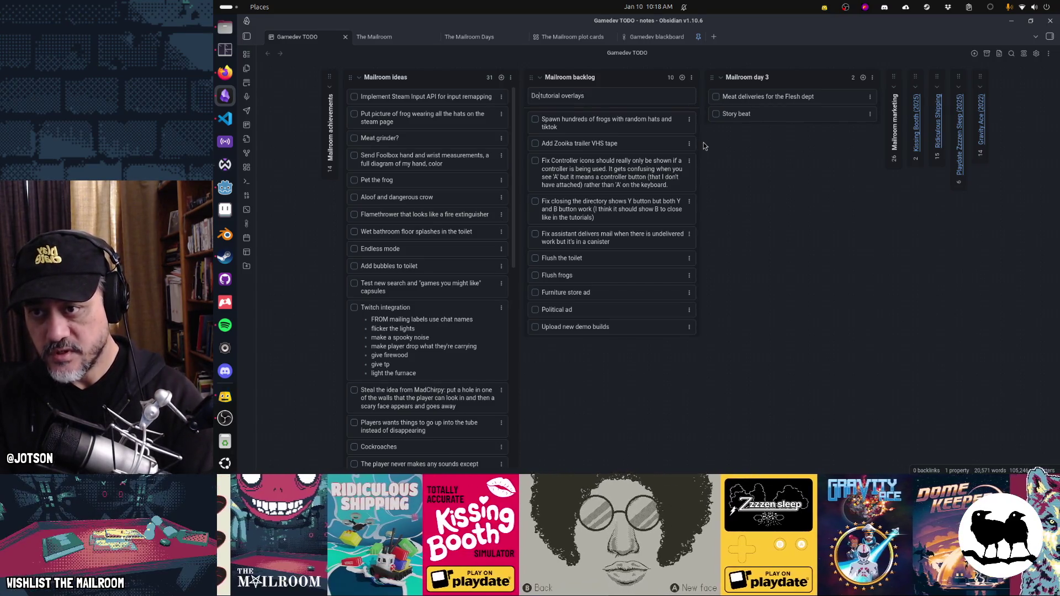
type("input glyphs")
type(" on")
key("Return")
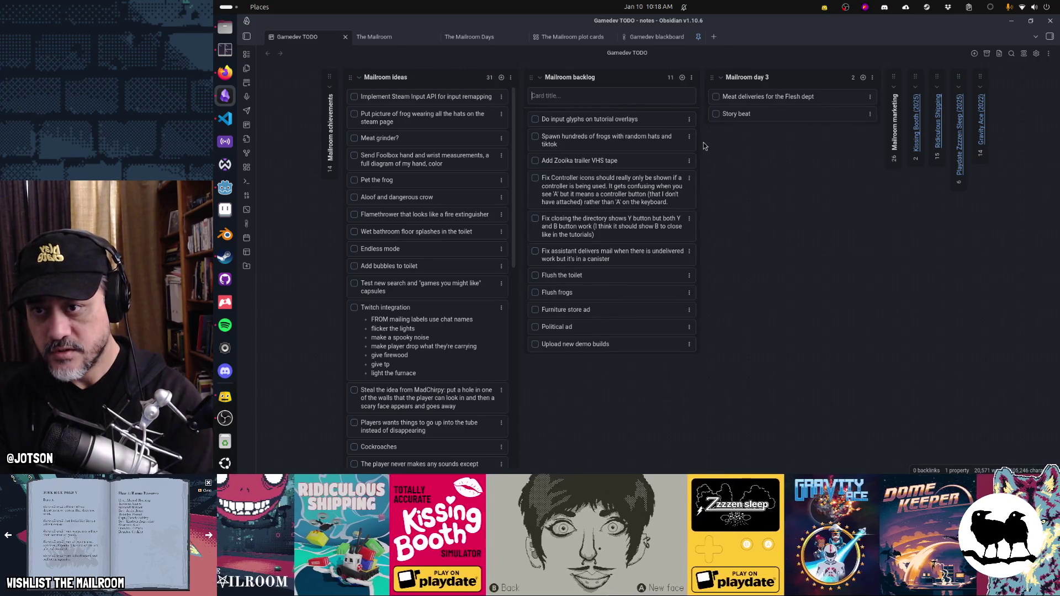
Add 'Standardize all glyphs' and unused action_icon glyph removal cards; move Fix Controller icons to the top
type("Standardiz")
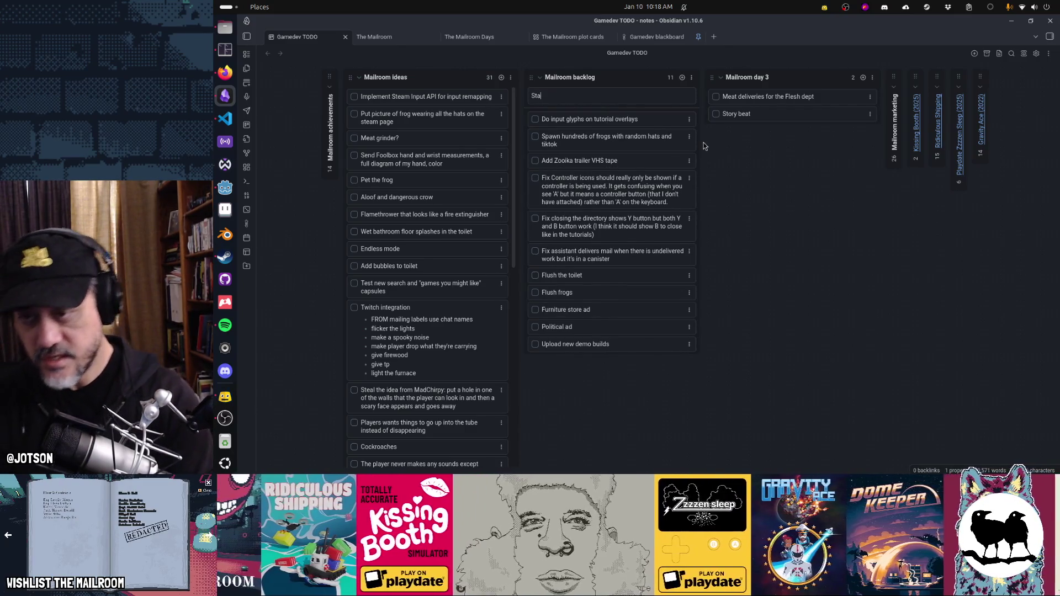
type("e all ")
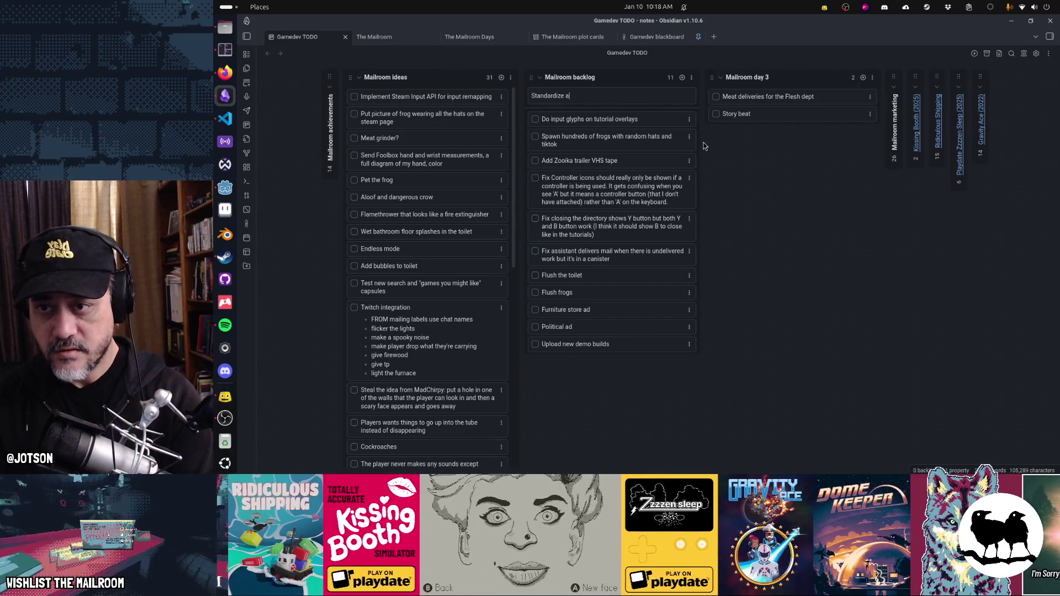
type("glyphs as")
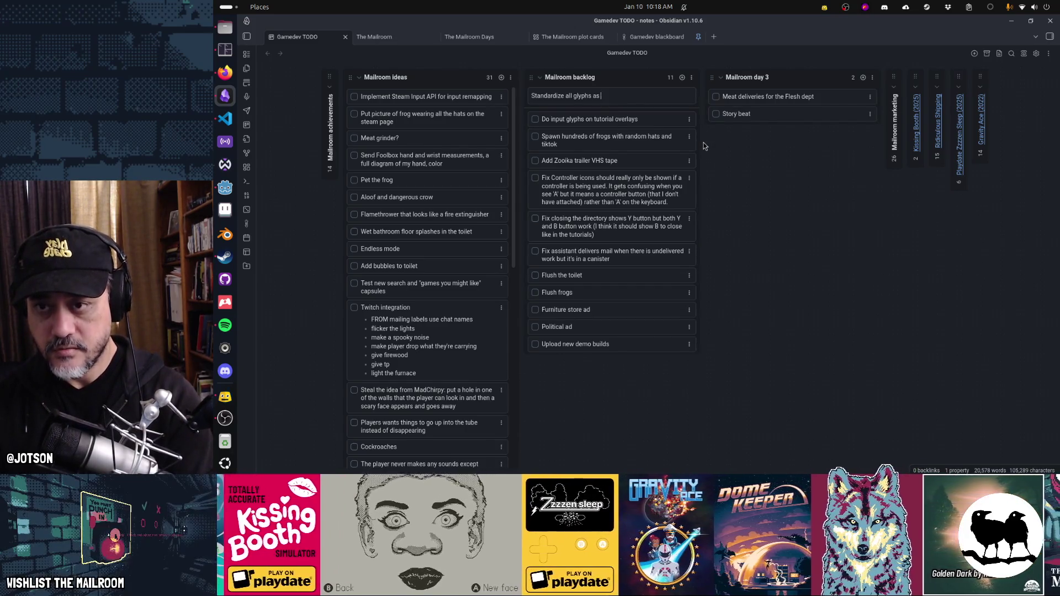
key("BackSpace")
key("BackSpace")
key("BackSpace")
key("Return")
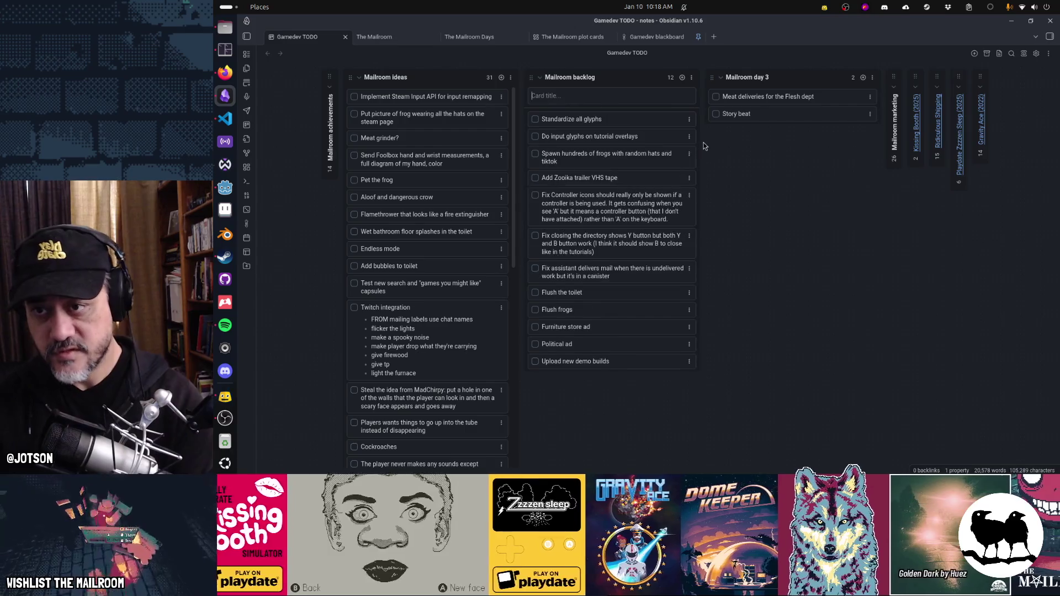
type("remove old action")
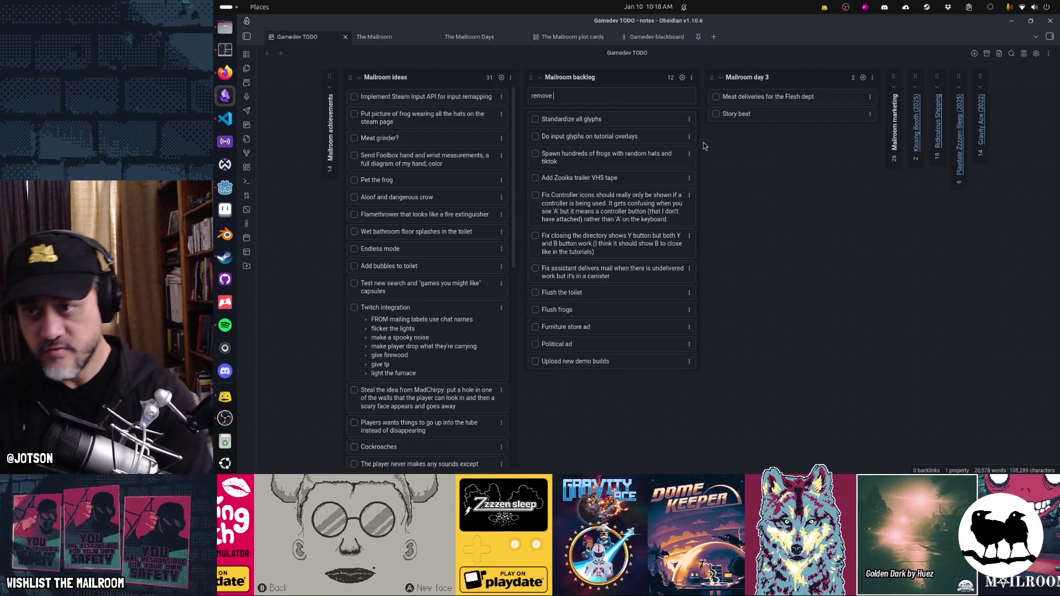
type("_icon glyphs ")
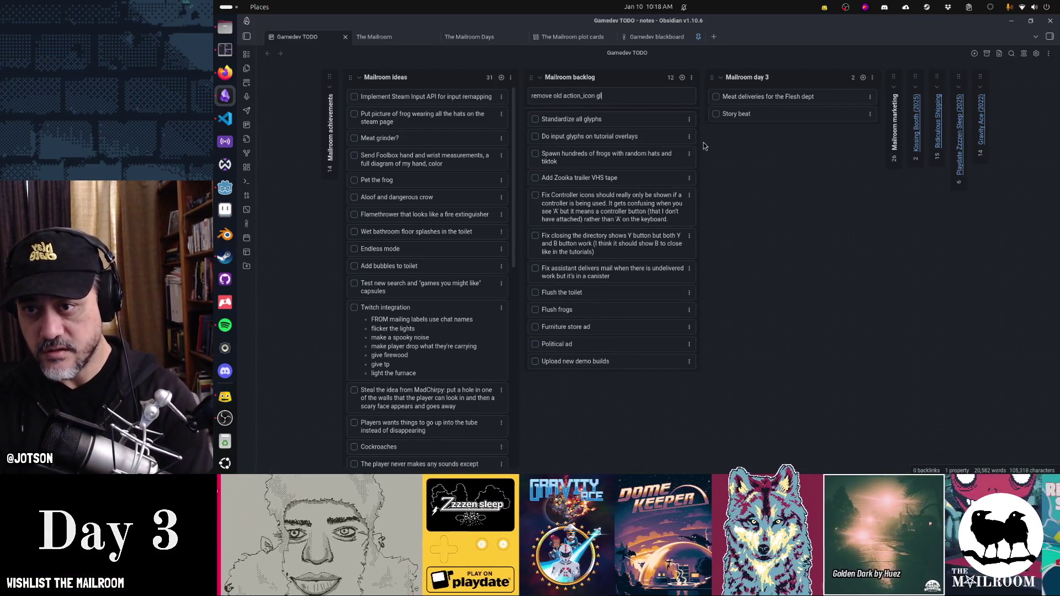
type("that aren't being use")
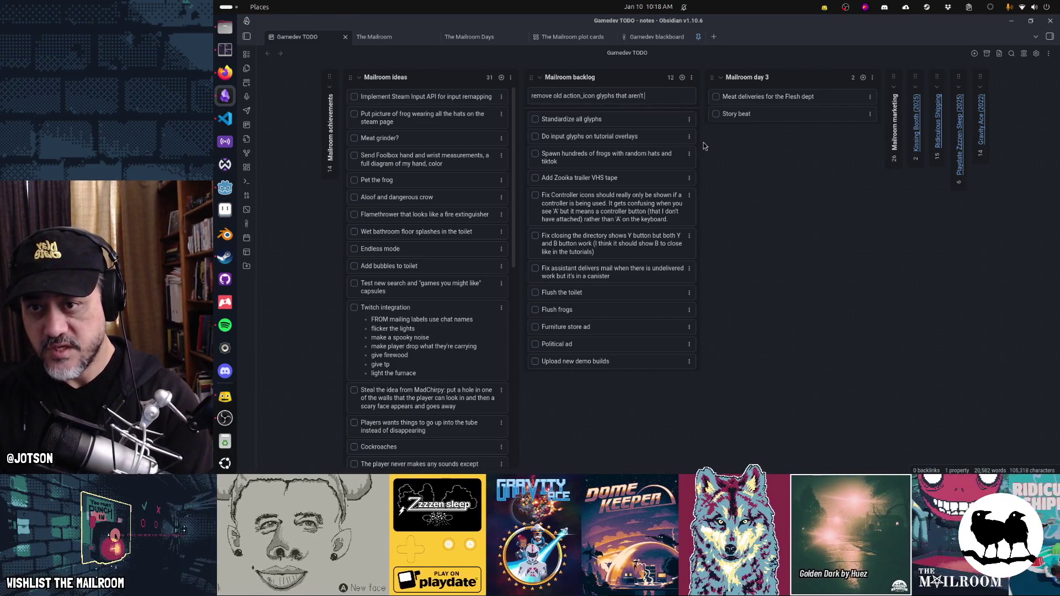
type("d anymore")
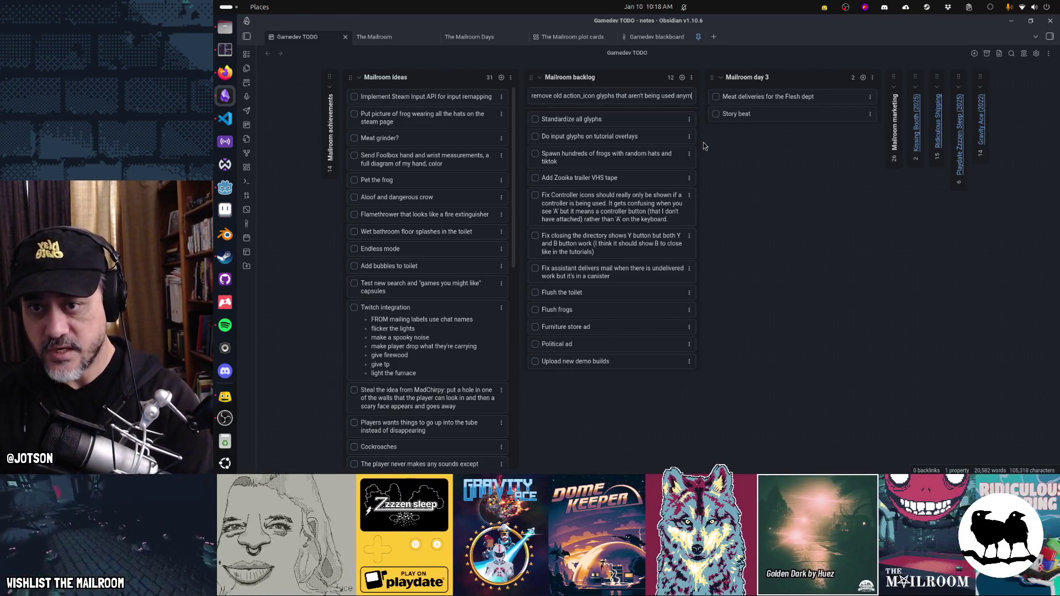
key("Return")
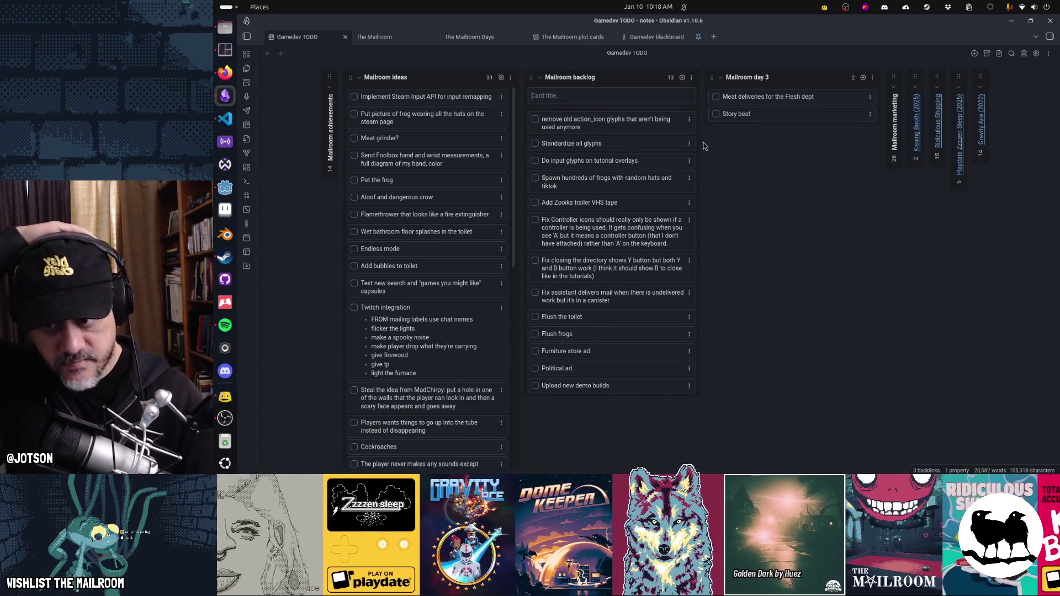
left_click_drag(641, 232, 638, 128)
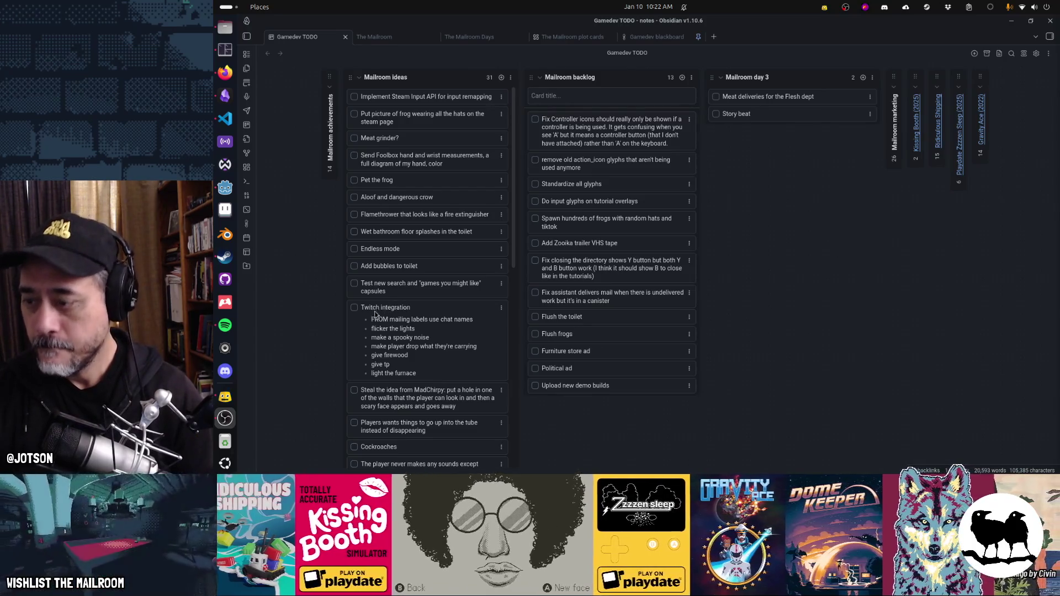
Move the 'Do input glyphs on tutorial overlays' card to second place in the Mailroom backlog
left_click(225, 188)
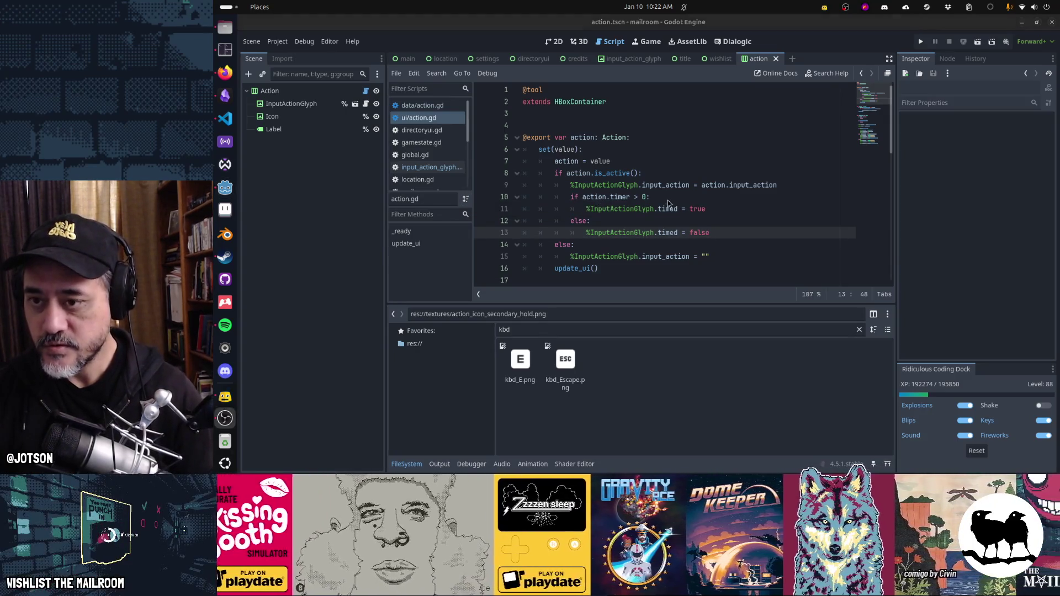
key("alt+Tab")
key("alt+Tab")
key("alt+Tab")
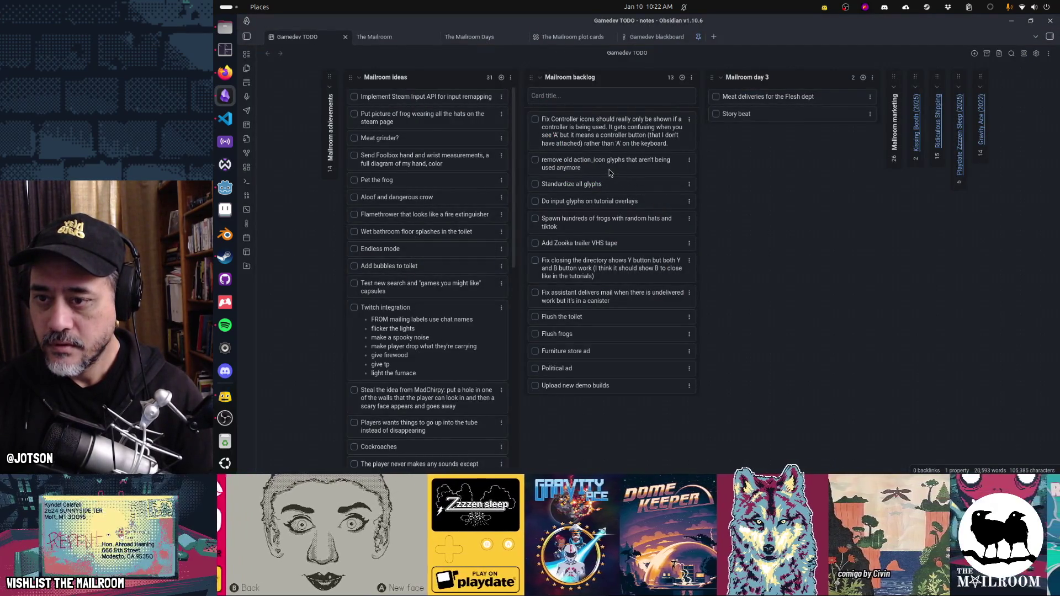
left_click_drag(607, 203, 603, 168)
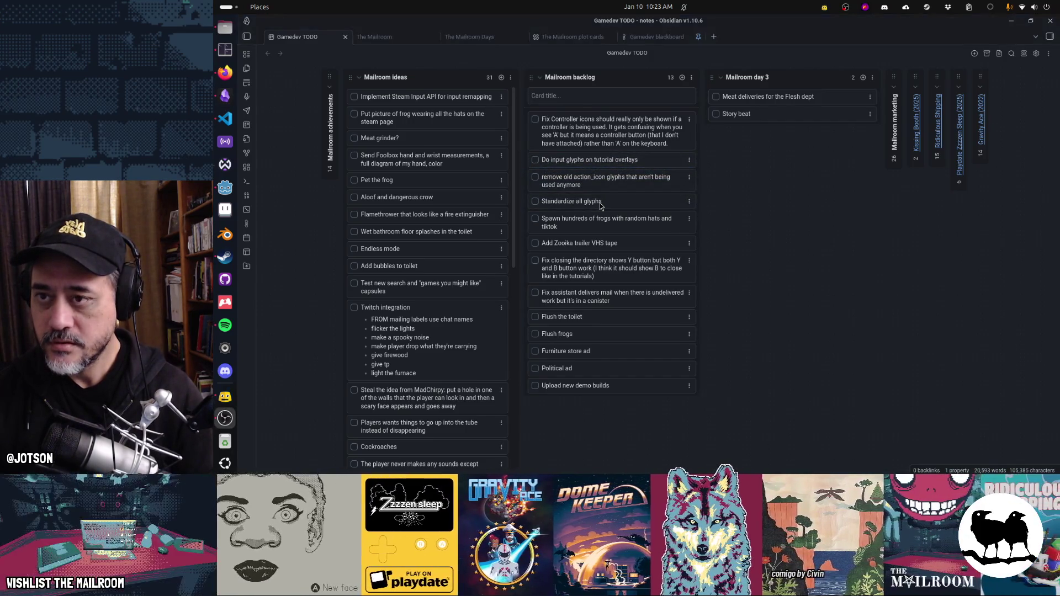
key("alt+Tab")
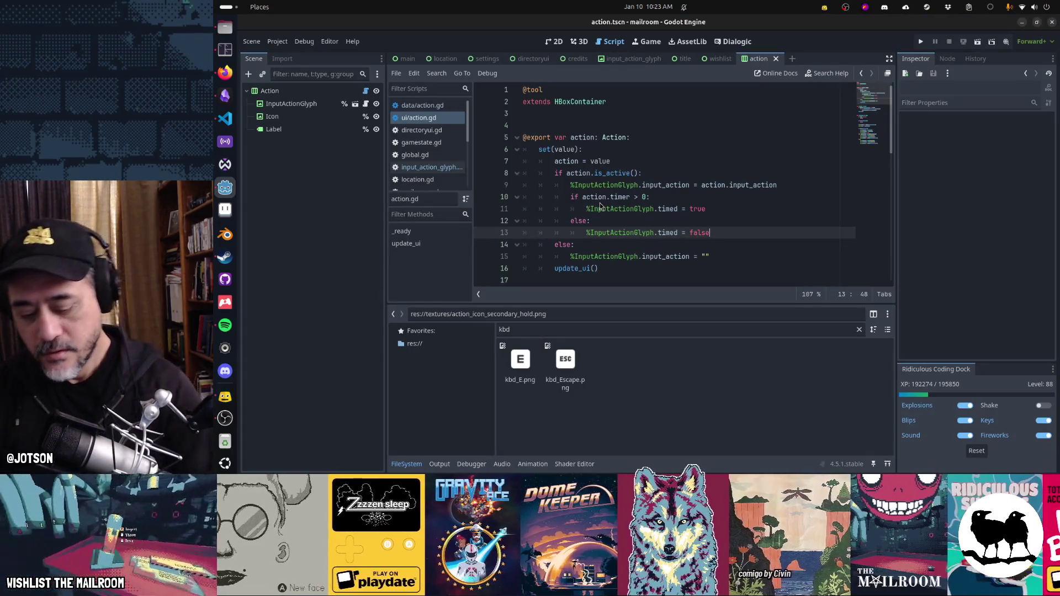
Quick-open the 'overlay' scenes openoverlay.tscn and insertoverlay.tscn
key("alt+shift+o")
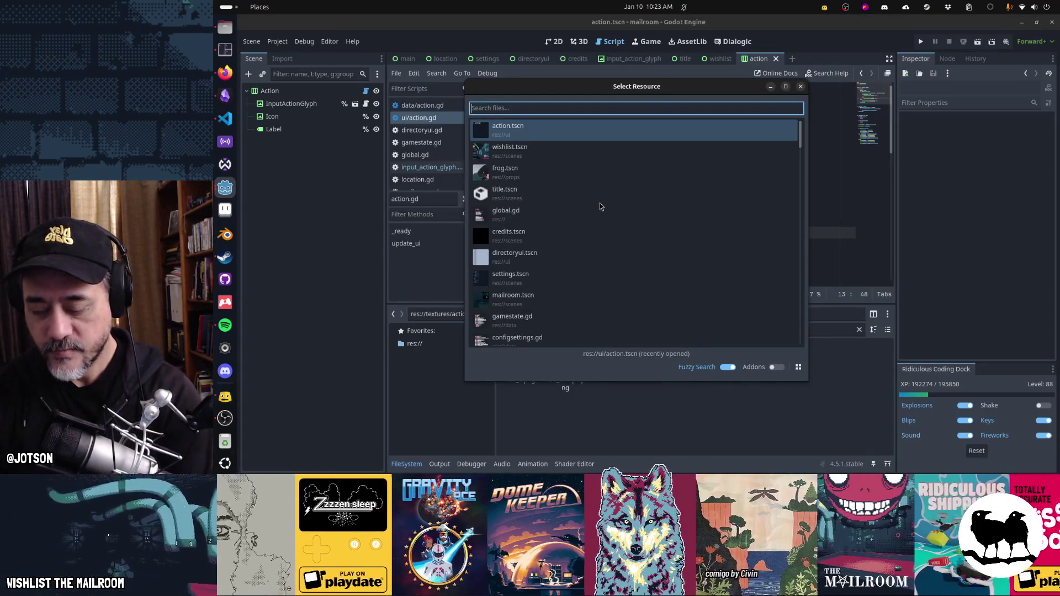
type("overlay")
key("Down")
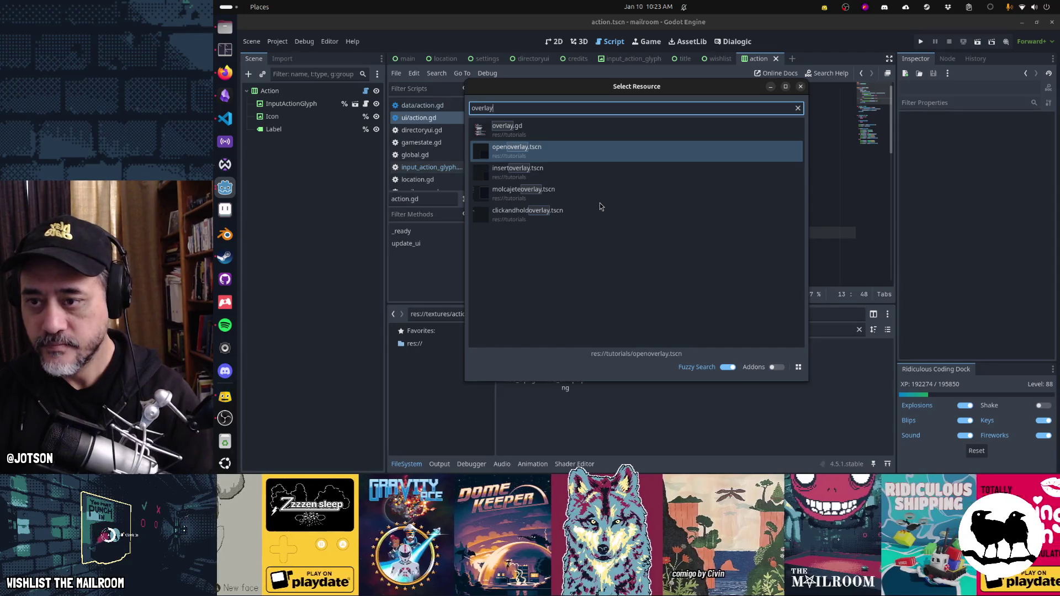
key("Return")
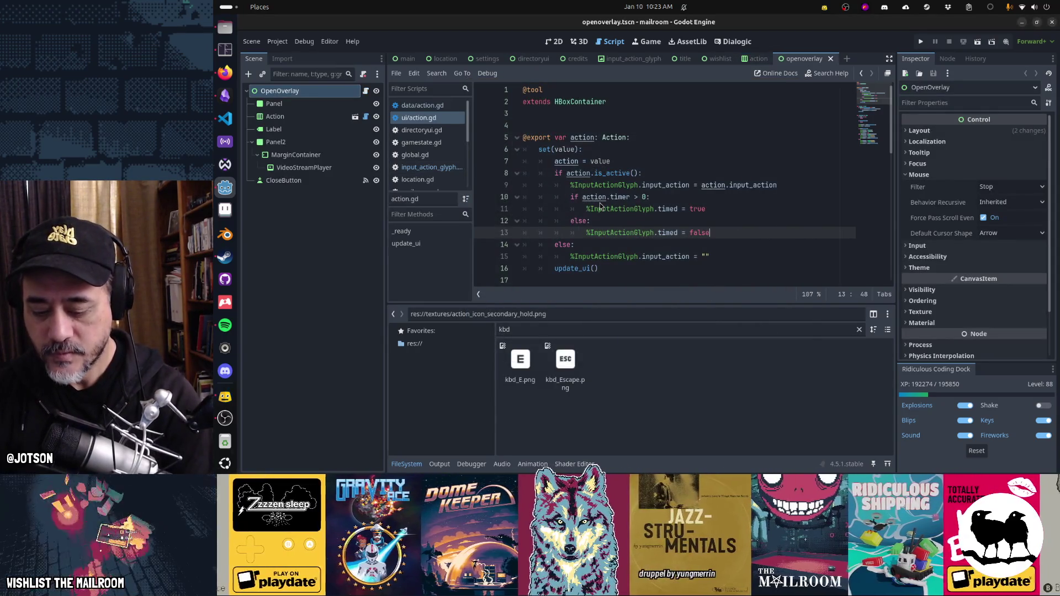
key("alt+shift+o")
key("Down")
key("Down")
key("Return")
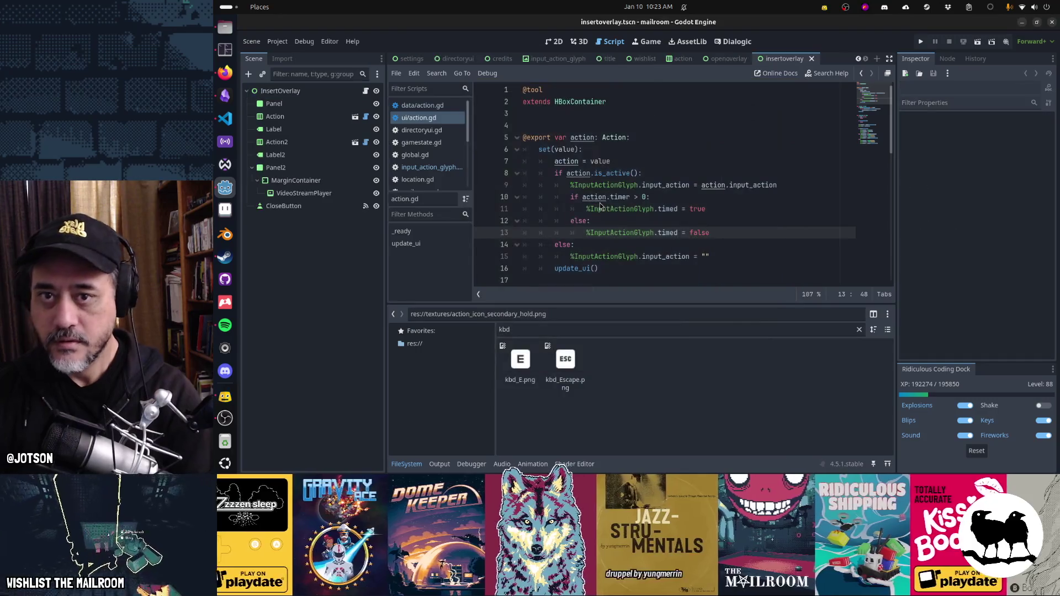
Open molcajeteoverlay.tscn and clickandholdoverlay.tscn, then go back to the openoverlay tab
key("alt+shift+o")
key("Down")
key("Down")
key("Down")
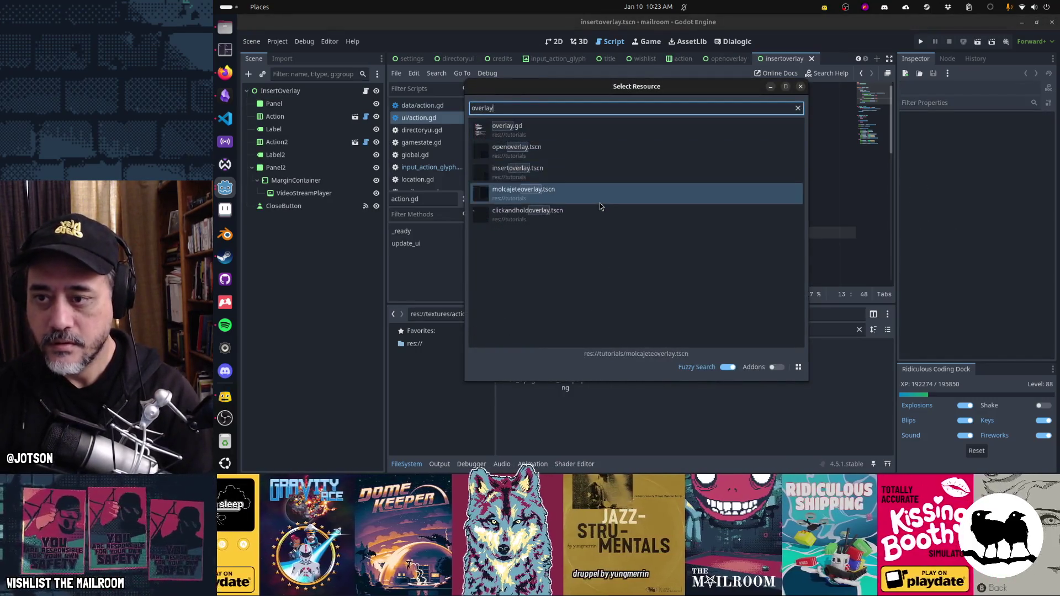
key("Return")
key("alt+shift+o")
key("Down")
key("Down")
key("Down")
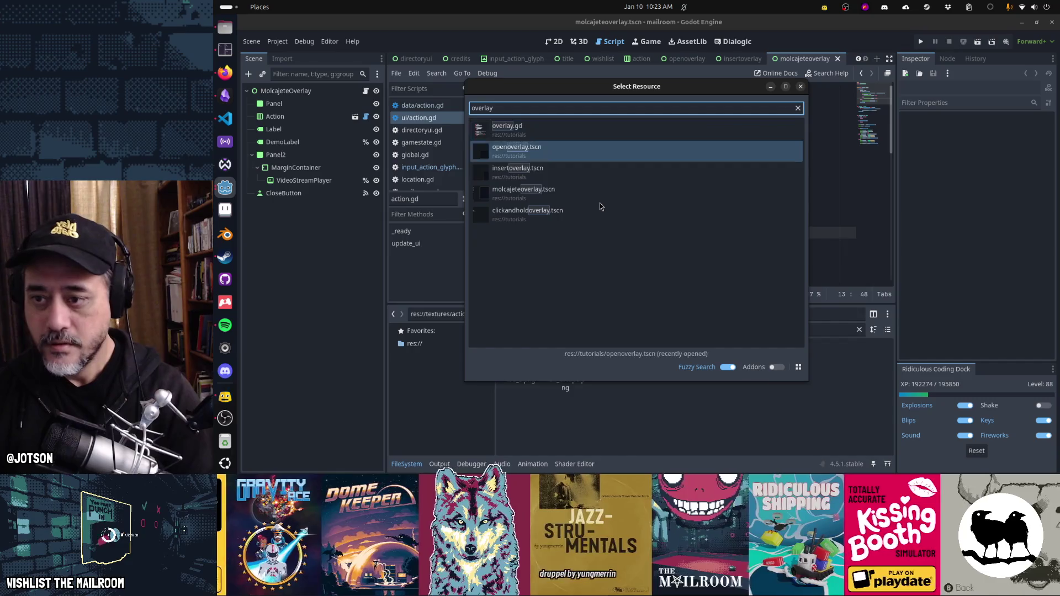
key("Return")
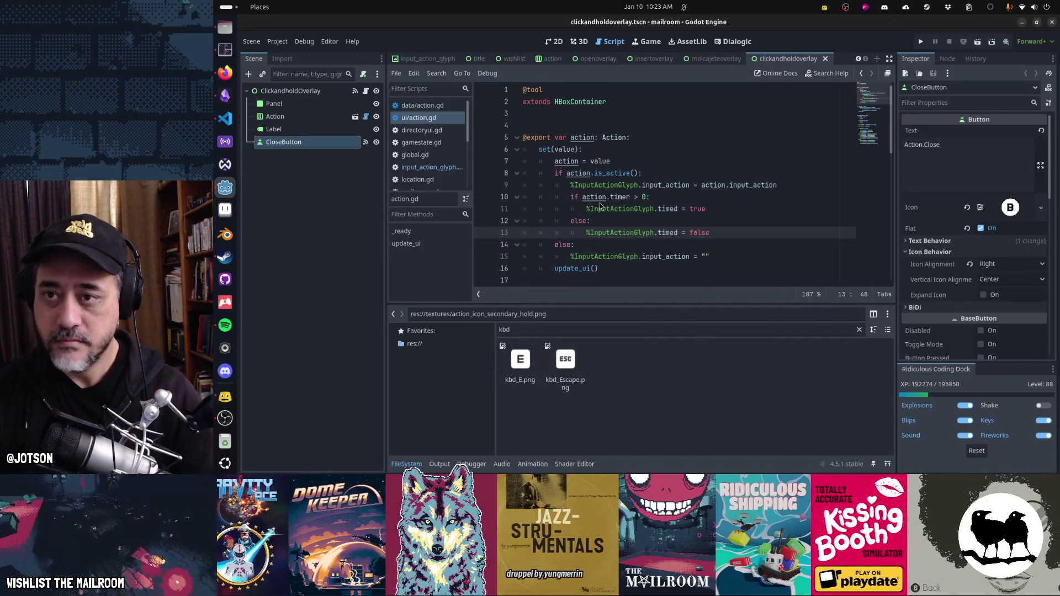
left_click(599, 58)
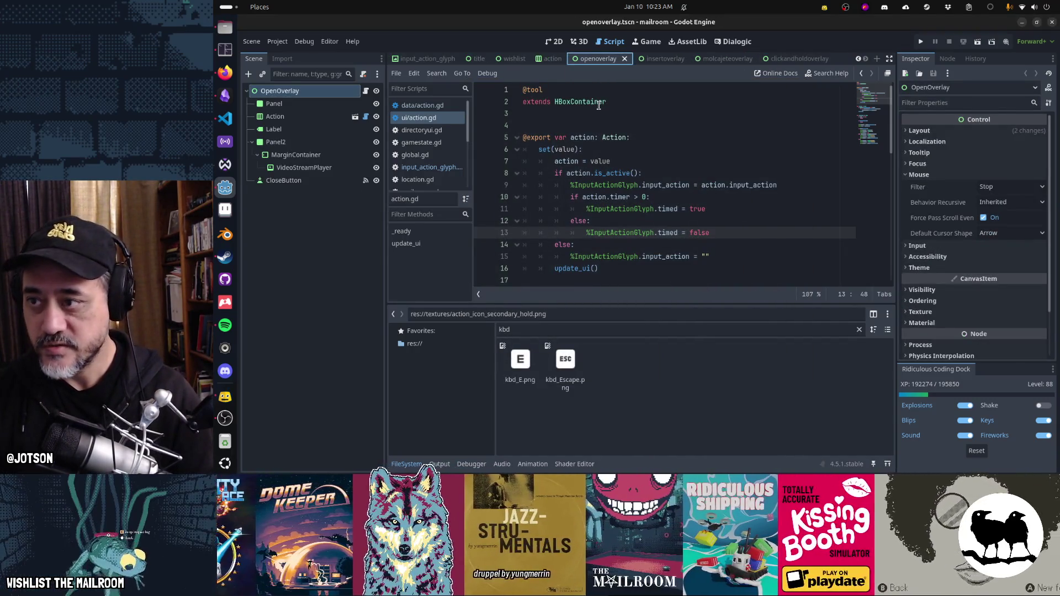
key("ctrl+F2")
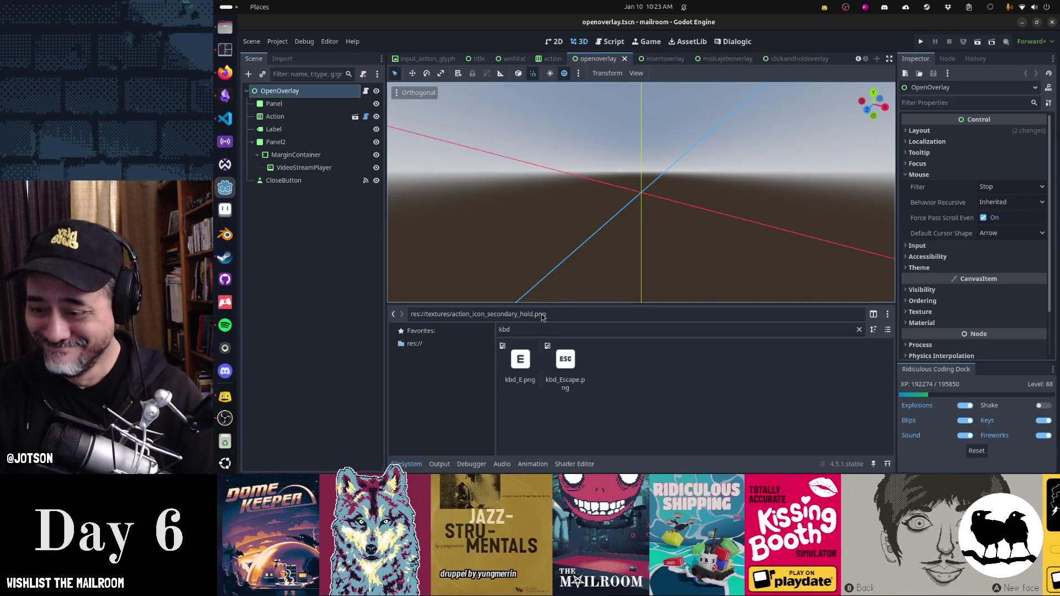
View openoverlay in the 2D editor and select the Action node, then CloseButton
left_click(406, 464)
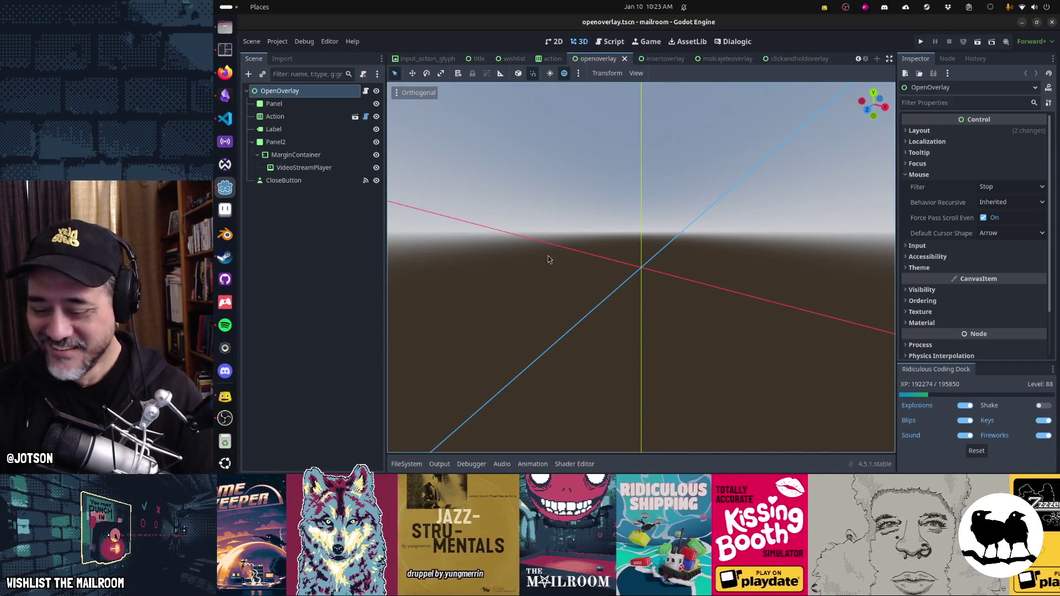
key("ctrl+F1")
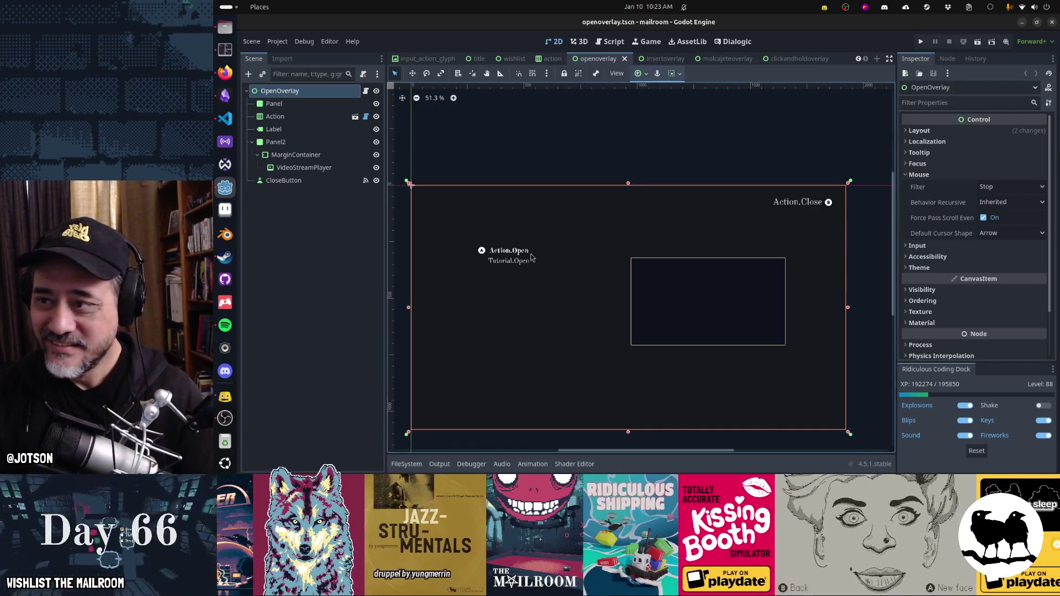
left_click(299, 125)
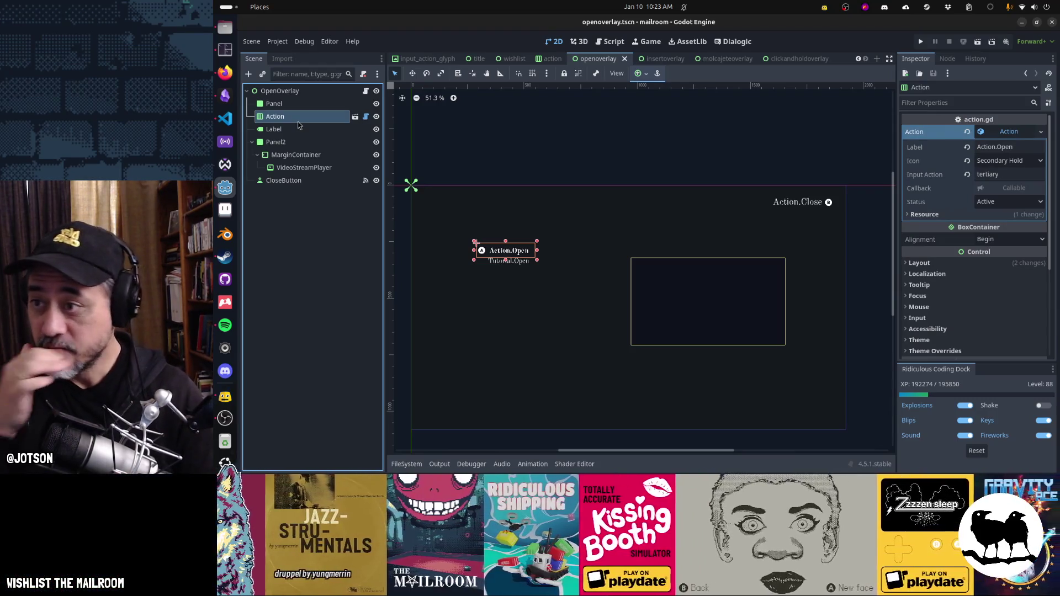
left_click(288, 185)
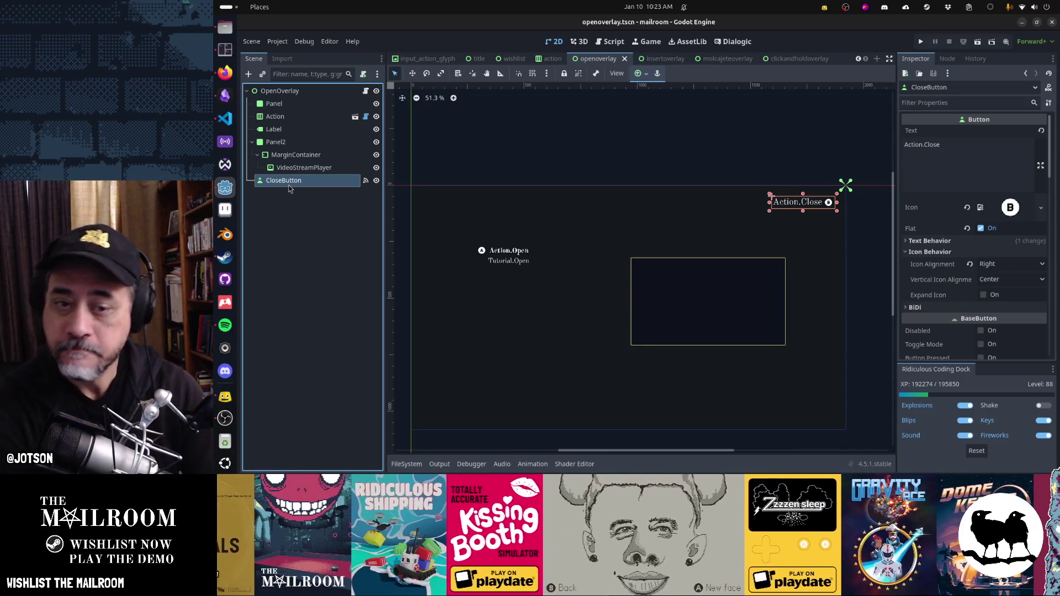
Clear the Close button's built-in icon and set its Icon Alignment to Left
left_click(968, 229)
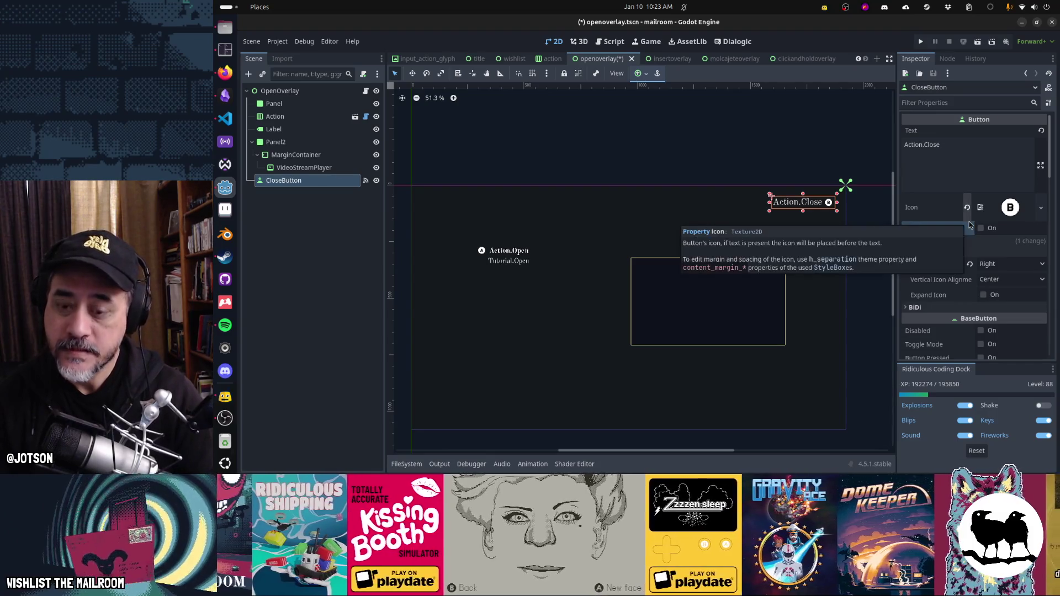
left_click(967, 209)
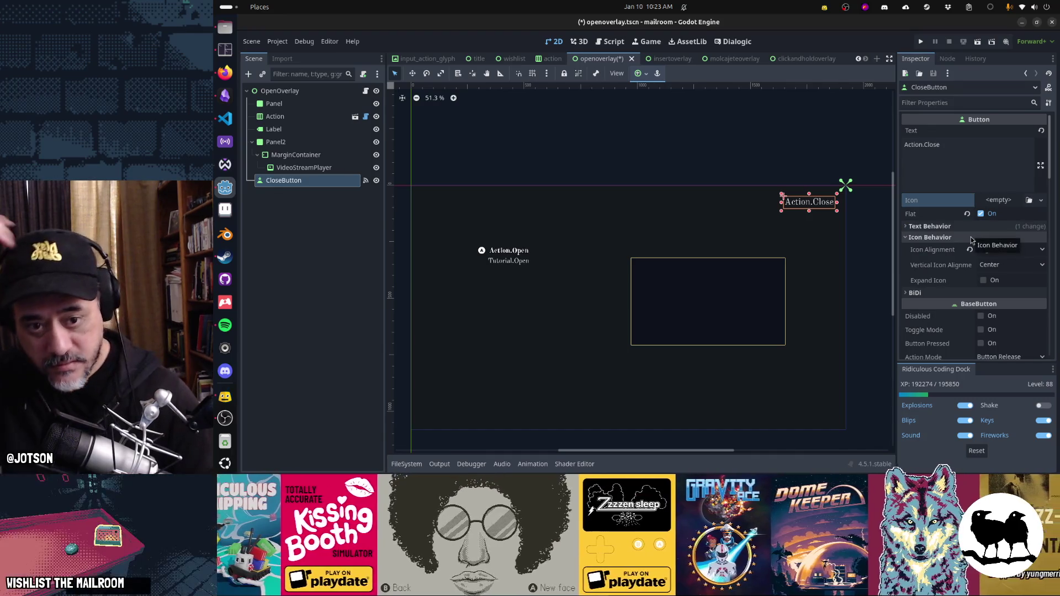
left_click(991, 250)
left_click(991, 265)
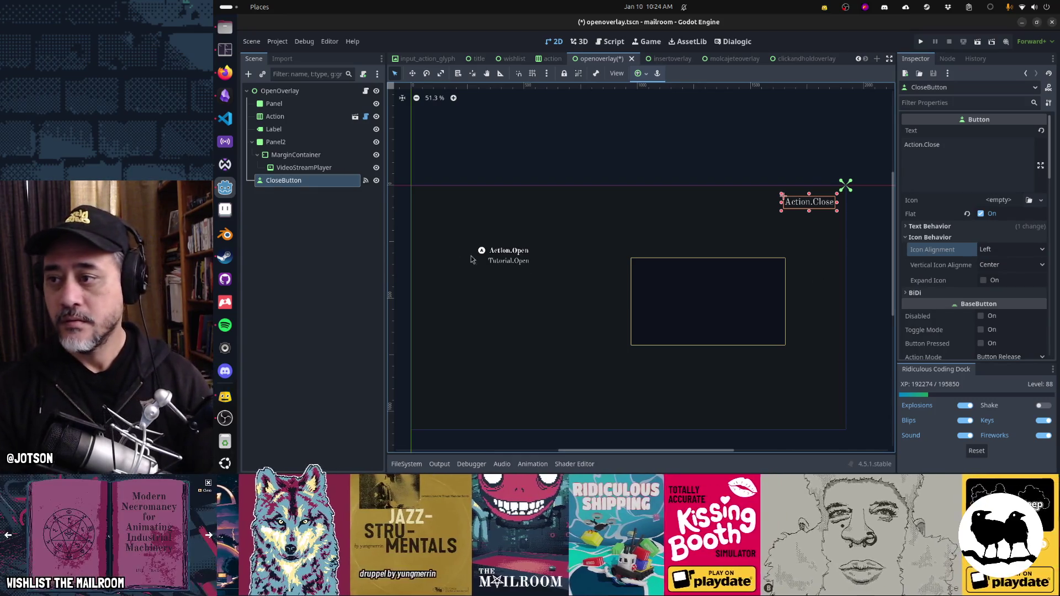
Instance input_action_glyph.tscn as a child of CloseButton
left_click(263, 75)
type("glyph")
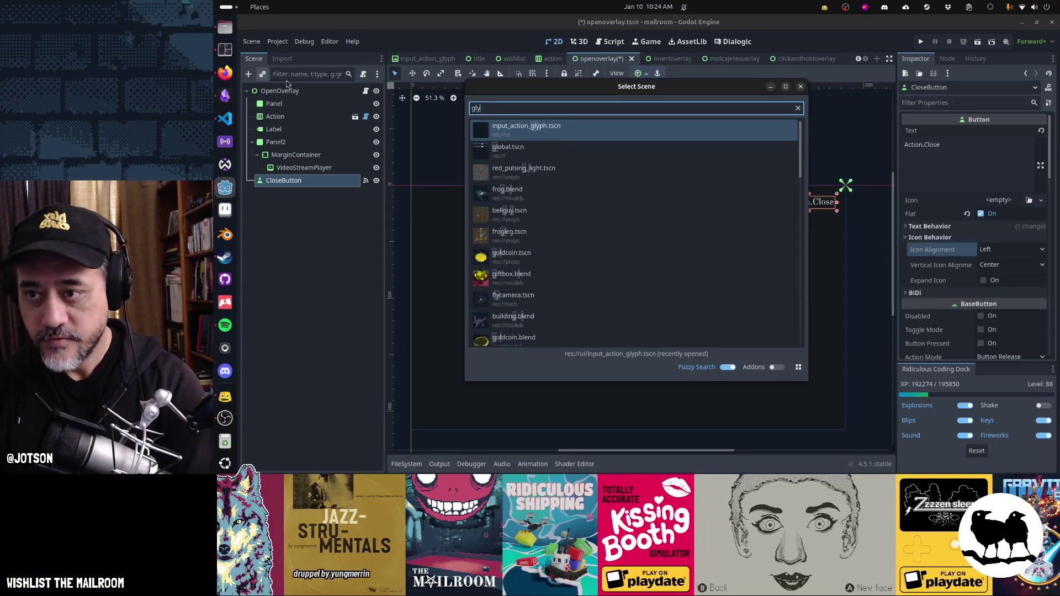
key("Return")
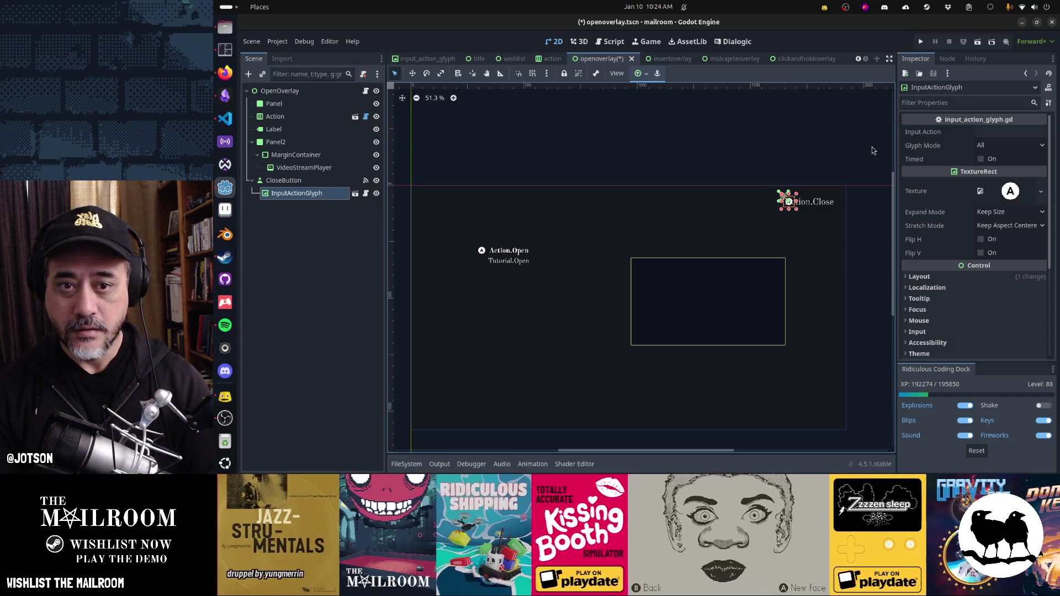
Set the glyph to ui_cancel with Gamepad glyph mode and nudge it left of the Close text
left_click(988, 131)
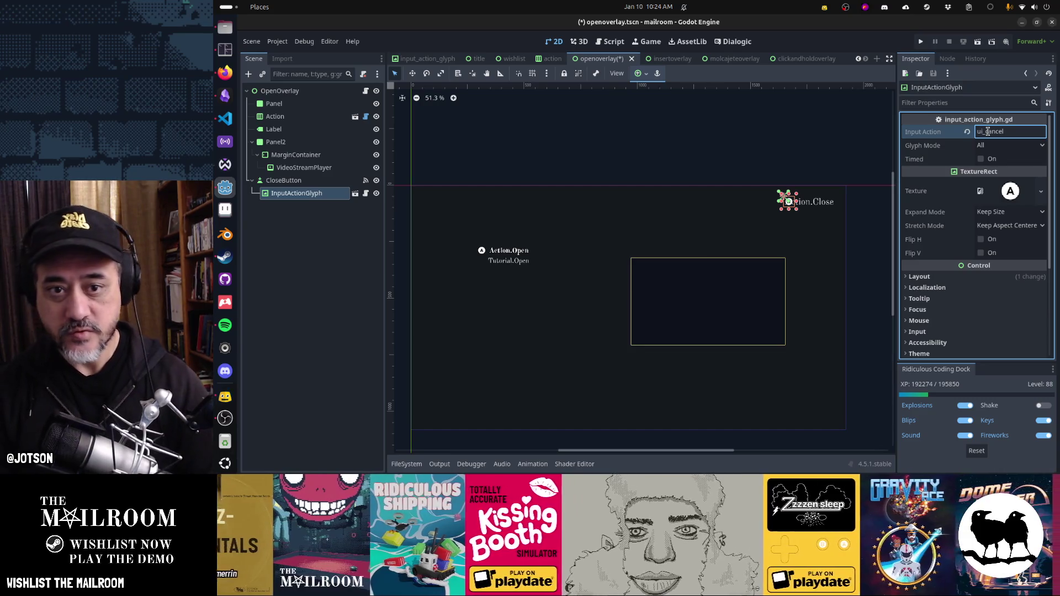
left_click(994, 145)
left_click(991, 185)
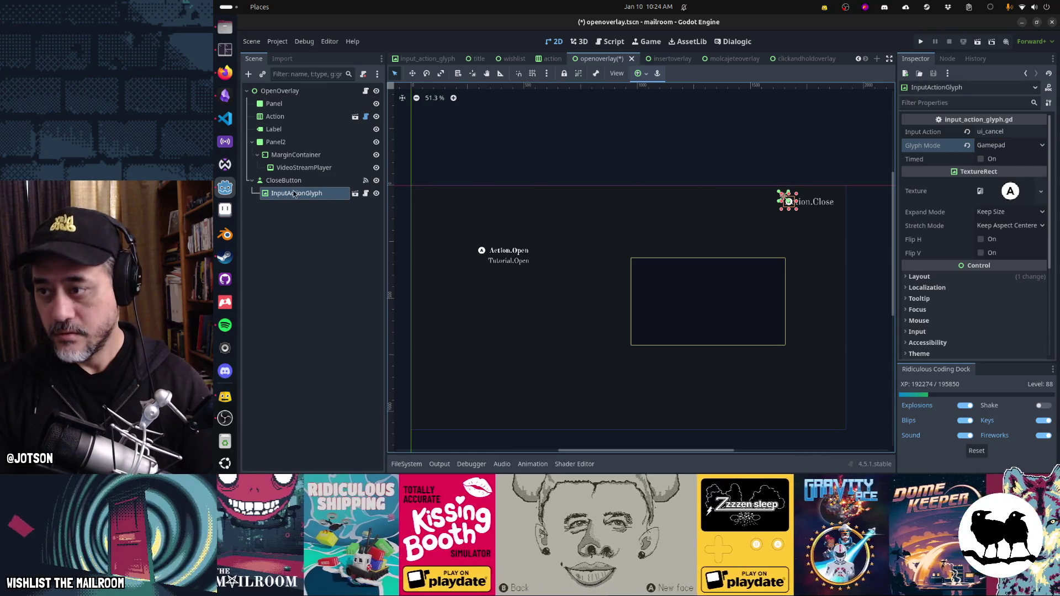
key("Left")
key("Left")
key("Left")
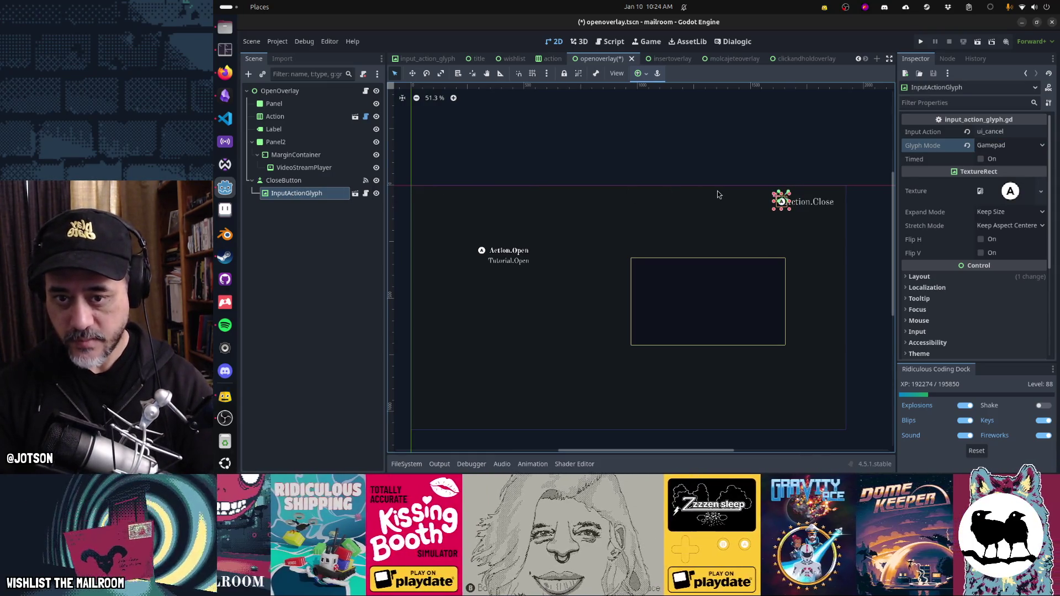
key("Left")
key("Left")
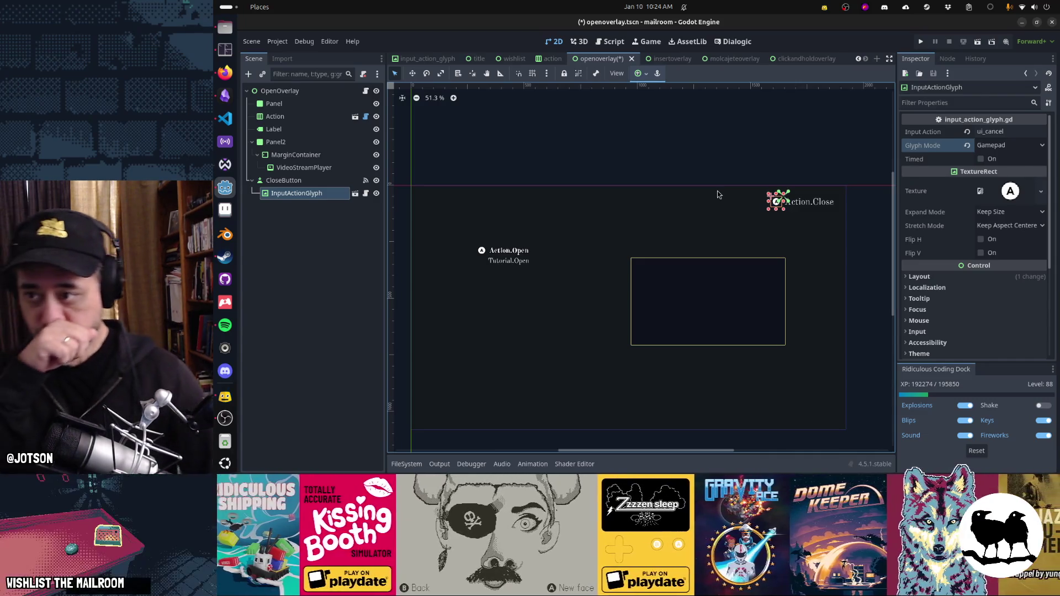
Select CloseButton and save the openoverlay scene
left_click(311, 184)
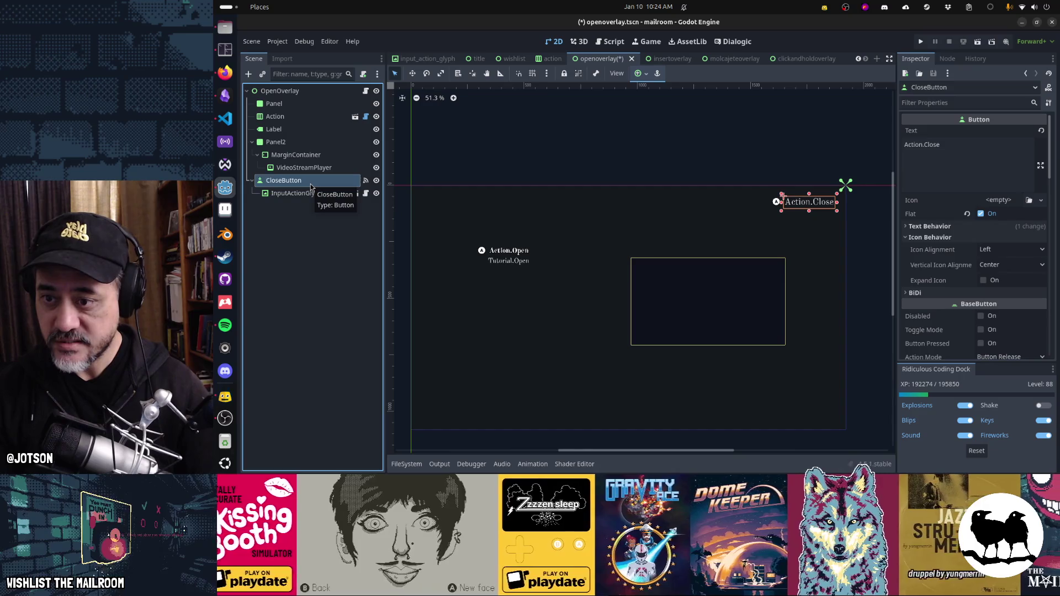
key("ctrl+s")
key("ctrl+Tab")
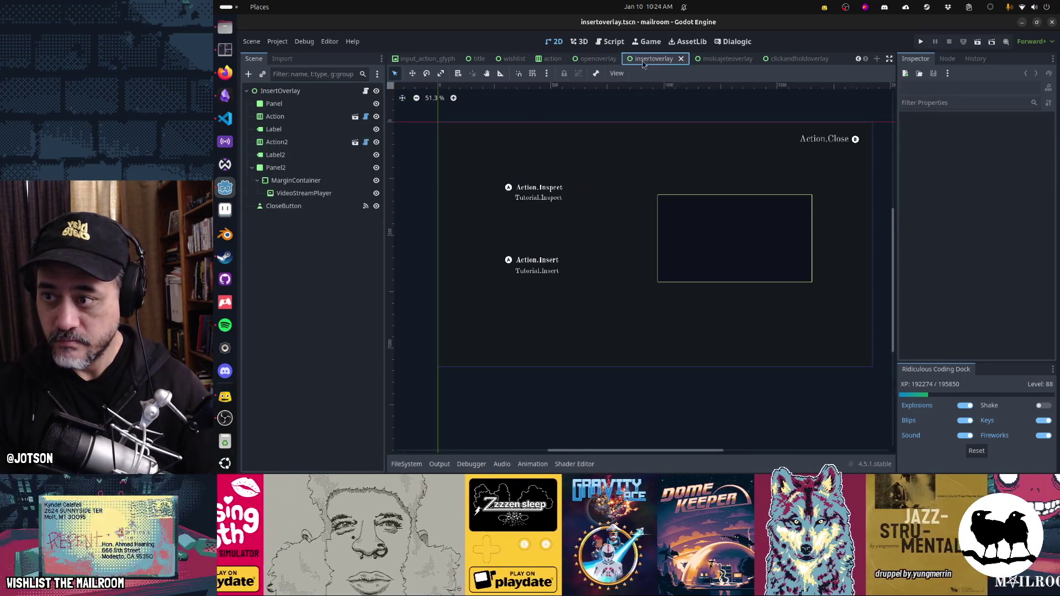
In insertoverlay, connect the CloseButton's pressed signal to _on_close_button_pressed
left_click(322, 206)
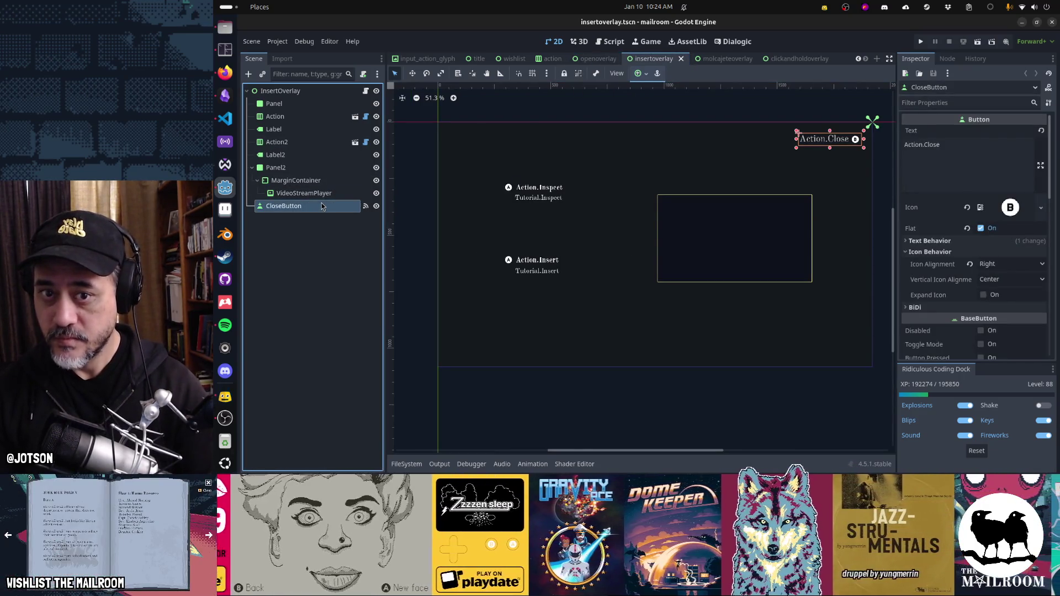
left_click(365, 206)
left_click(938, 144)
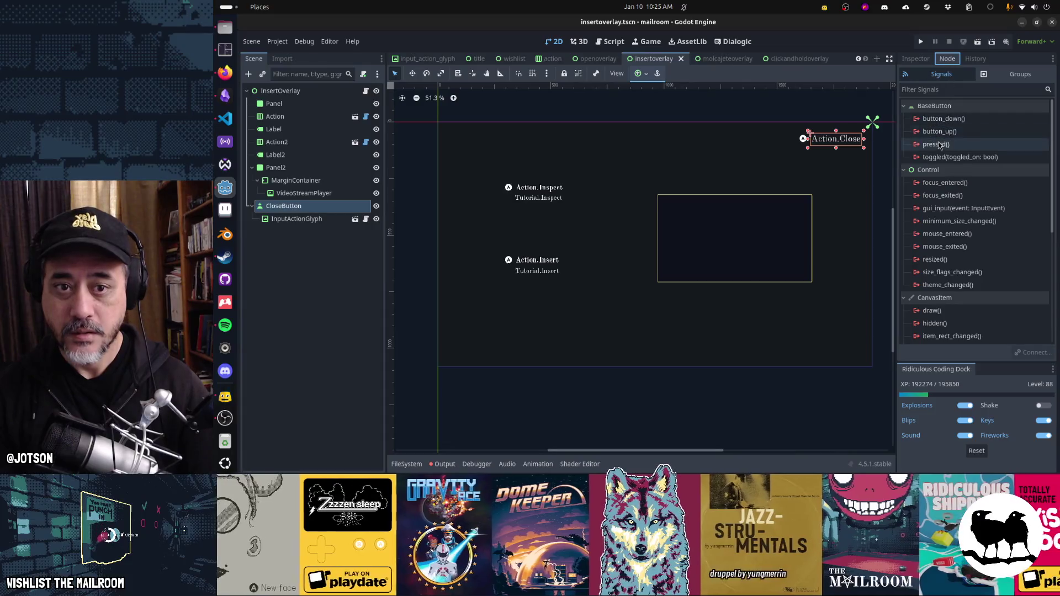
double_click(939, 145)
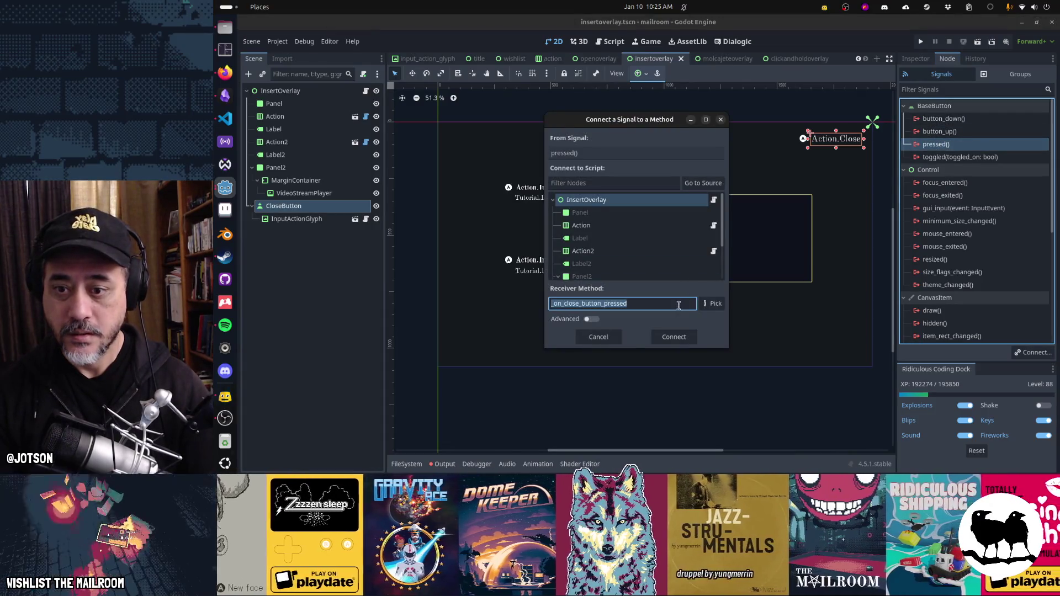
left_click(693, 338)
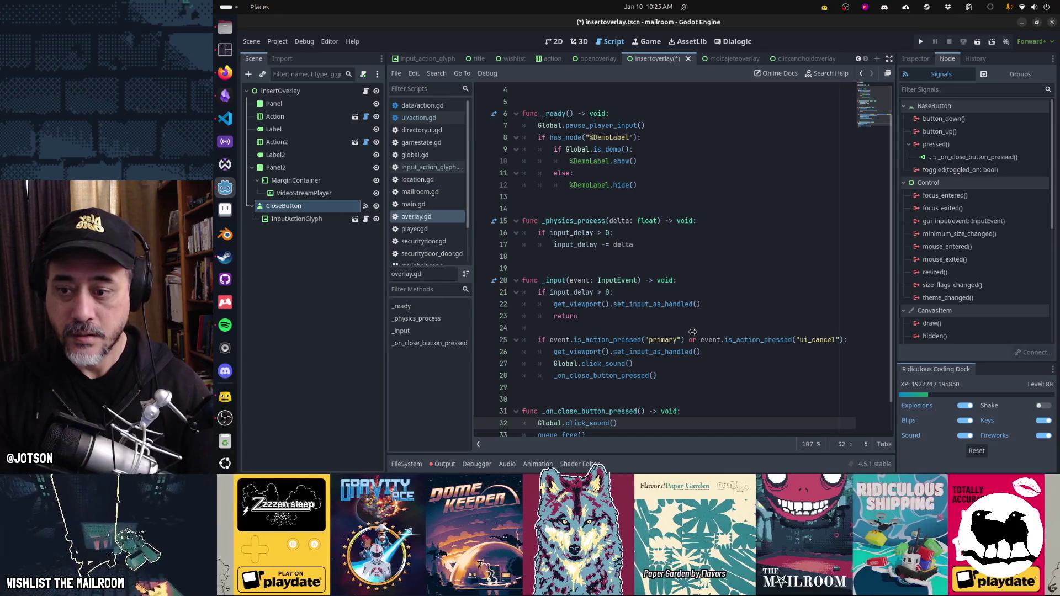
left_click(727, 59)
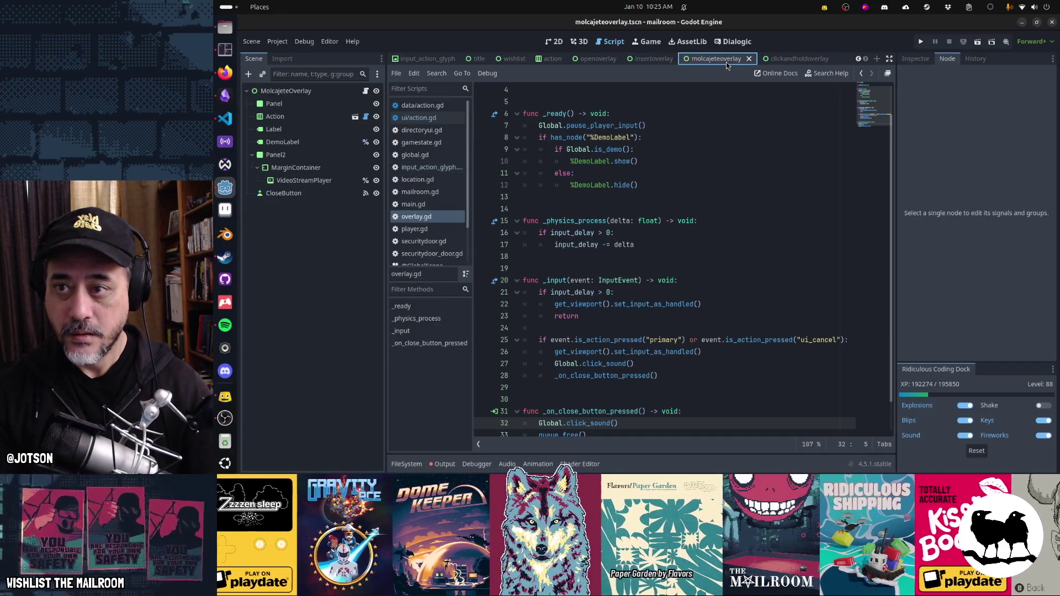
Paste the glyph Close button over the molcajete overlay's CloseButton and connect pressed to _on_close_button_pressed
left_click(310, 195)
key("ctrl+v")
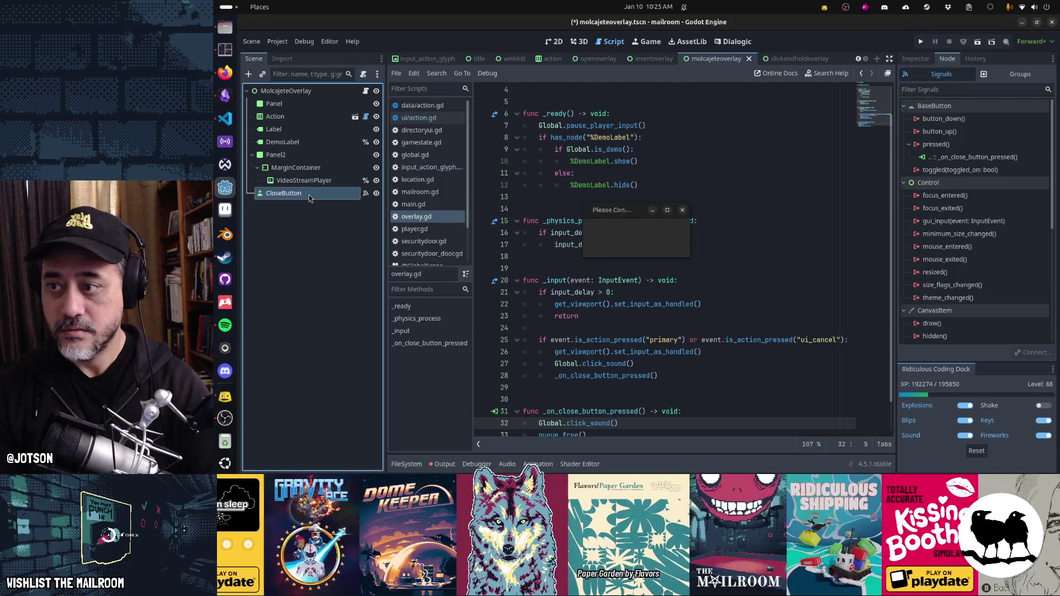
left_click(935, 145)
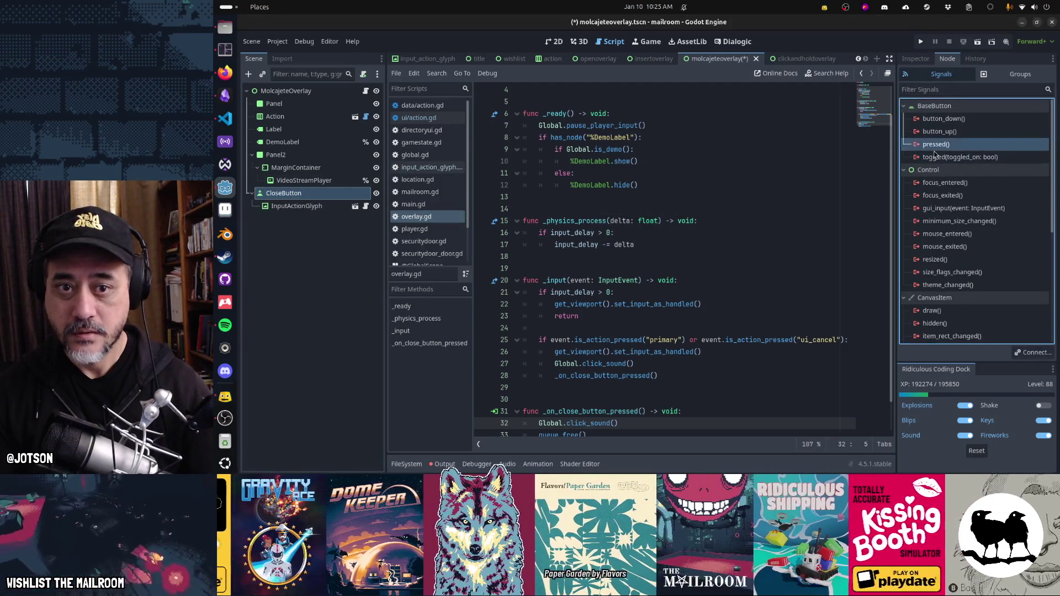
double_click(934, 144)
key("Return")
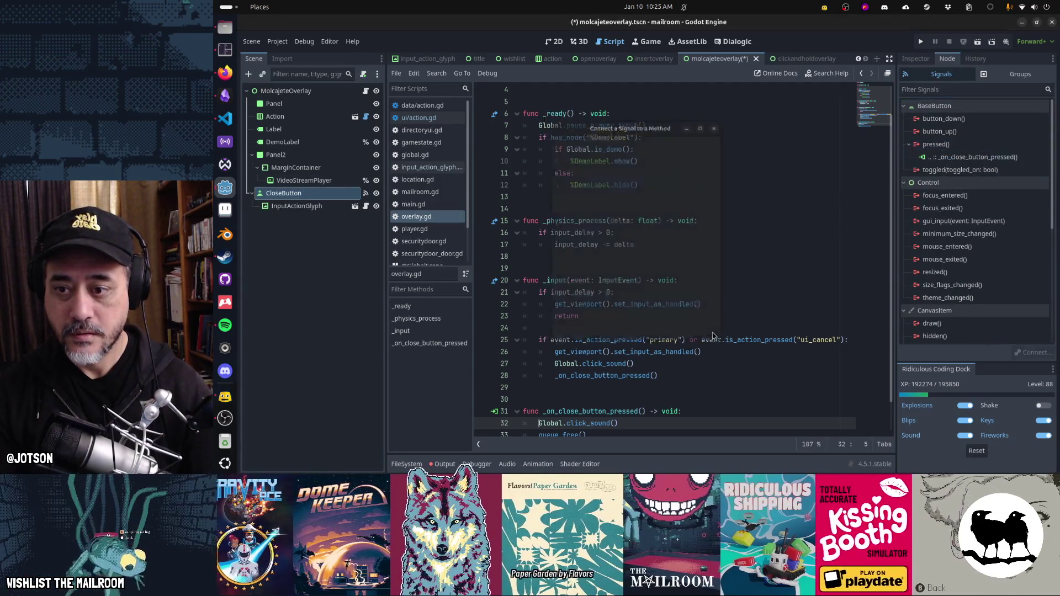
Save the molcajete overlay, then remove the old Close button in the click-and-hold overlay
key("ctrl+s")
left_click(794, 58)
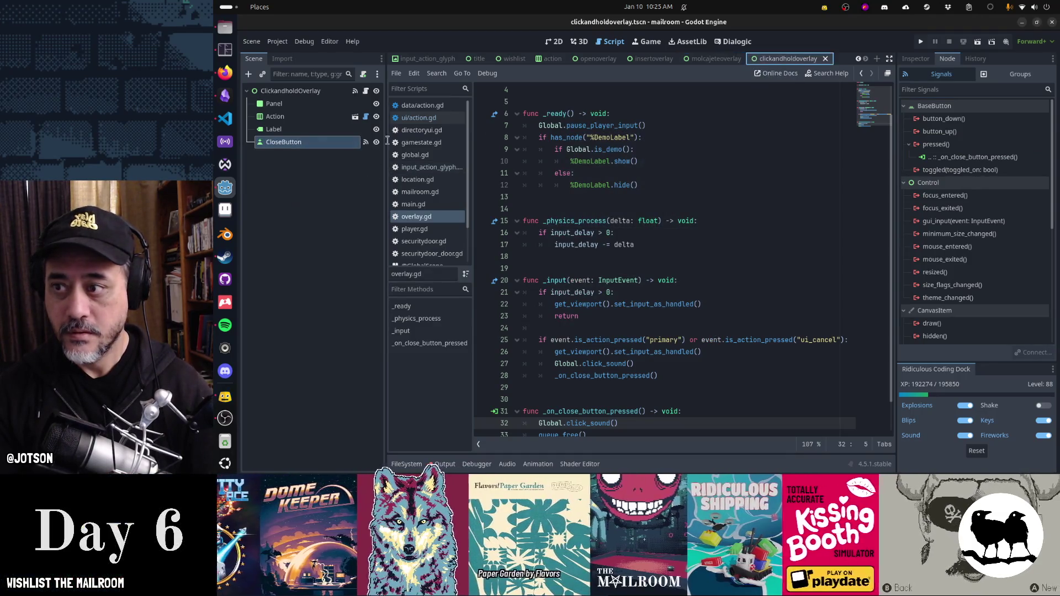
key("ctrl+z")
key("ctrl+z")
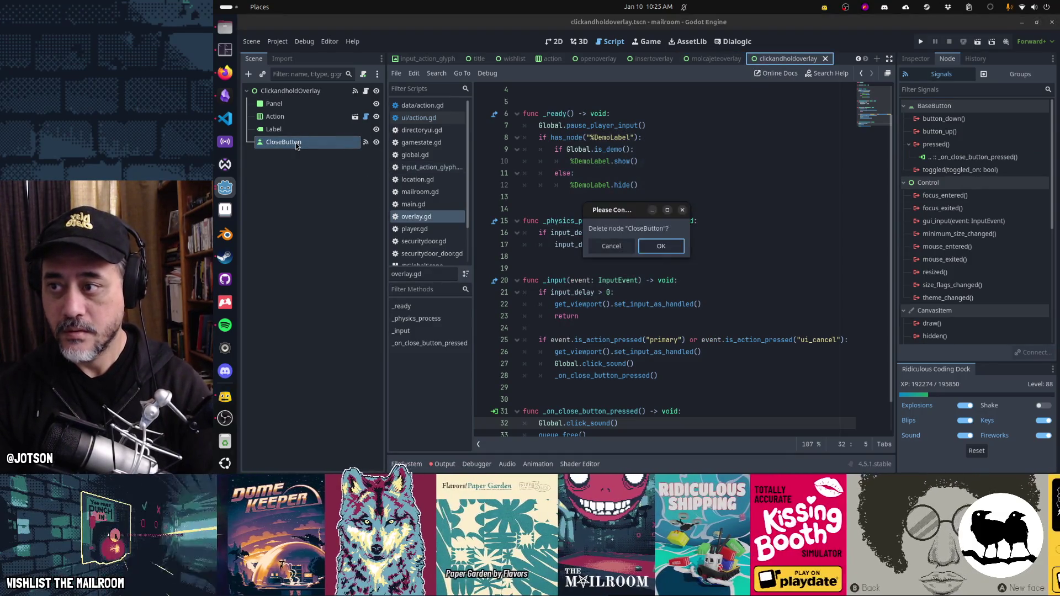
Connect the click-and-hold CloseButton's pressed signal to _on_close_button_pressed and save the scene
double_click(936, 144)
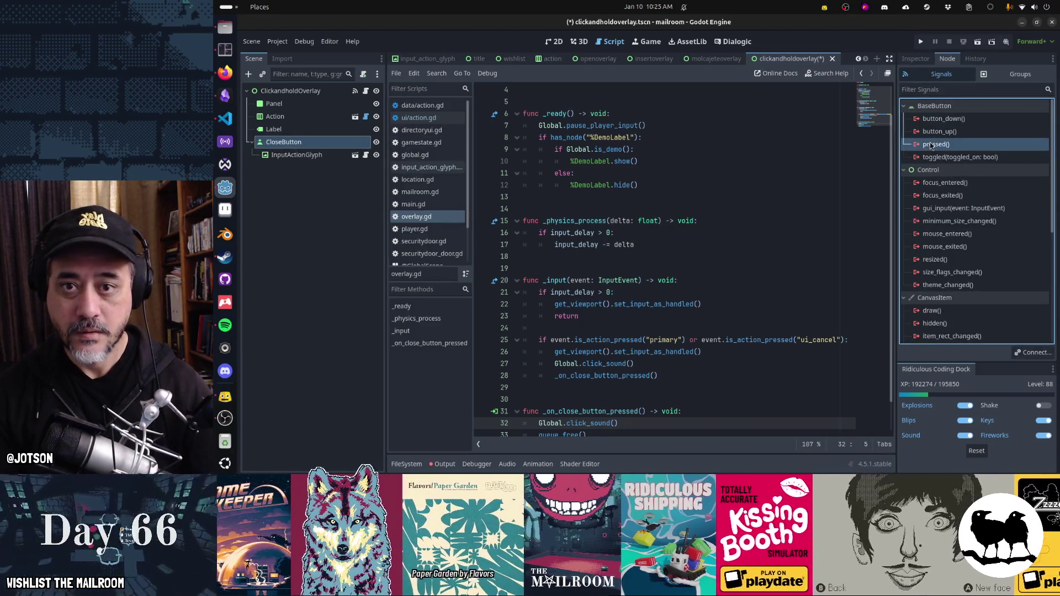
left_click(682, 338)
key("ctrl+F1")
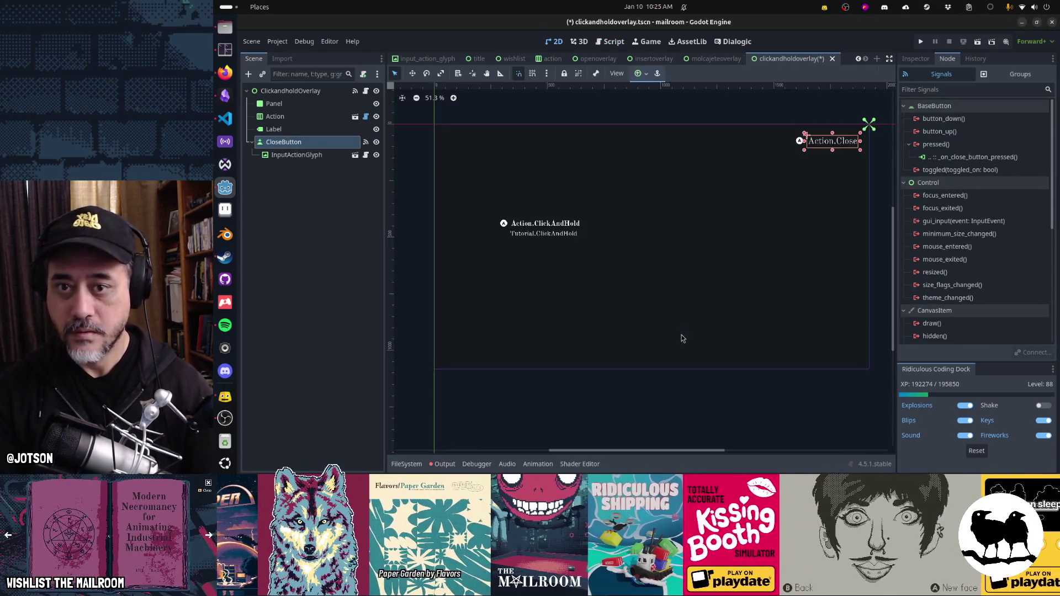
key("ctrl+s")
Review the molcajete, insert and open overlay scenes, then select the insert overlay's Action2 node
left_click(709, 59)
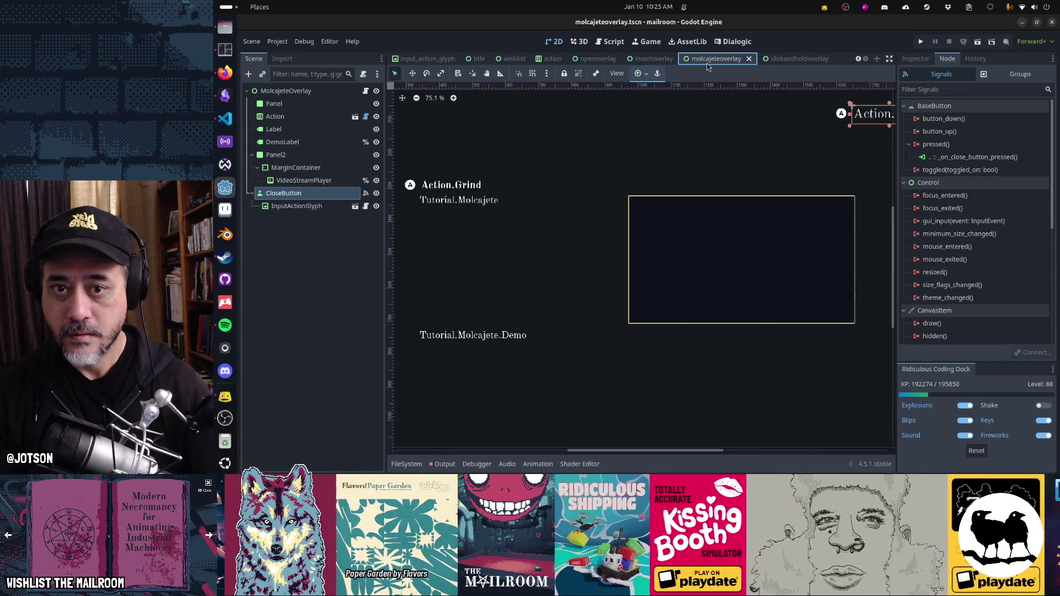
left_click(655, 61)
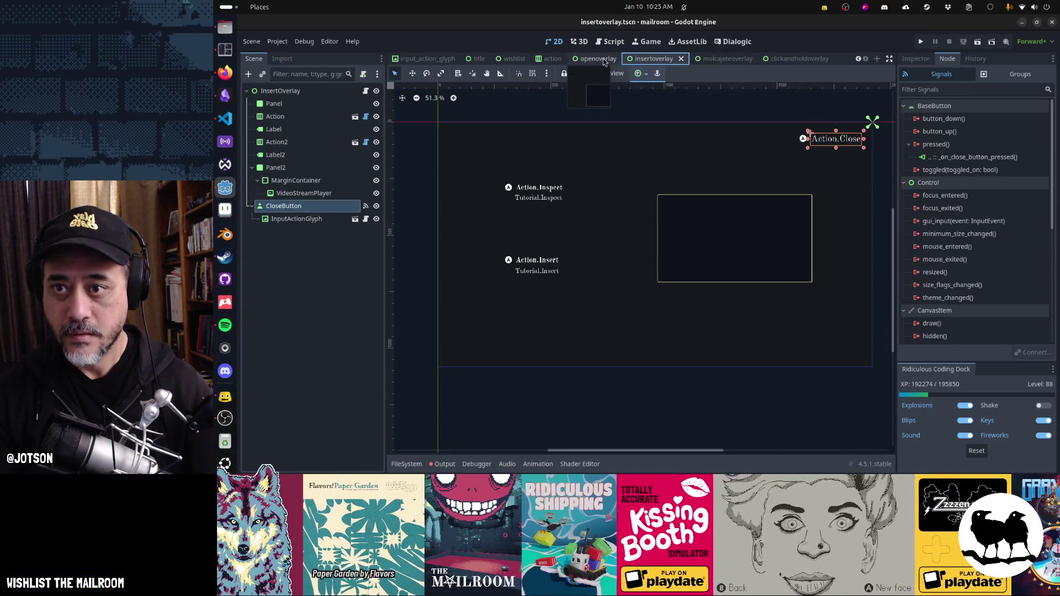
left_click(603, 59)
left_click(648, 59)
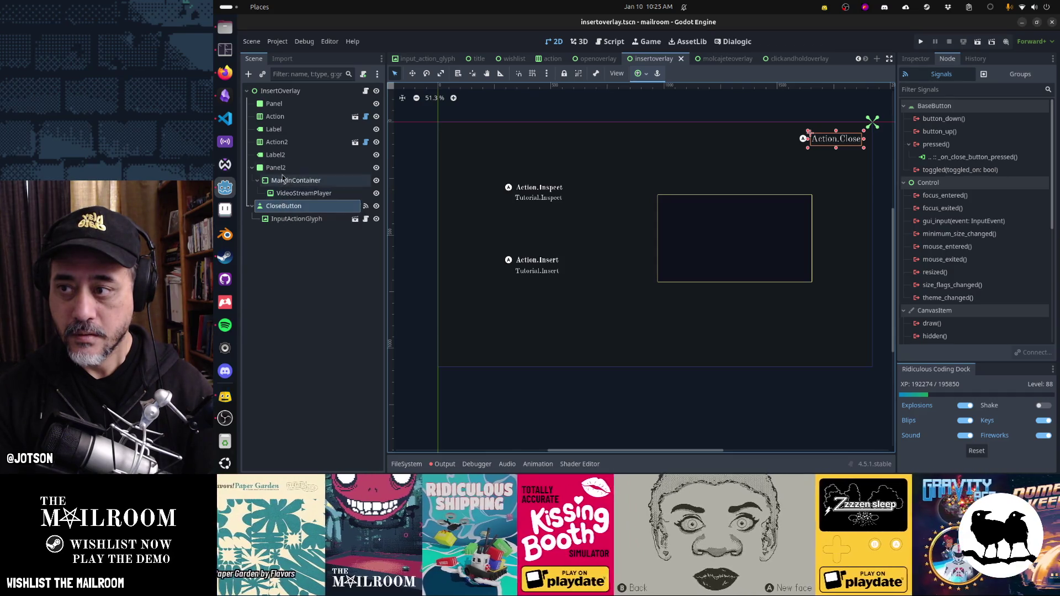
left_click(284, 142)
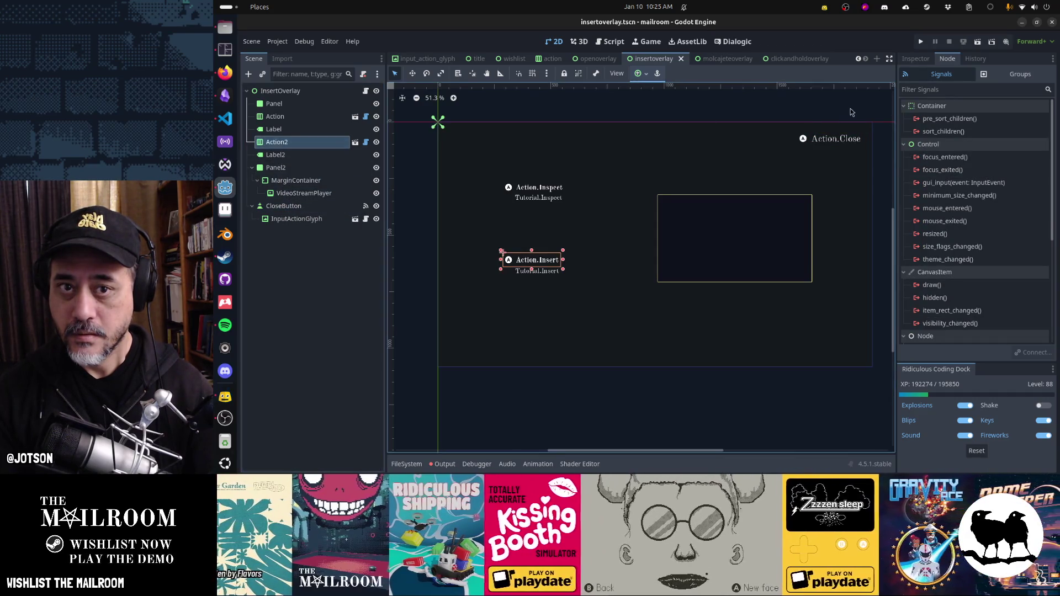
Inspect the Action2 and Action nodes' properties, then run the game with F5
left_click(914, 58)
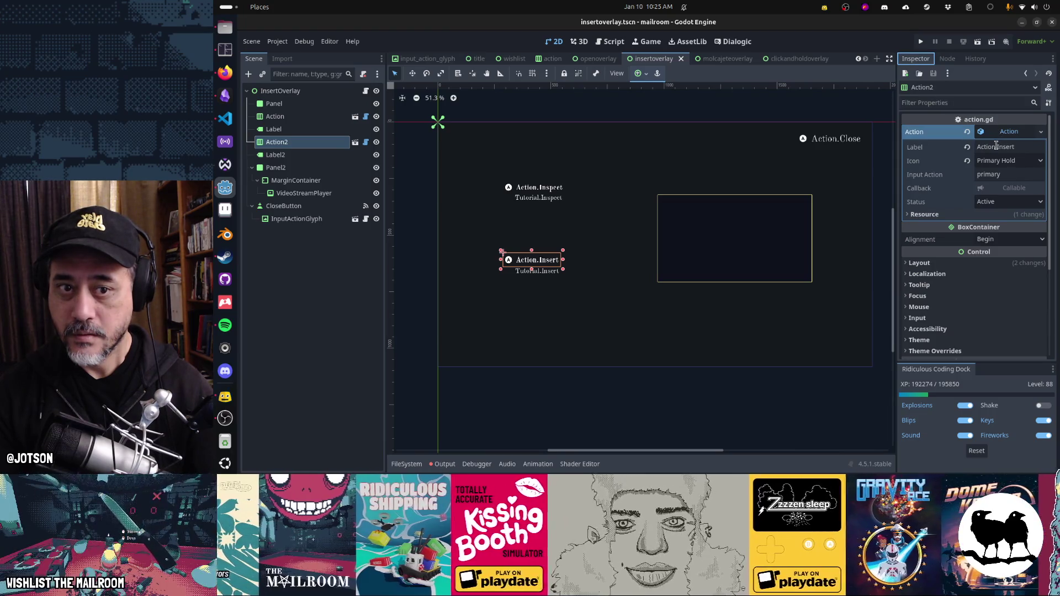
key("Up")
key("Up")
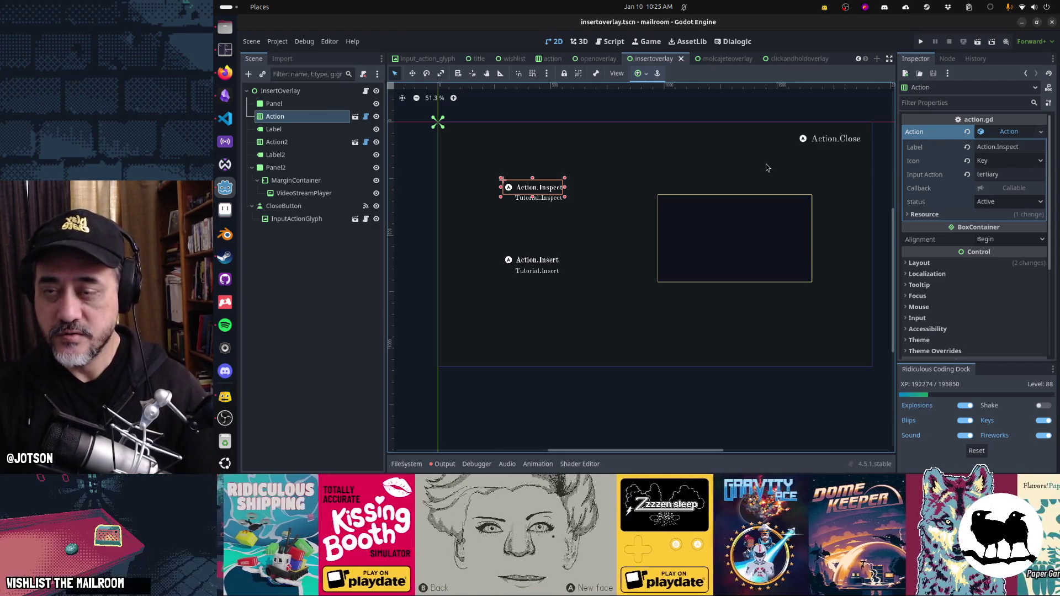
key("F5")
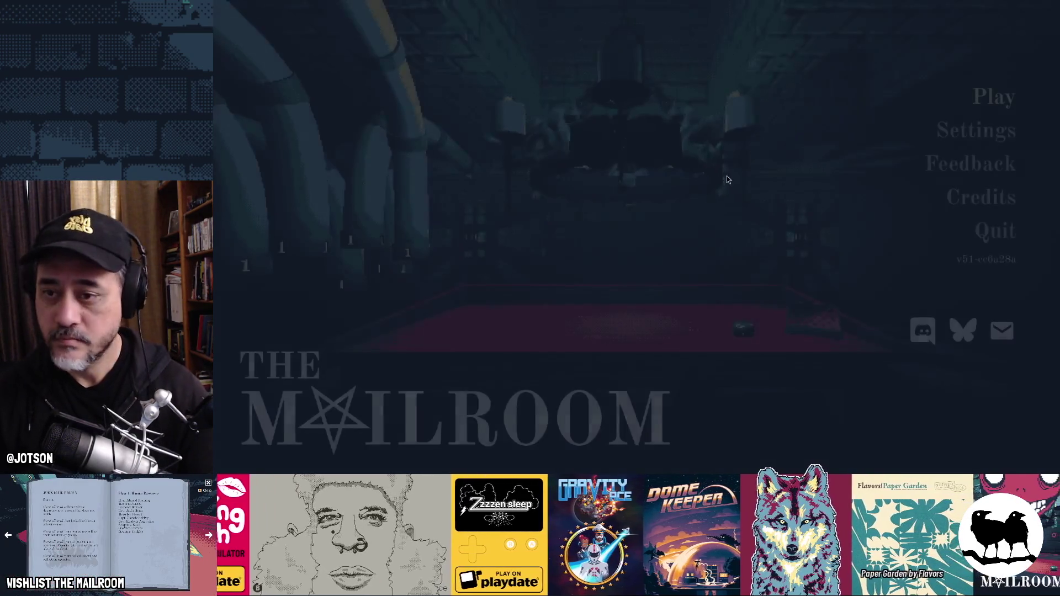
Start a game, view and close the Grind tutorial card, restart, then return to Godot
key("Return")
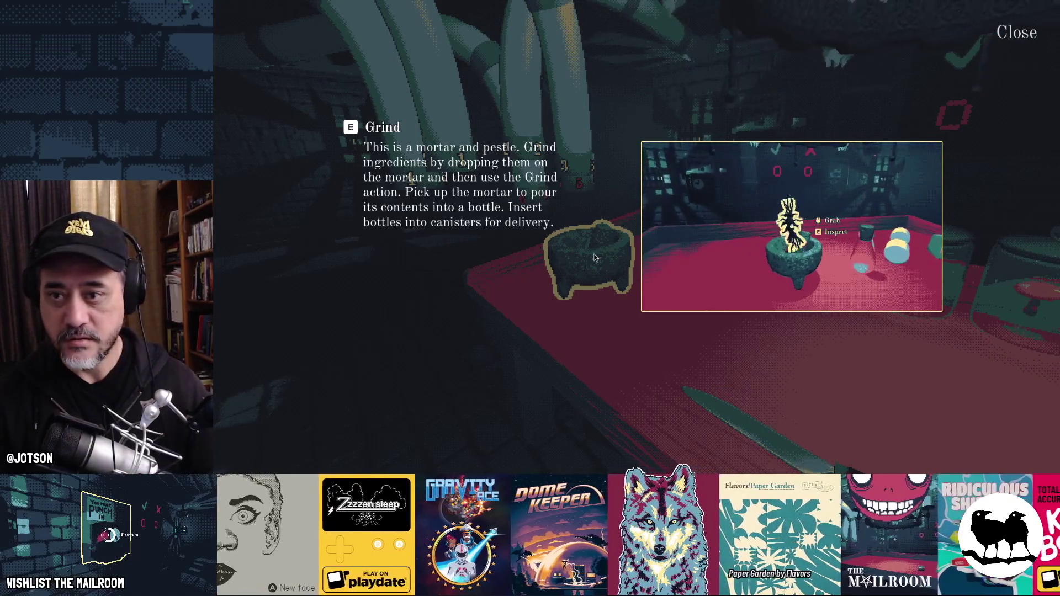
left_click(594, 258)
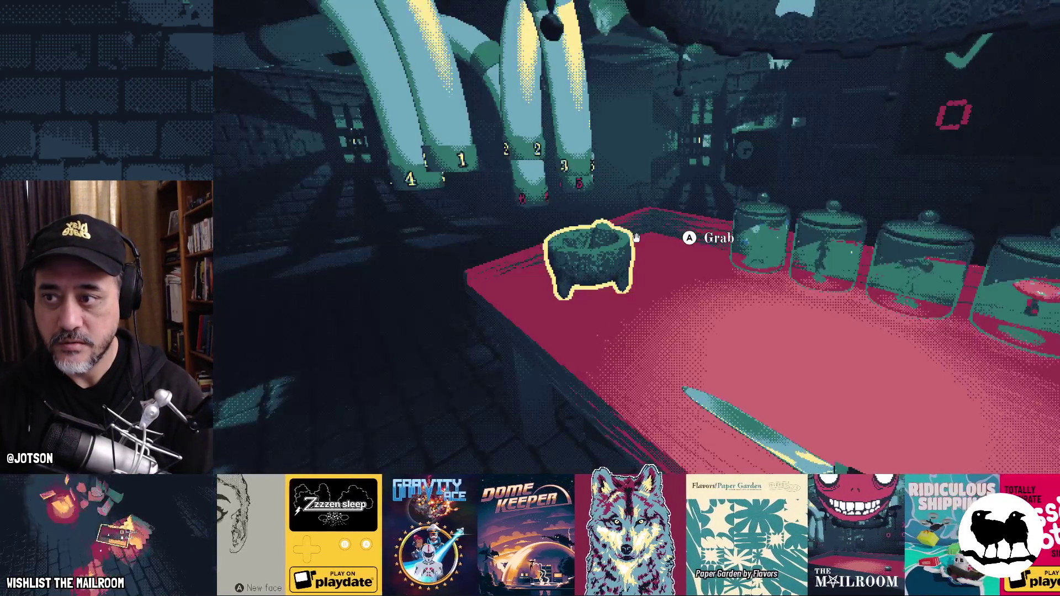
key("F5")
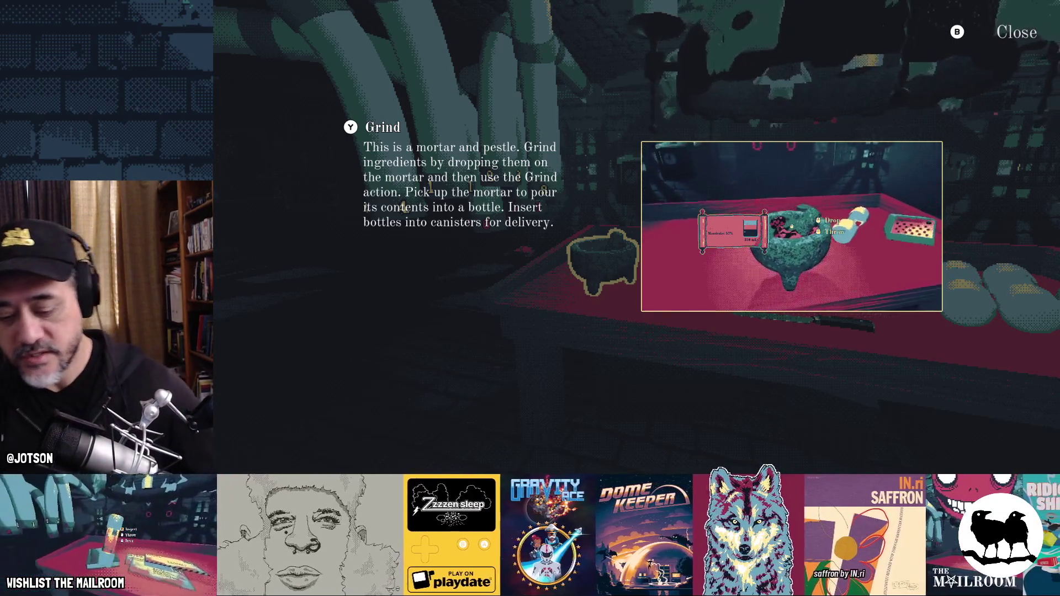
key("alt+Tab")
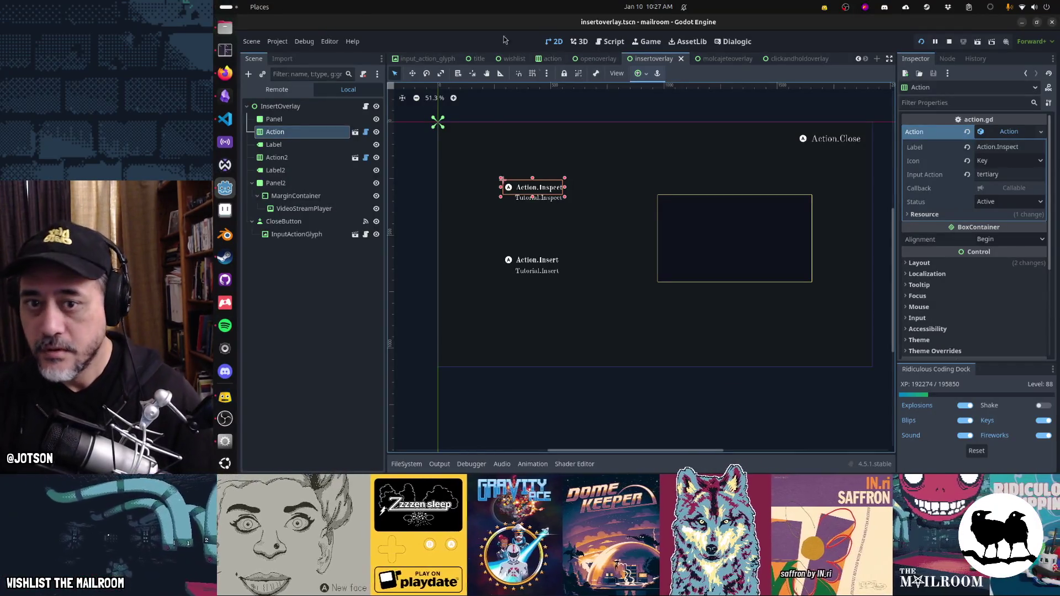
Set the insert overlay CloseButton's text alignment to Left
left_click(283, 221)
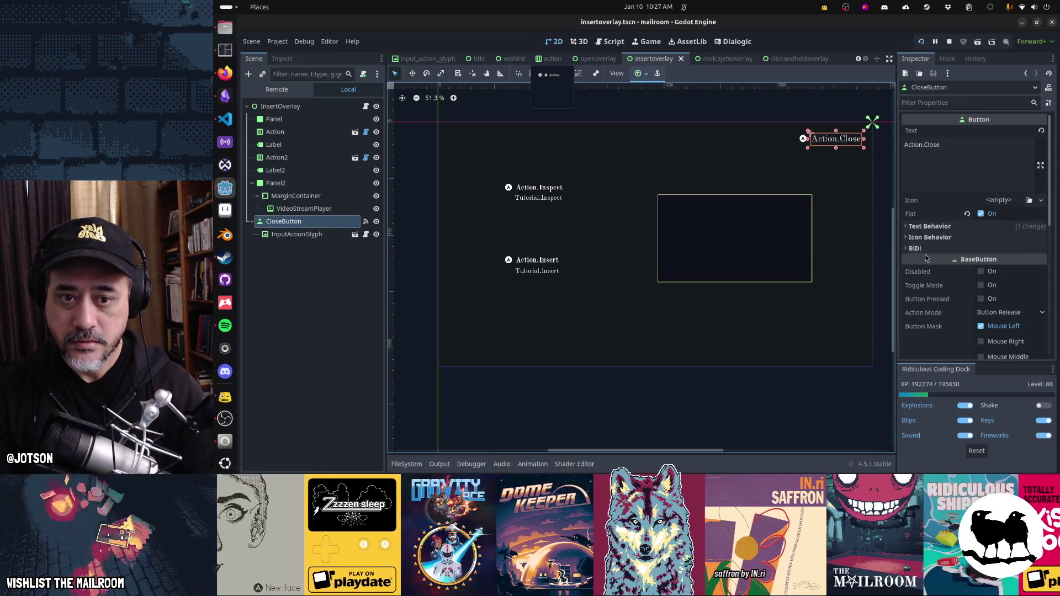
left_click(932, 227)
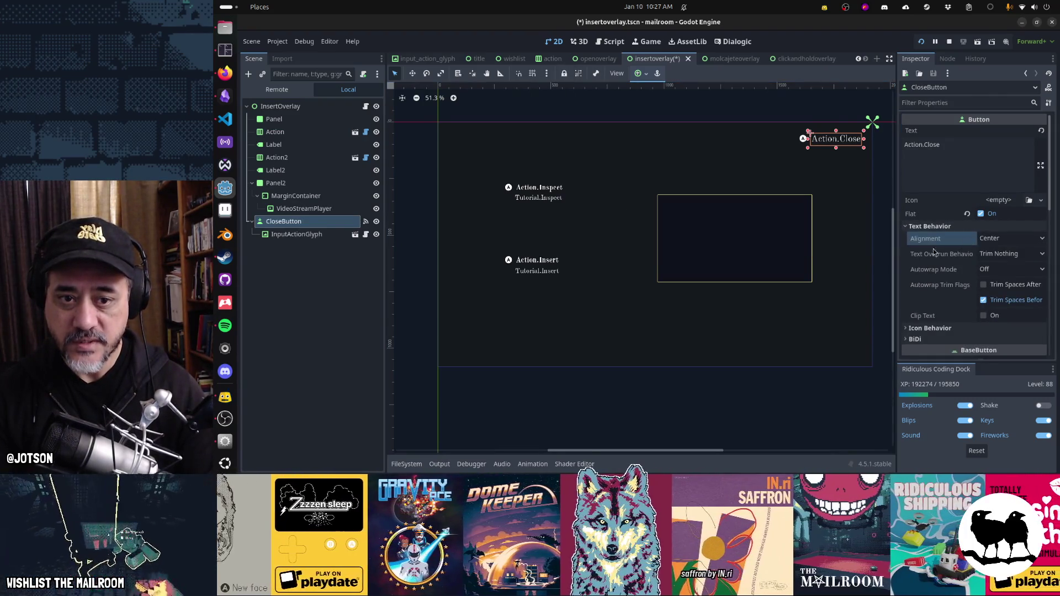
left_click(977, 245)
left_click(980, 243)
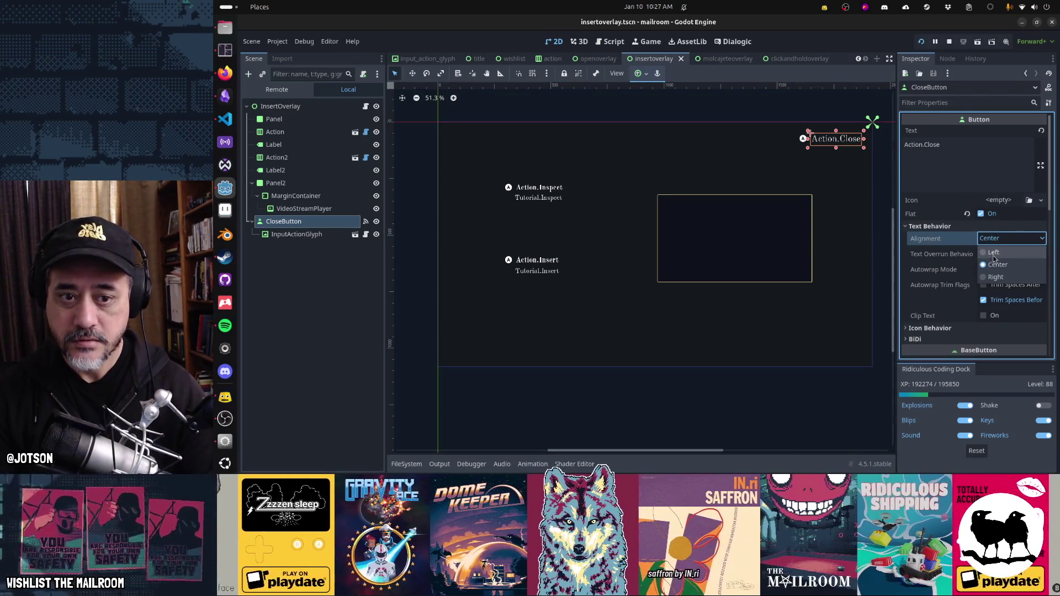
left_click(994, 254)
Left-align the Close button text in the molcajete and click-and-hold overlays and save
left_click(728, 59)
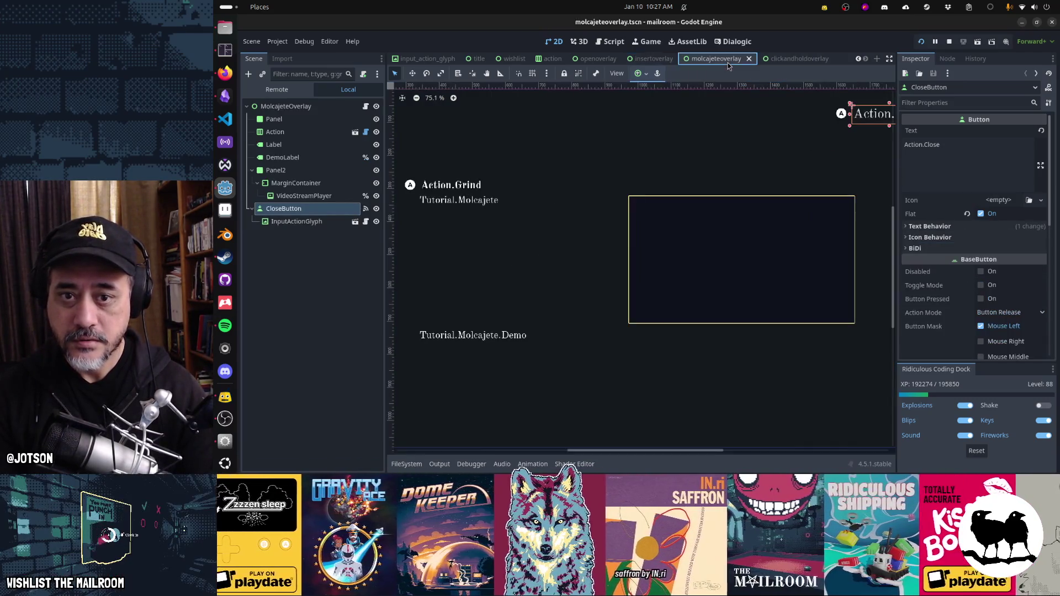
left_click(975, 226)
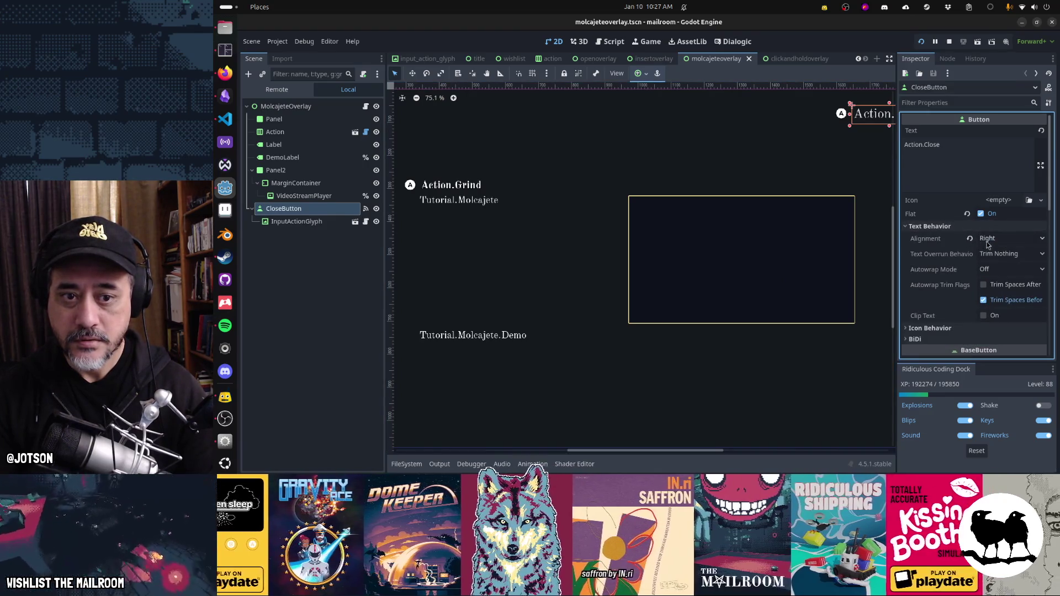
left_click(994, 240)
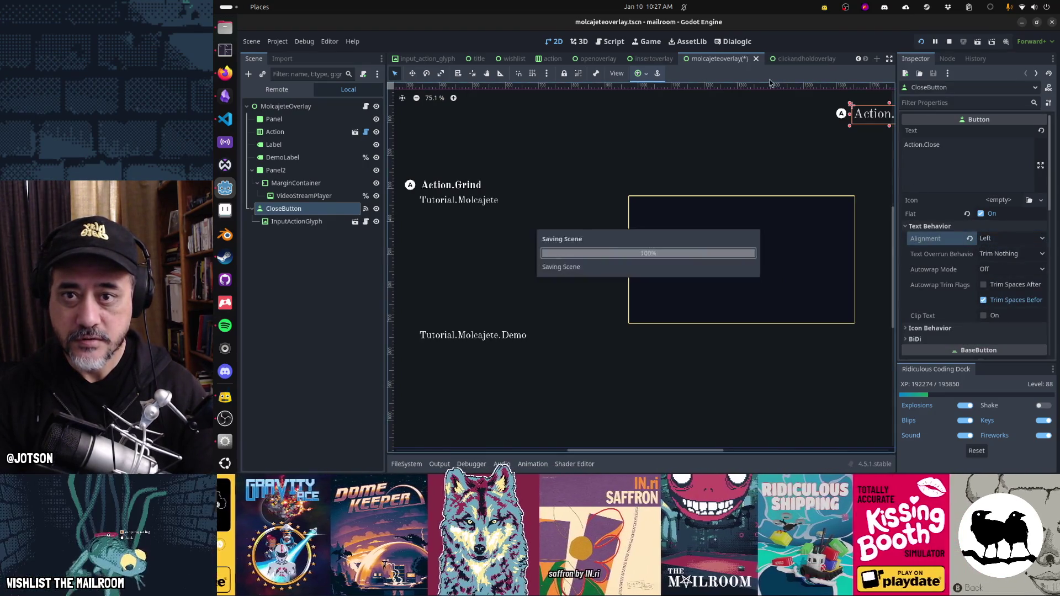
left_click(790, 58)
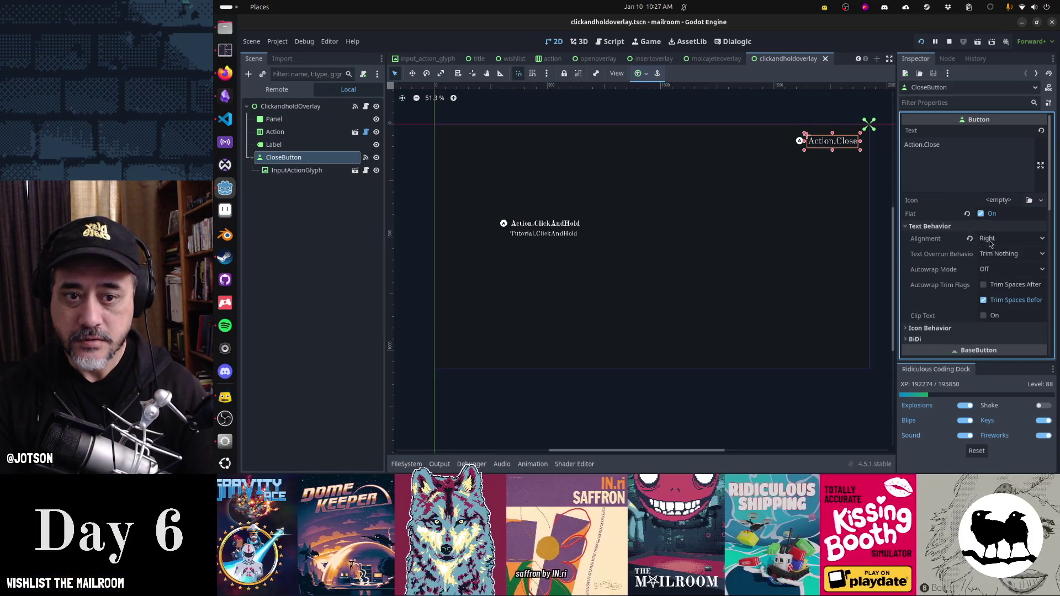
left_click(997, 242)
left_click(999, 254)
key("ctrl+s")
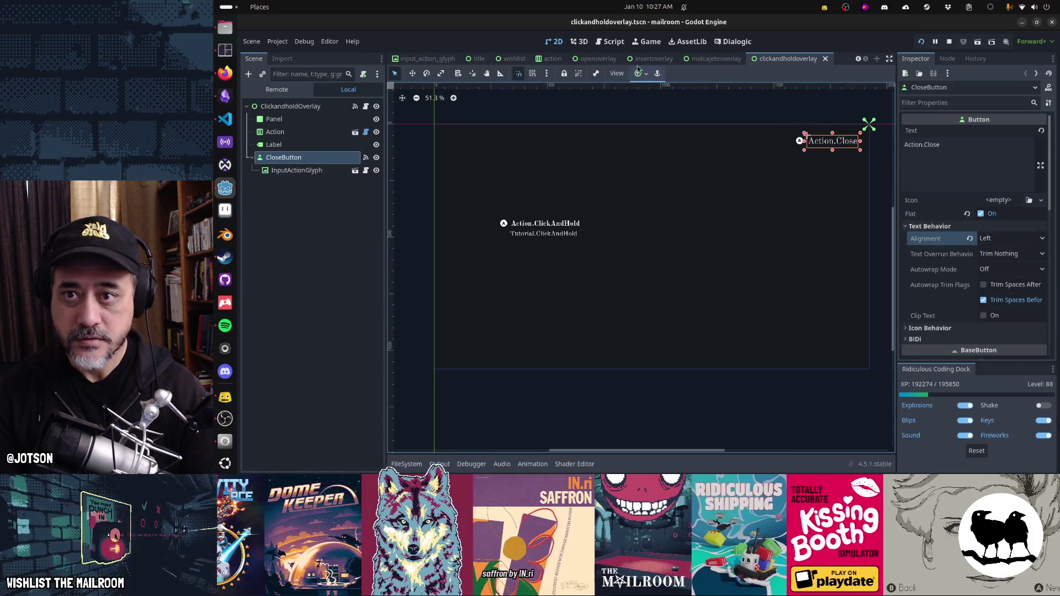
Left-align the open overlay's Close button text, then stop the test run
left_click(594, 61)
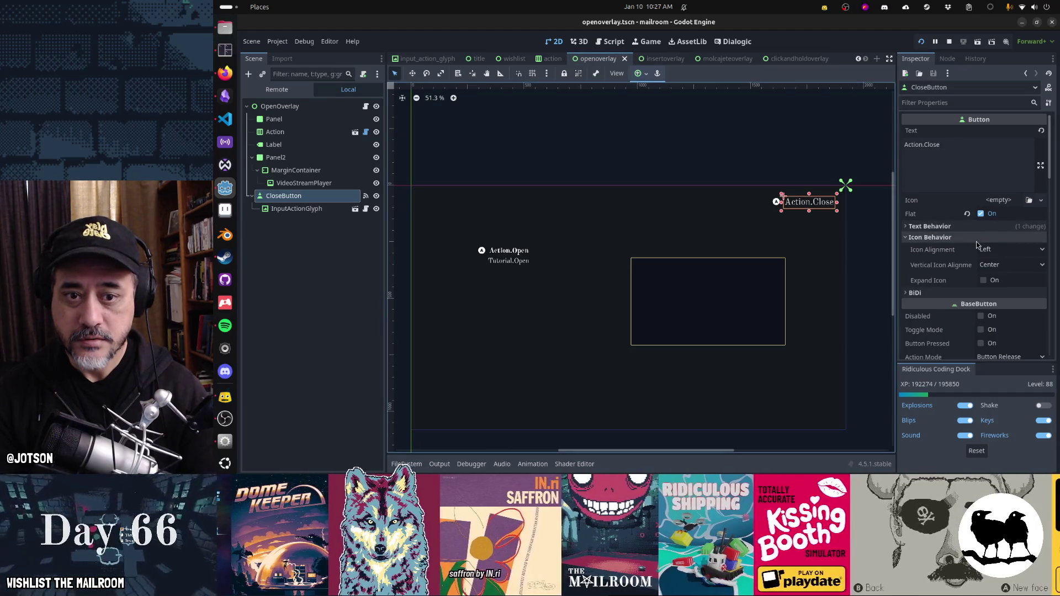
left_click(975, 226)
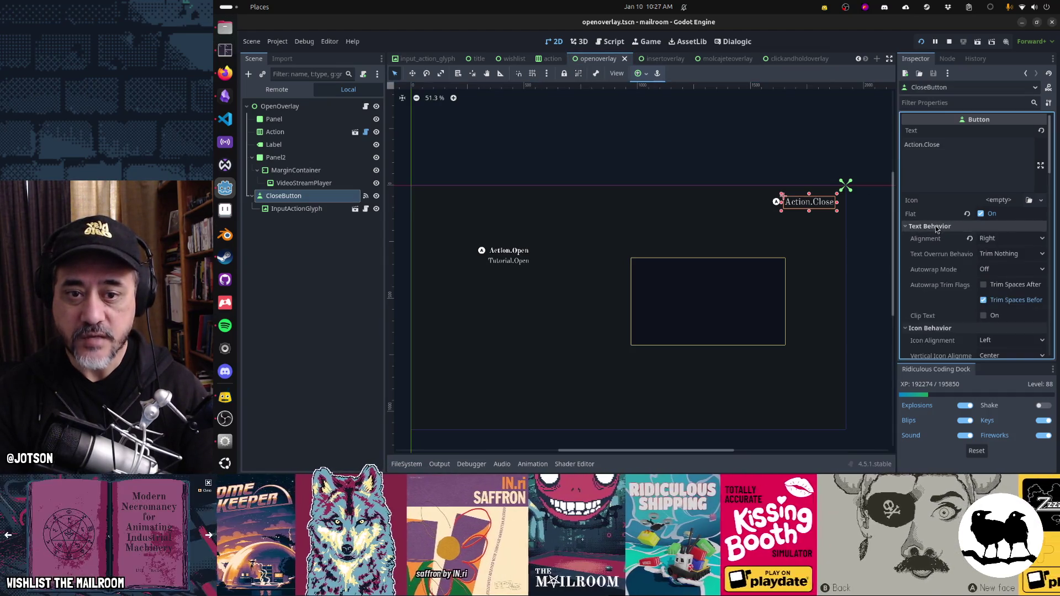
left_click(998, 240)
left_click(994, 252)
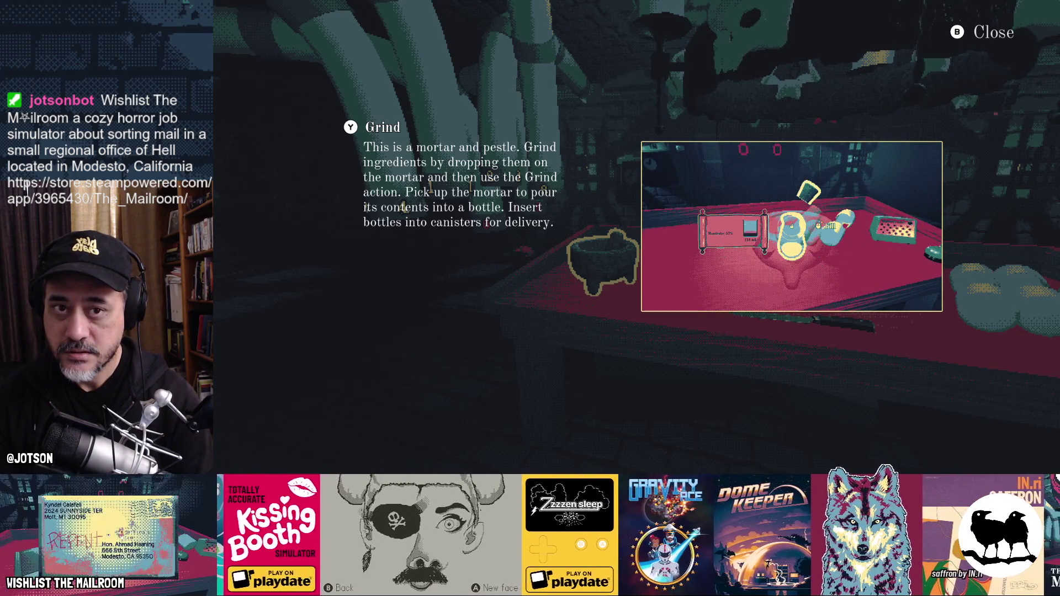
key("F8")
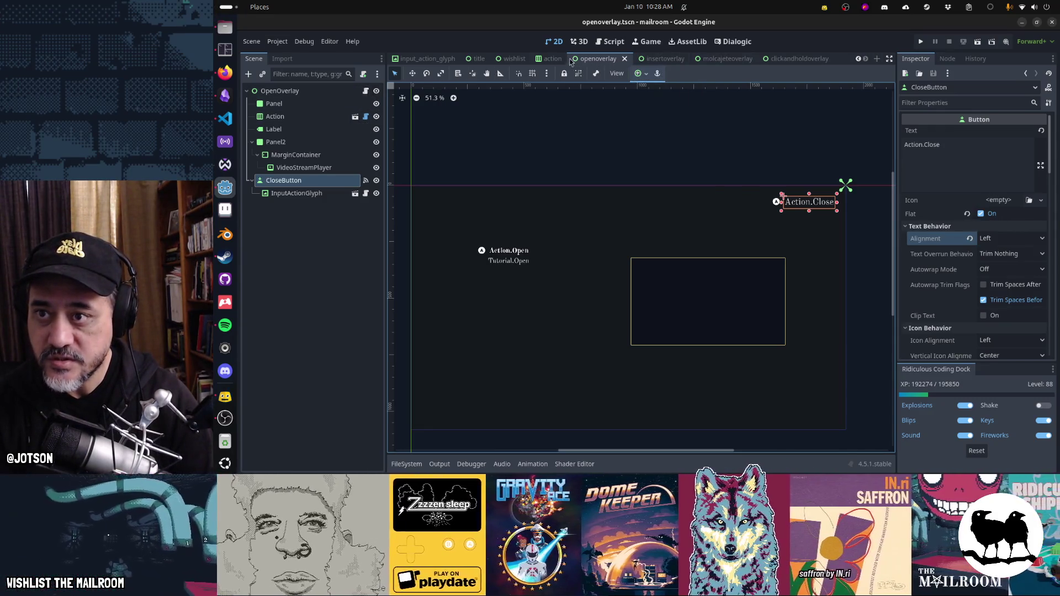
Review the update_glyph call in input_action_glyph.gd's _ready, then relaunch the game
left_click(610, 42)
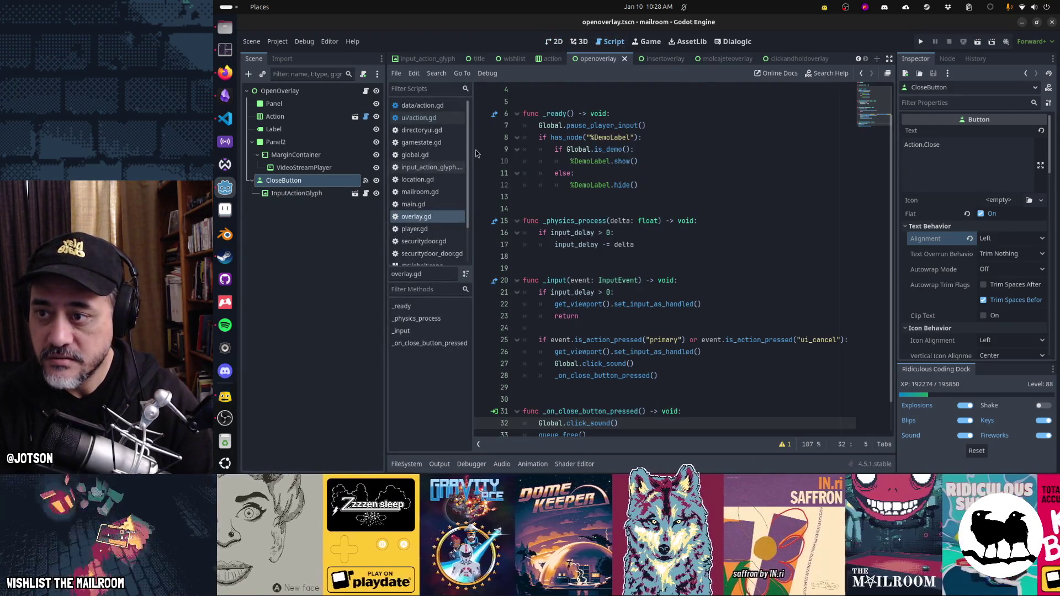
left_click(448, 167)
scroll(701, 176, "up", 8)
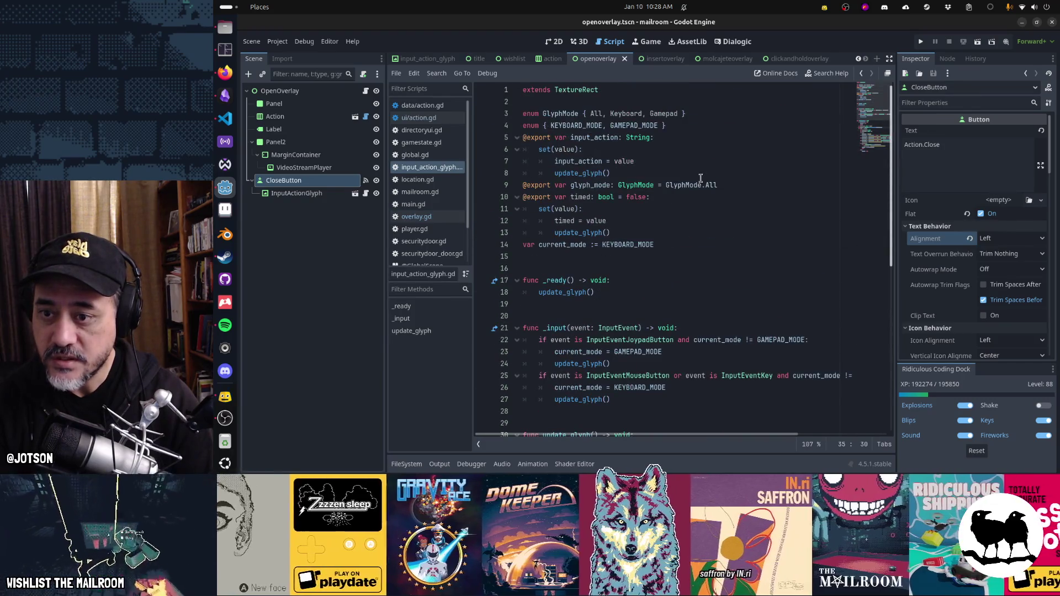
left_click(569, 293)
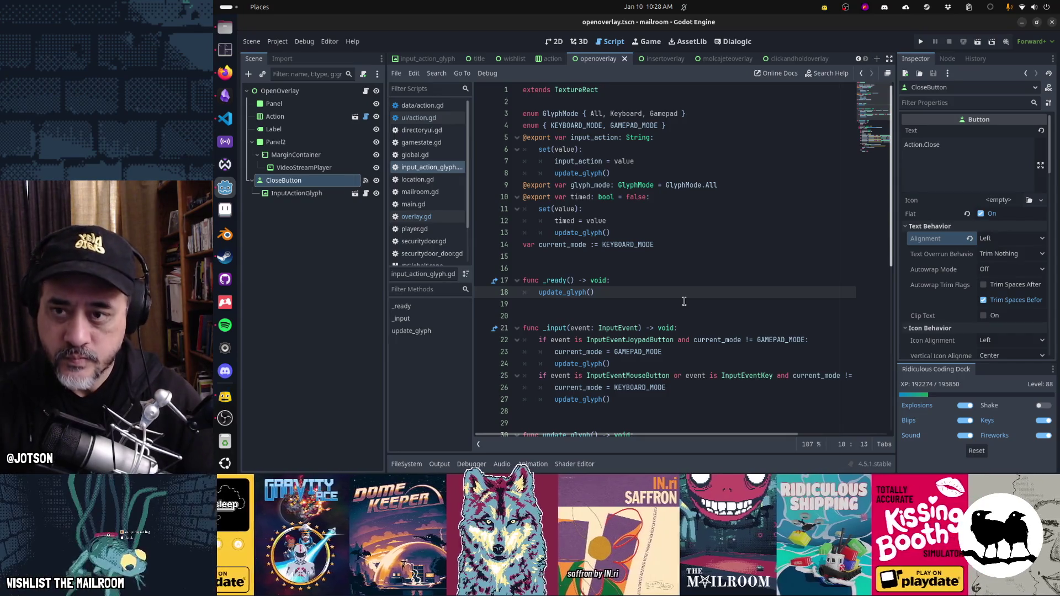
key("F5")
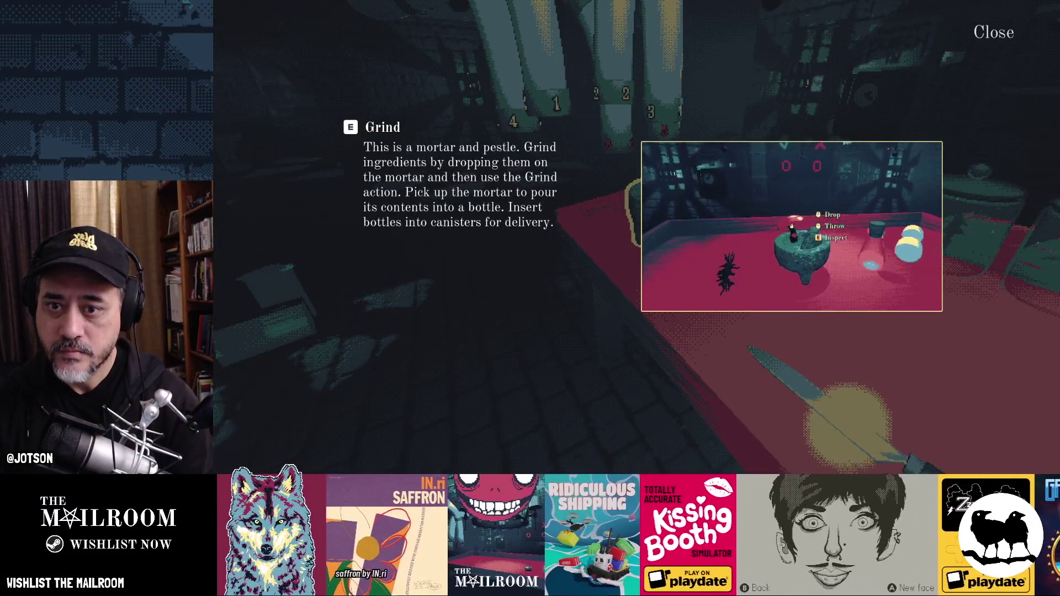
Close the Grind card, relaunch, and reopen it on the mortar to check gamepad glyphs
key("Escape")
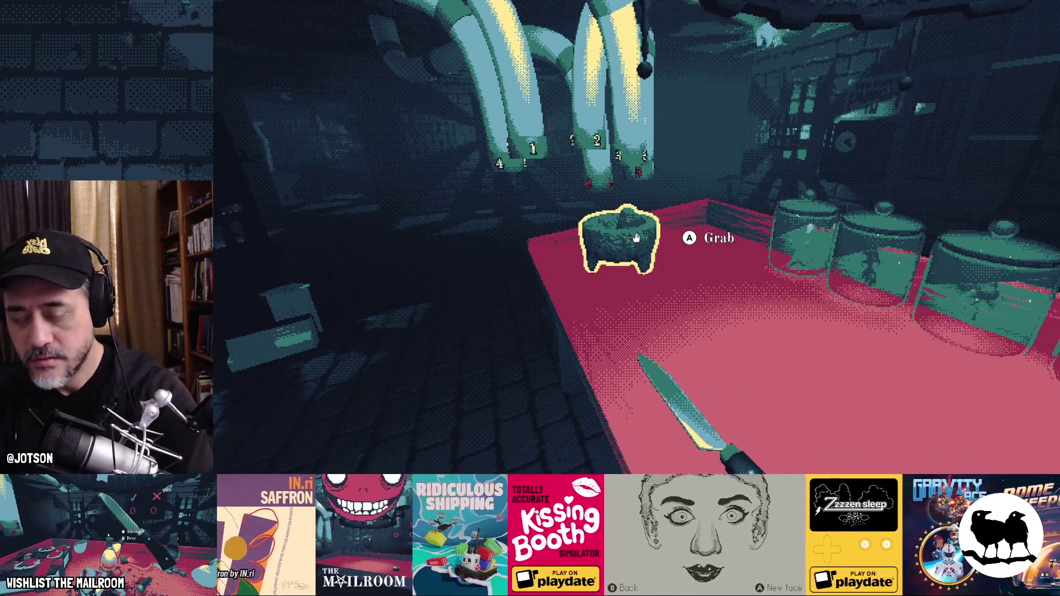
key("F8")
key("F5")
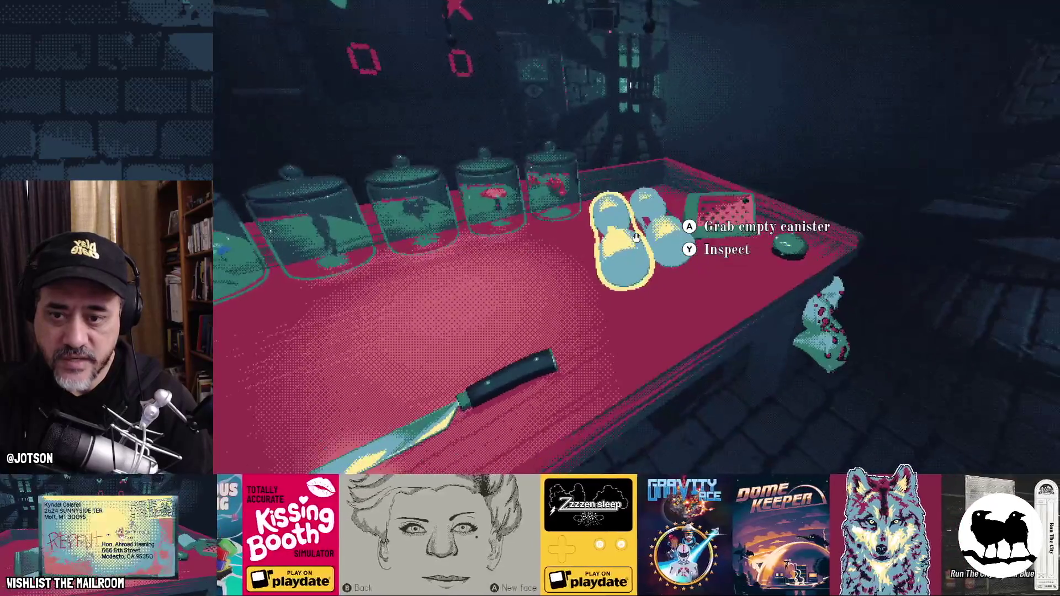
key("e")
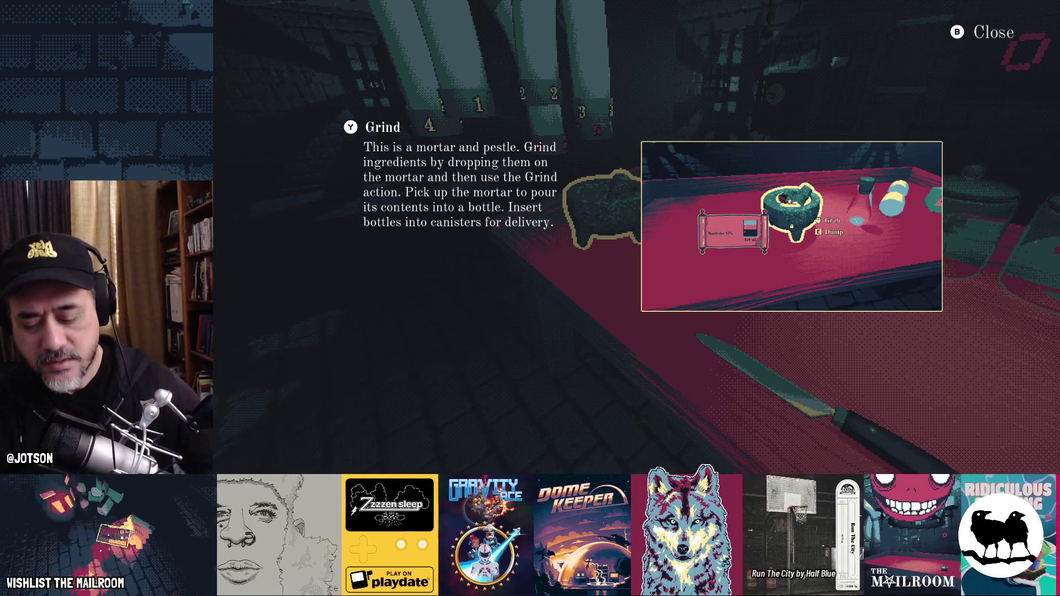
key("F8")
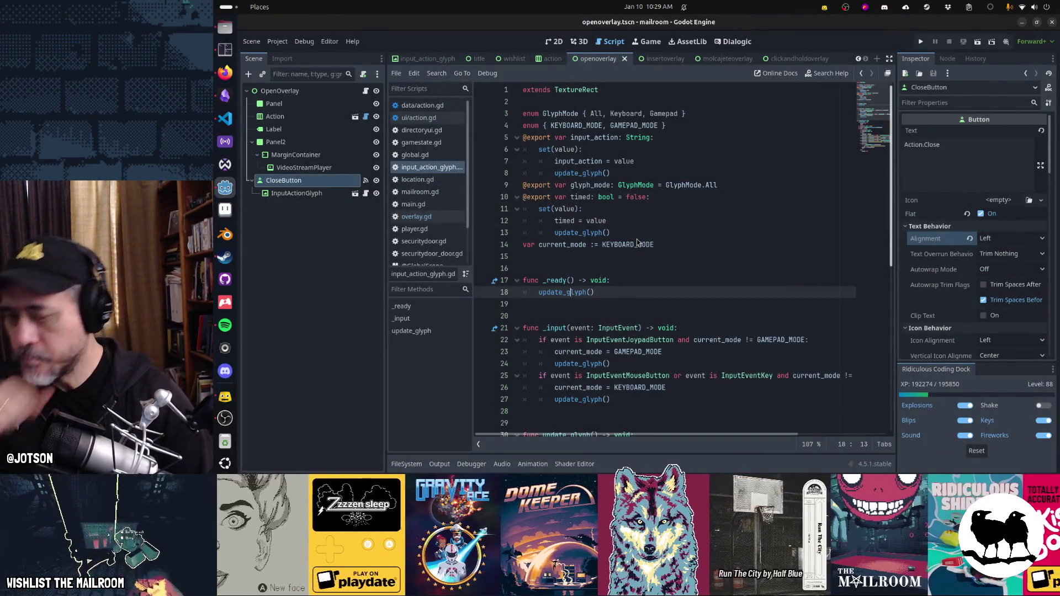
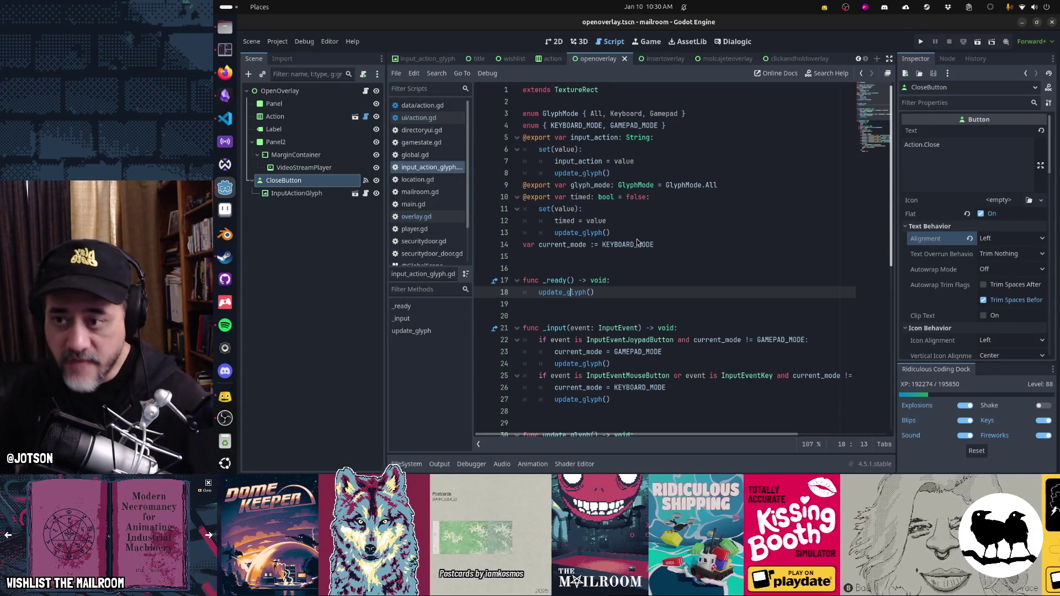
Look up the uses of control_method in global.gd, then go back to input_action_glyph.gd
left_click(432, 155)
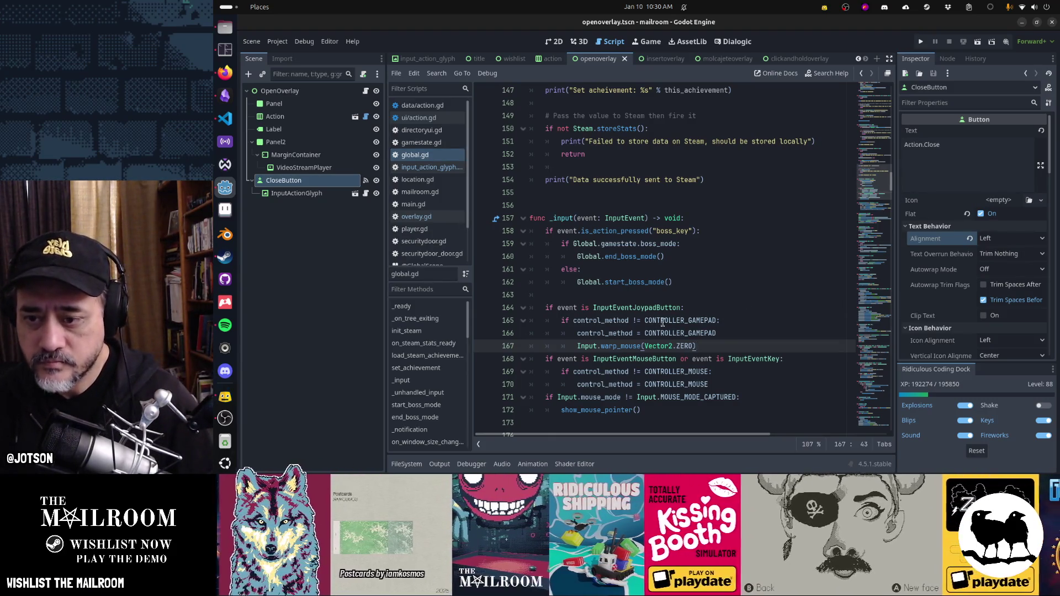
double_click(618, 320)
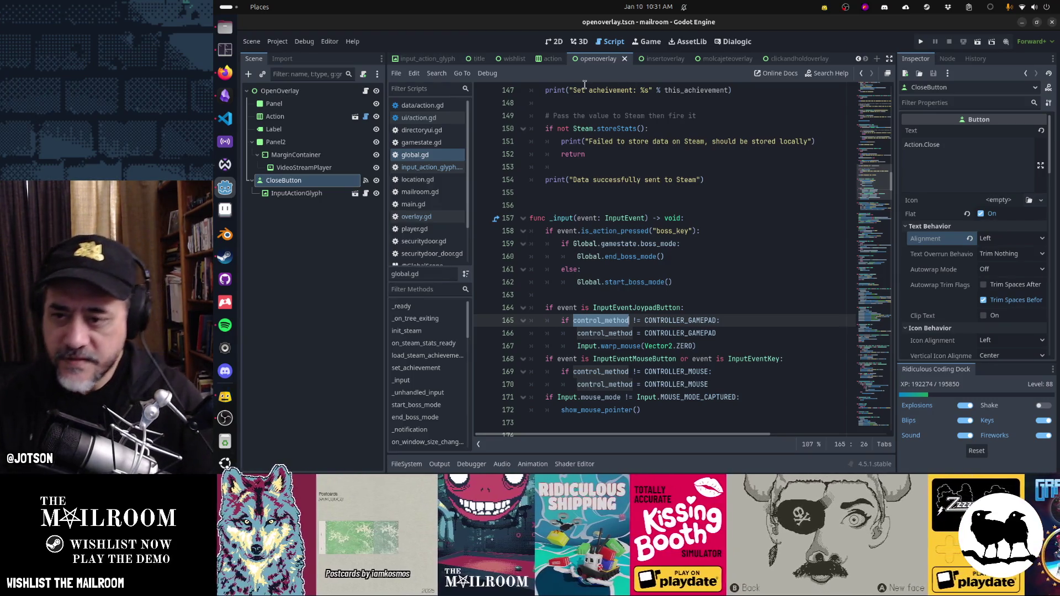
mouse_move(654, 245)
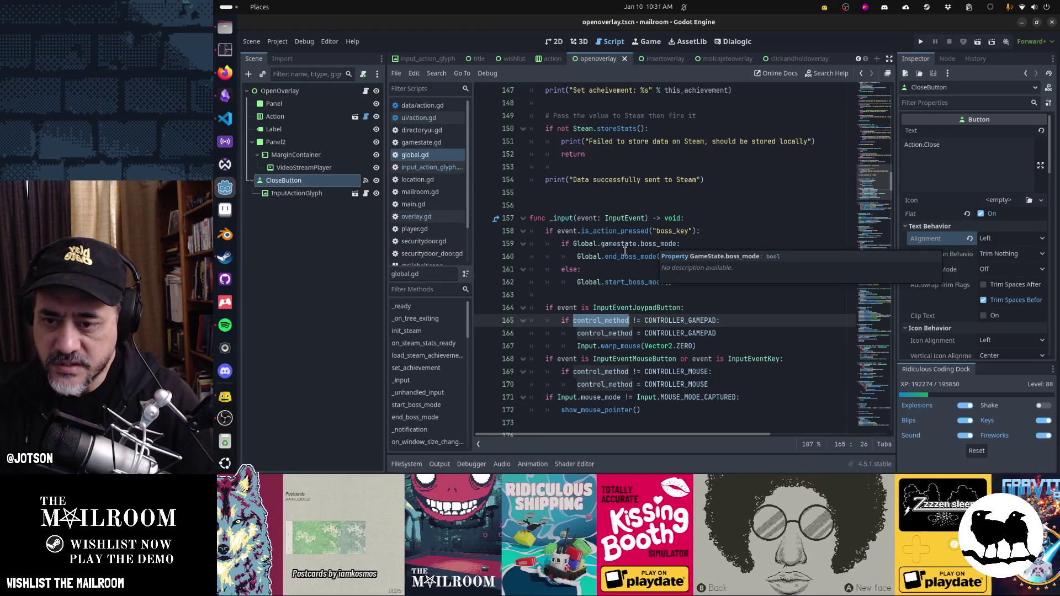
left_click(448, 170)
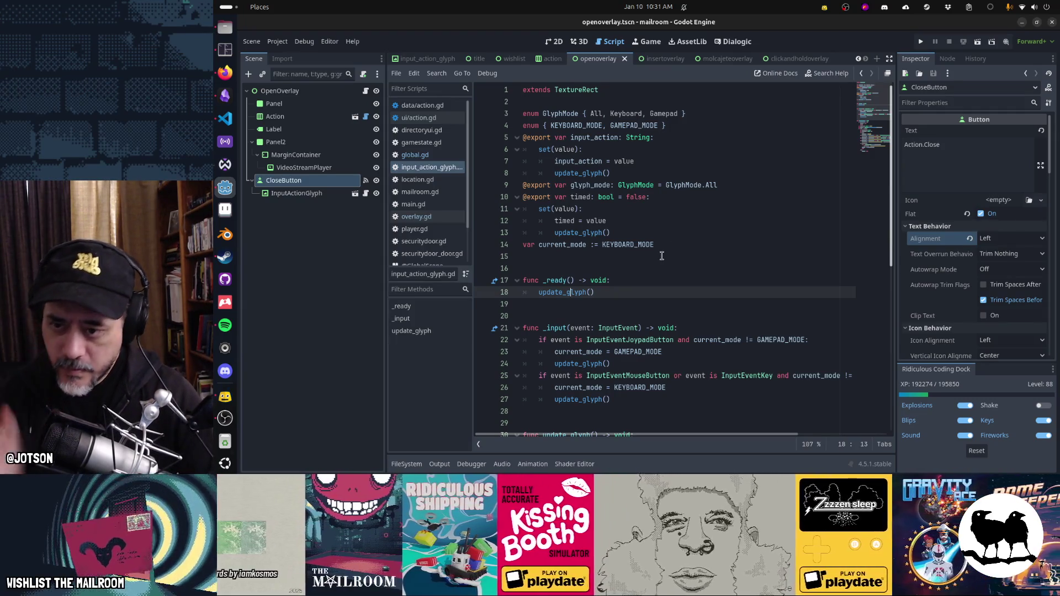
Add an empty set_current_mode() -> void function below _ready
left_click(617, 307)
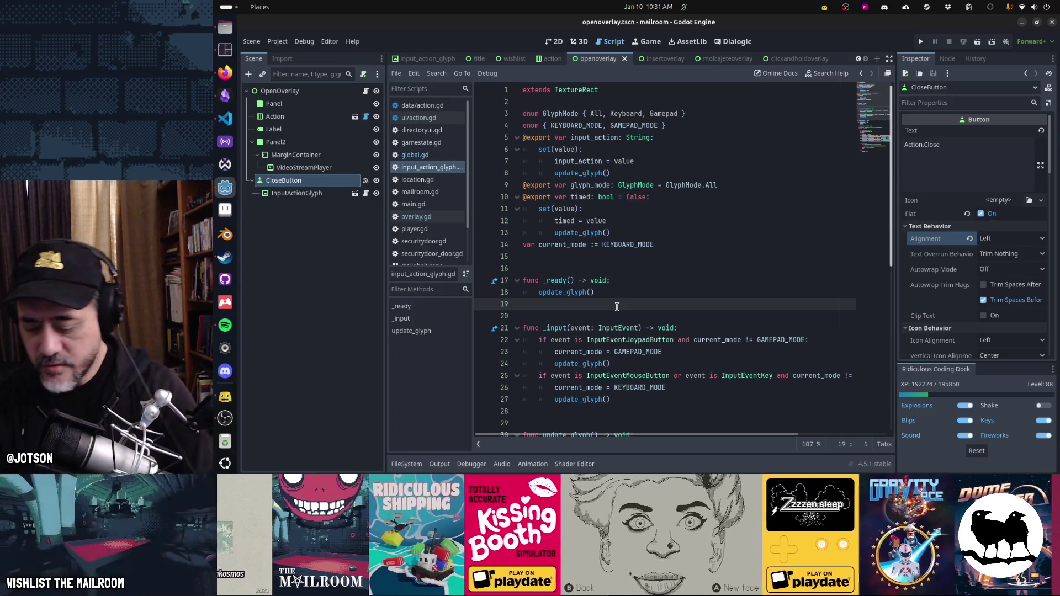
key("Return")
key("Return")
type("func set_current_mod")
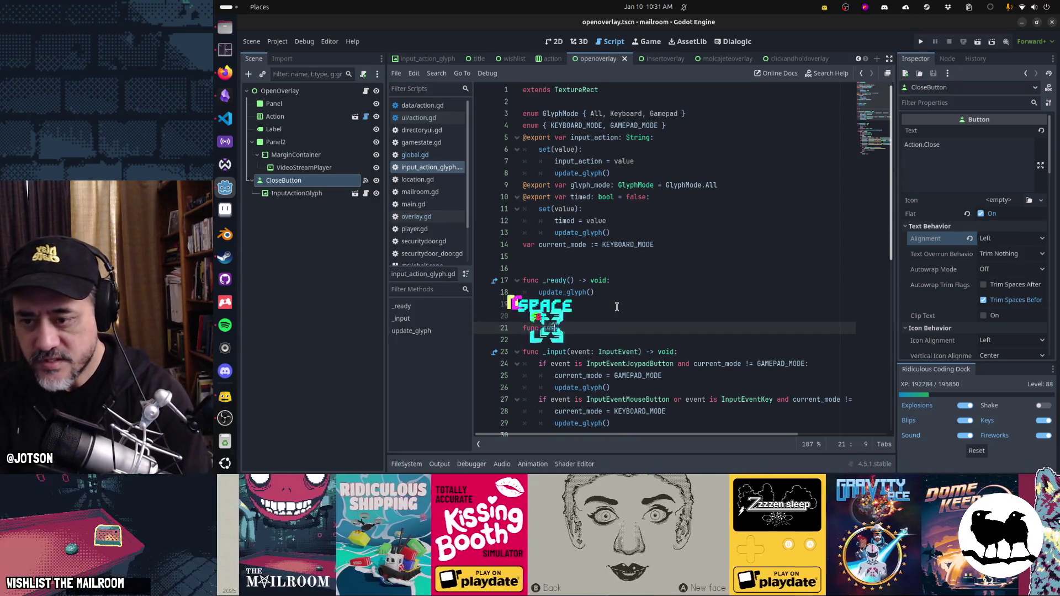
type("e() -> void:")
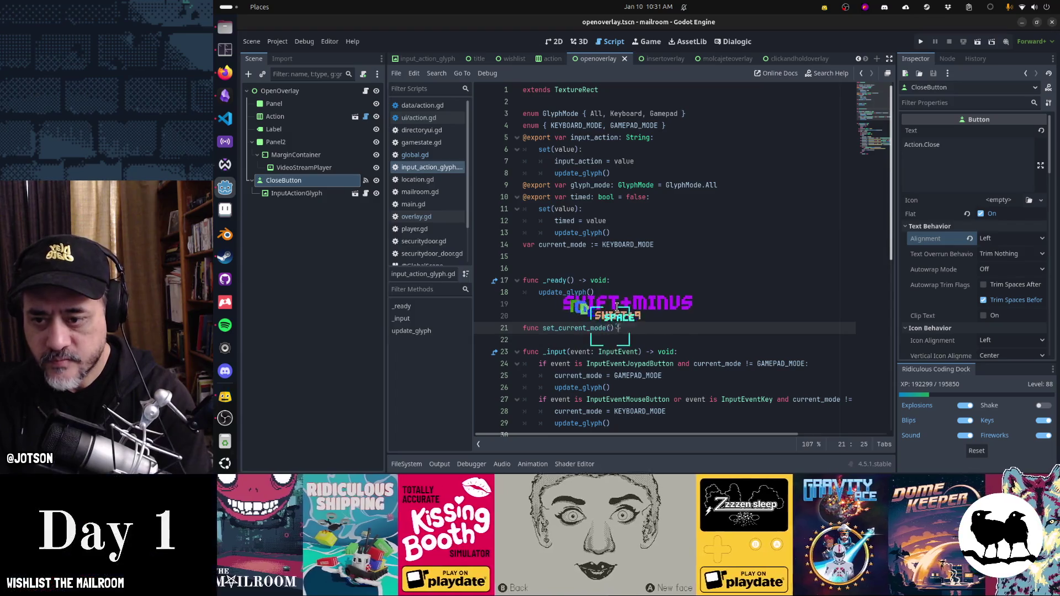
key("Return")
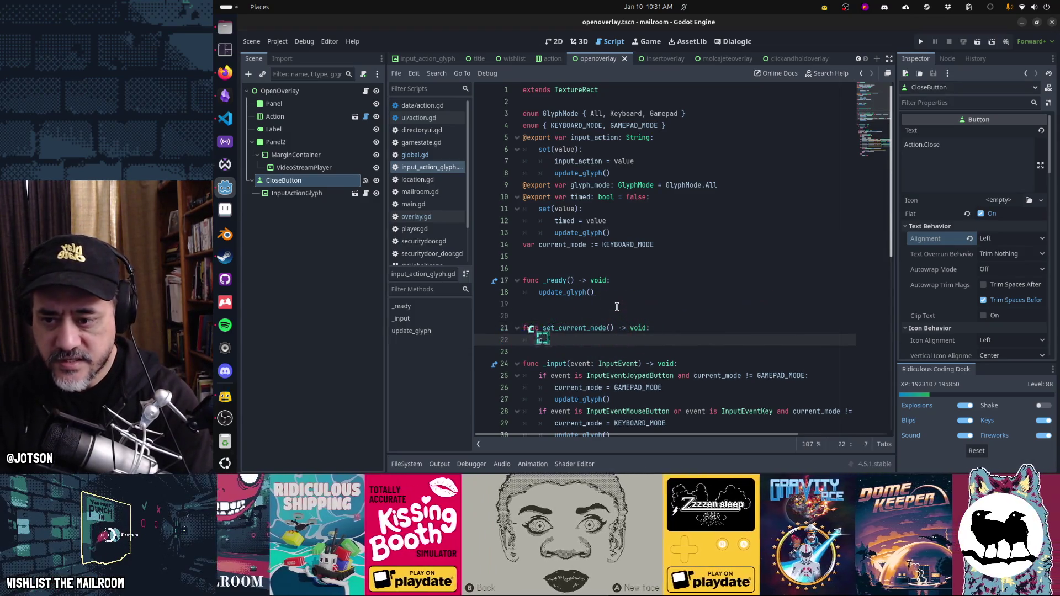
type("cu")
key("BackSpace")
key("BackSpace")
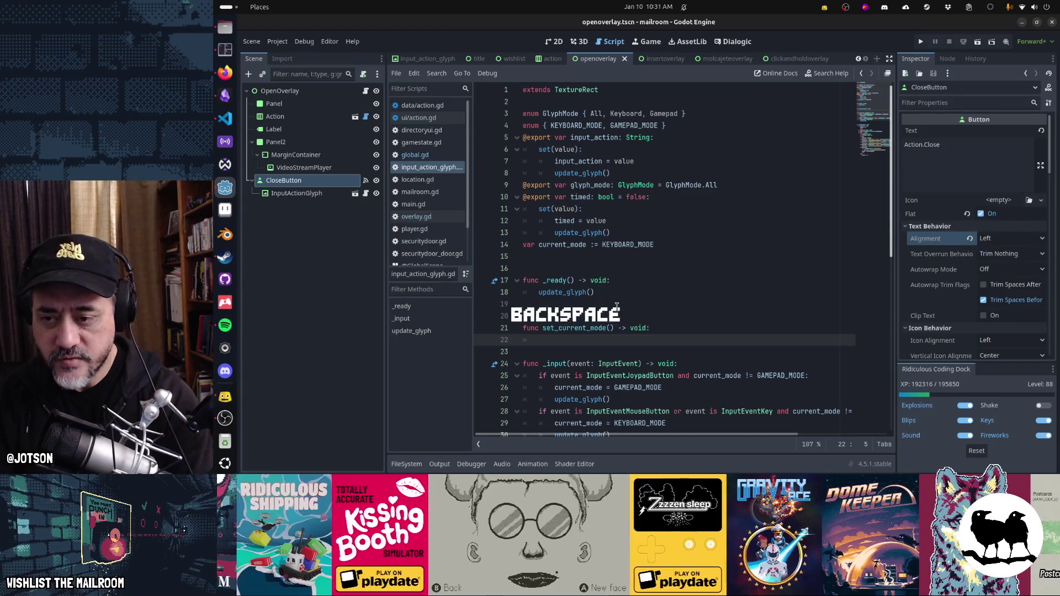
key("Return")
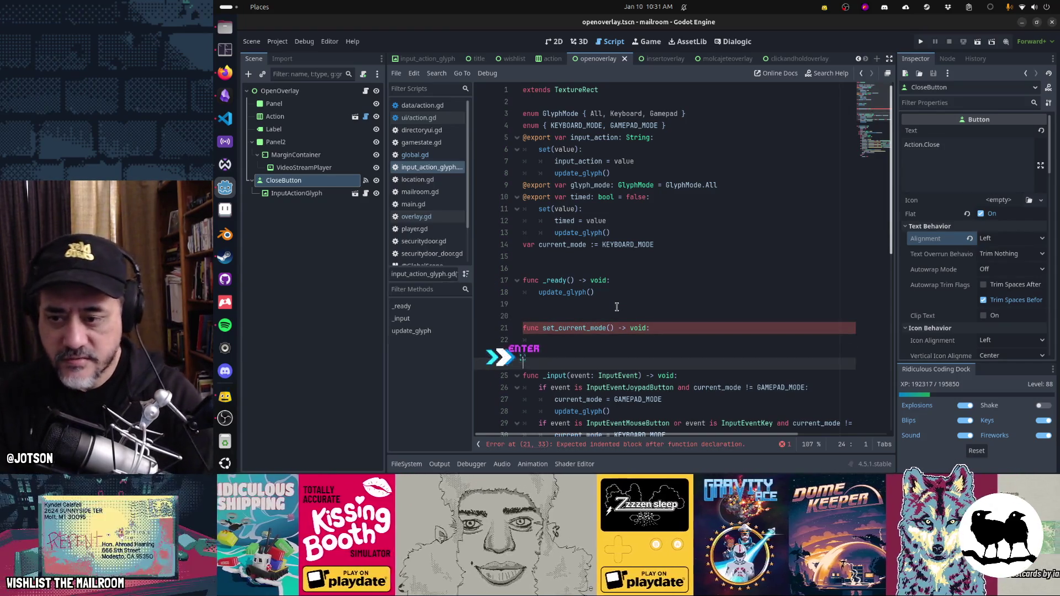
Set current_mode to KEYBOARD_MODE when Global.control_method is CONTROLLER_MOUSE
type("if Global.contr")
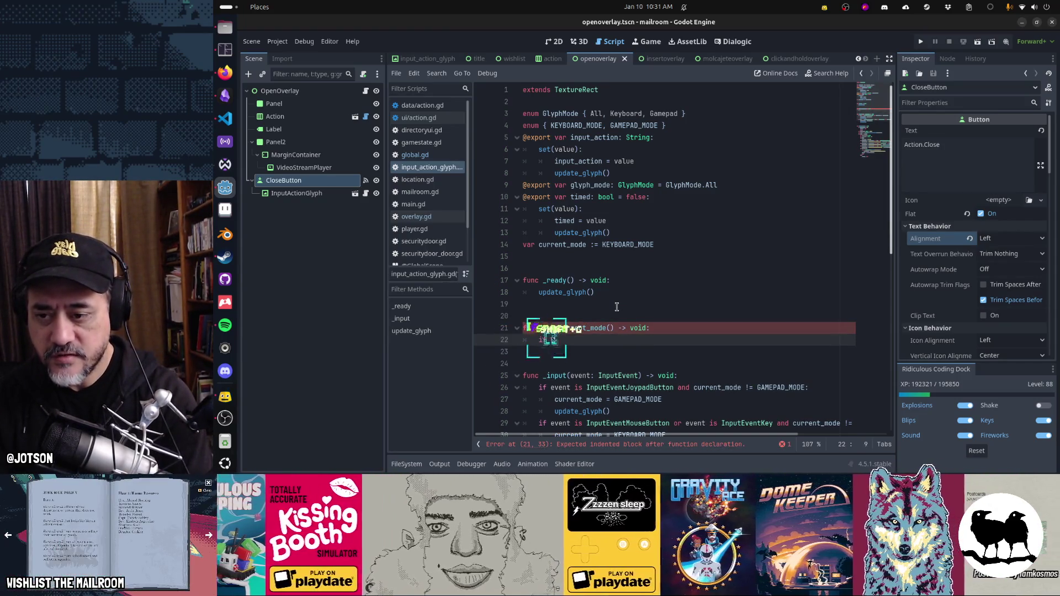
type("ol_")
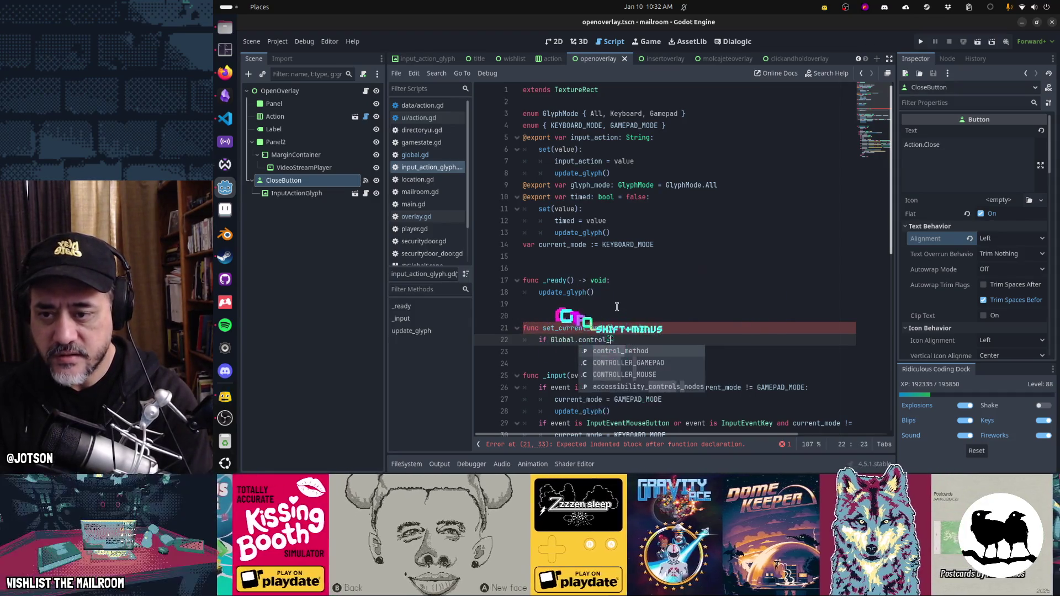
key("Tab")
type("== Global.Con")
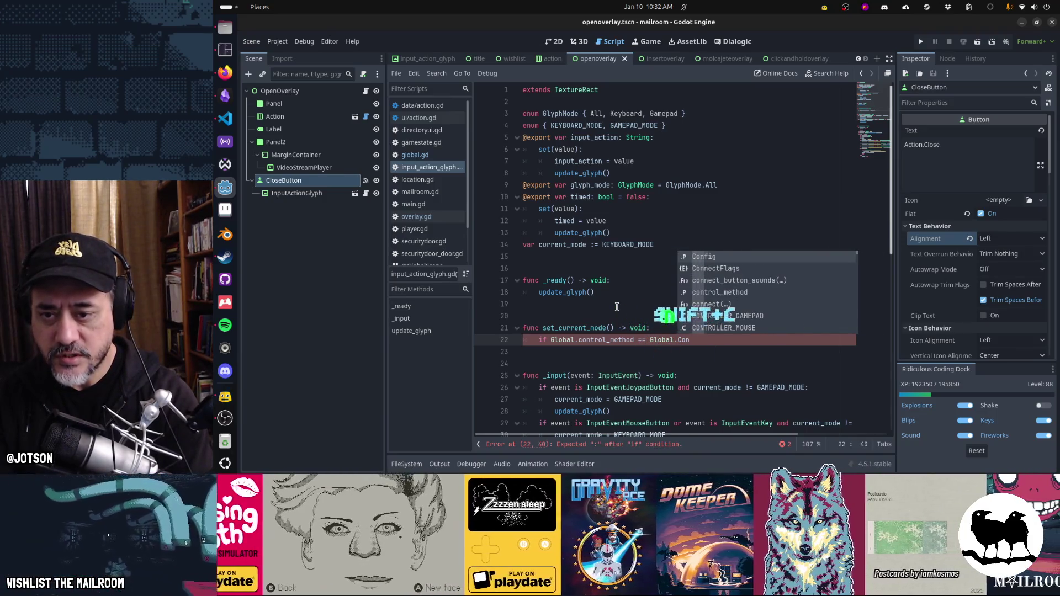
type("troll")
key("Down")
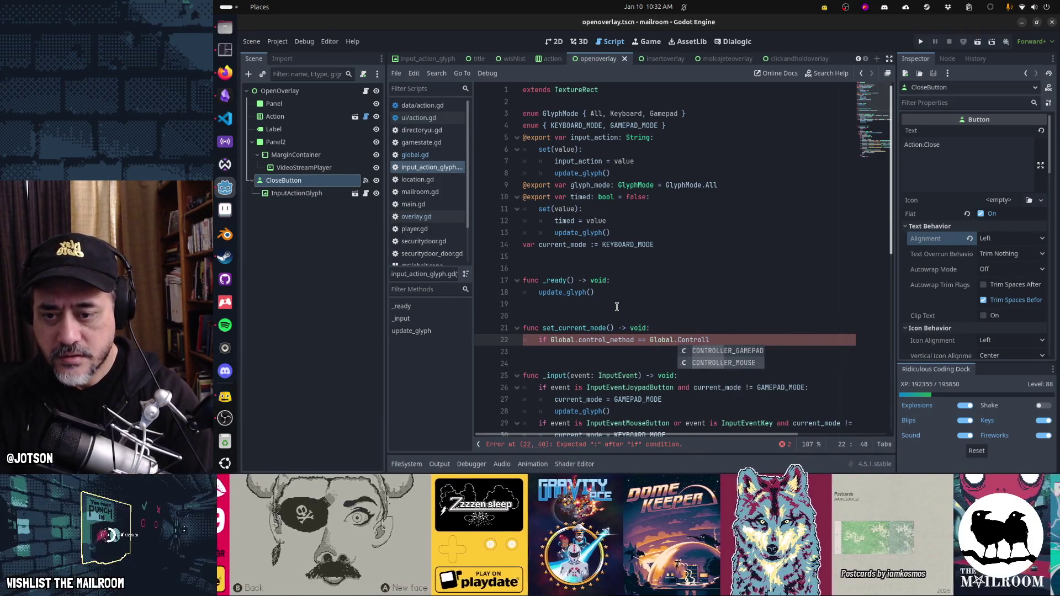
key("Return")
type(":")
key("Return")
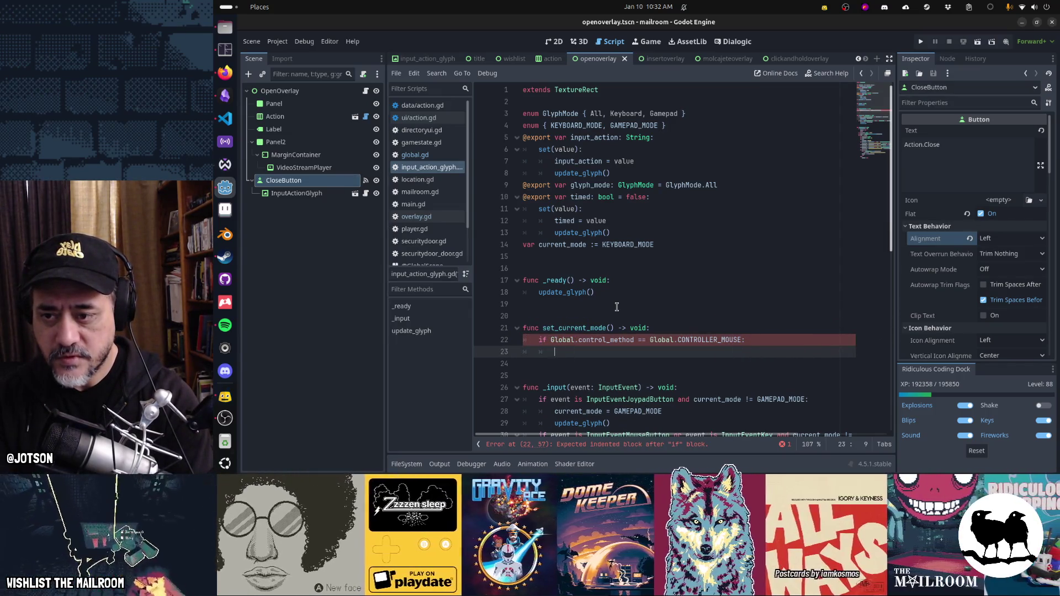
type("cu")
key("BackSpace")
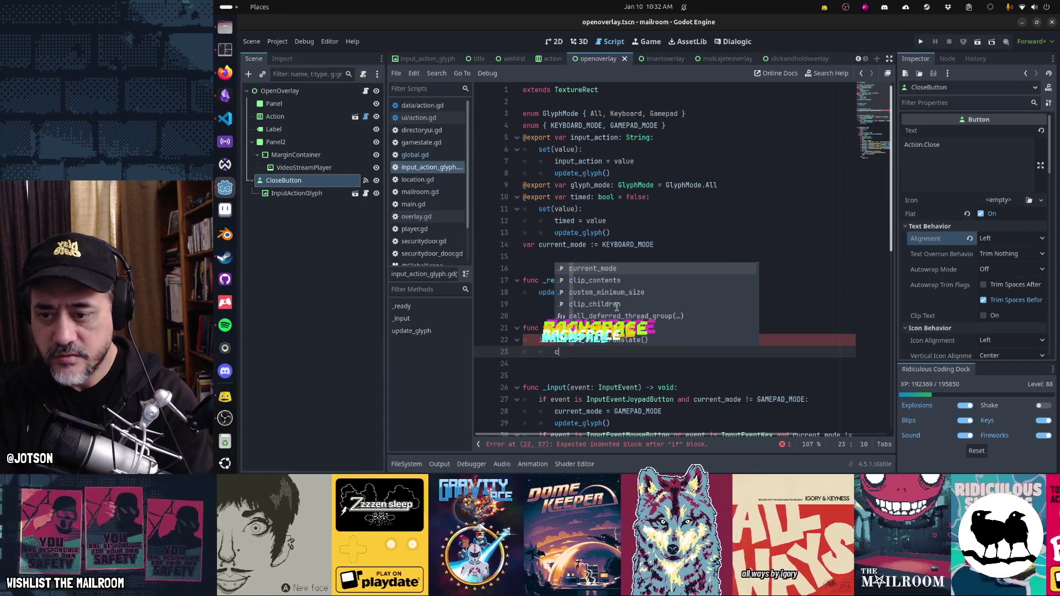
type("urr")
key("Return")
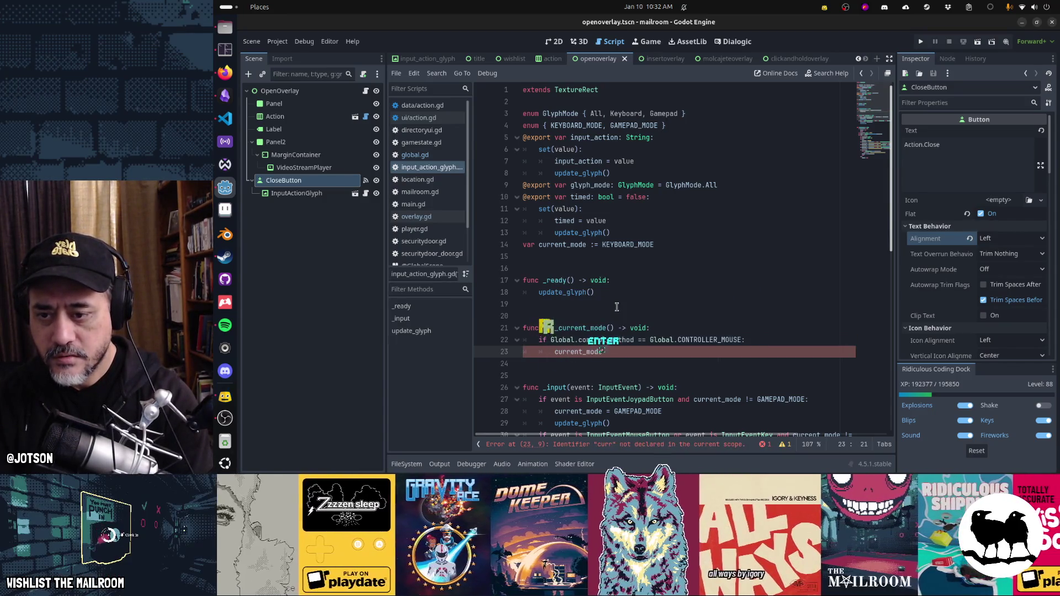
type("= ")
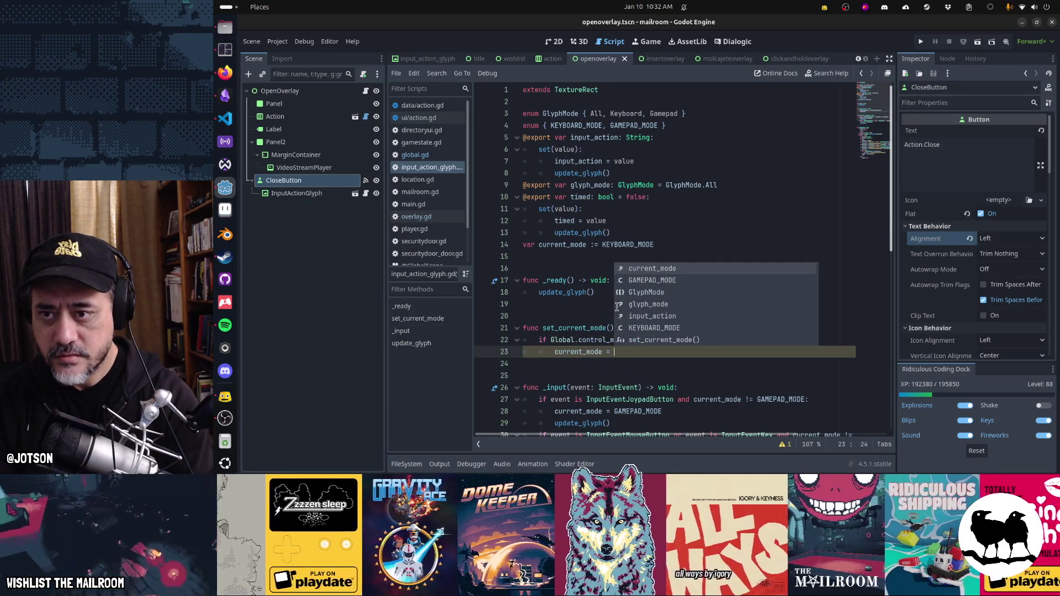
type("KEYBOARD_MODE")
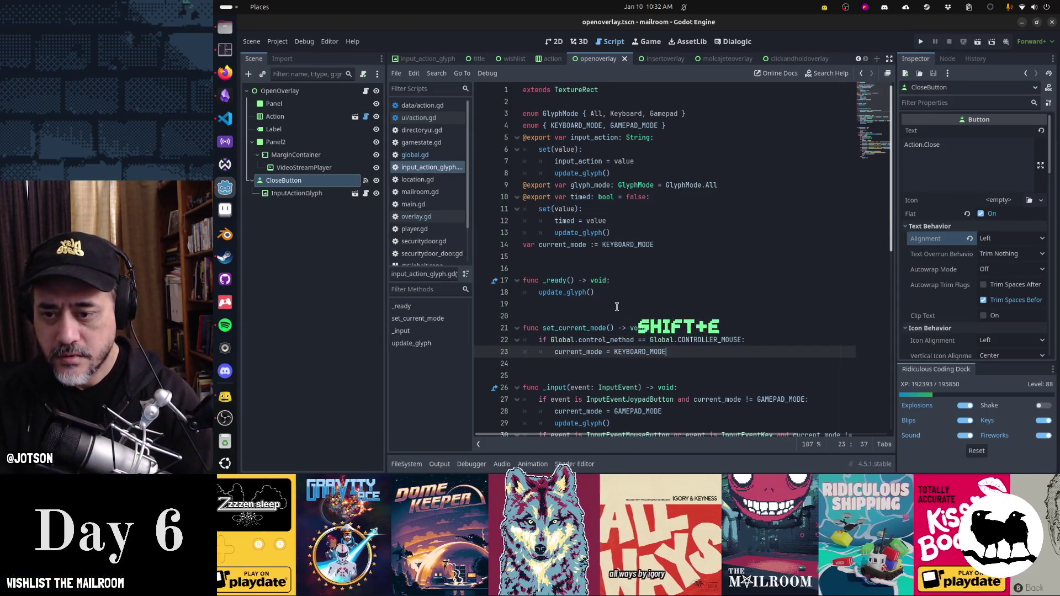
Duplicate the if block so CONTROLLER_GAMEPAD sets current_mode to GAMEPAD_MODE
key("shift+Up")
key("ctrl+shift+d")
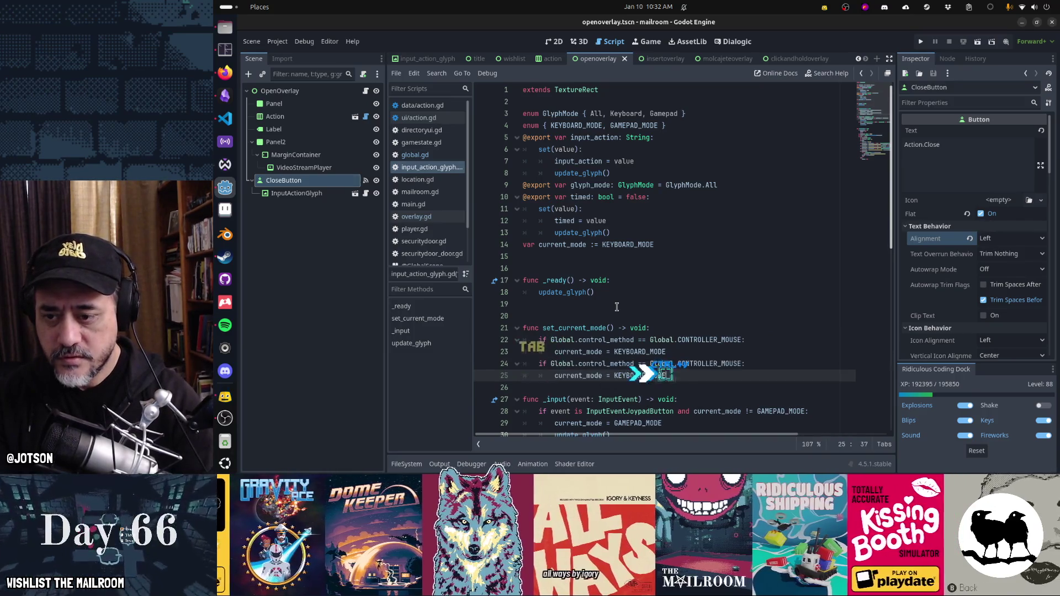
key("Up")
key("End")
key("shift+Left")
key("shift+Left")
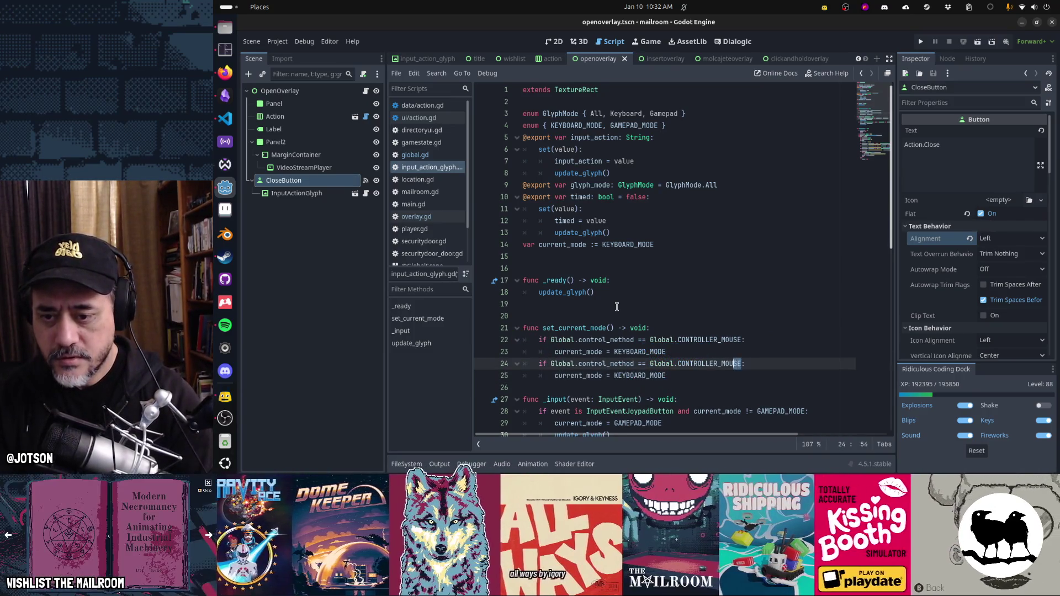
type("GAMEPAD")
key("Down")
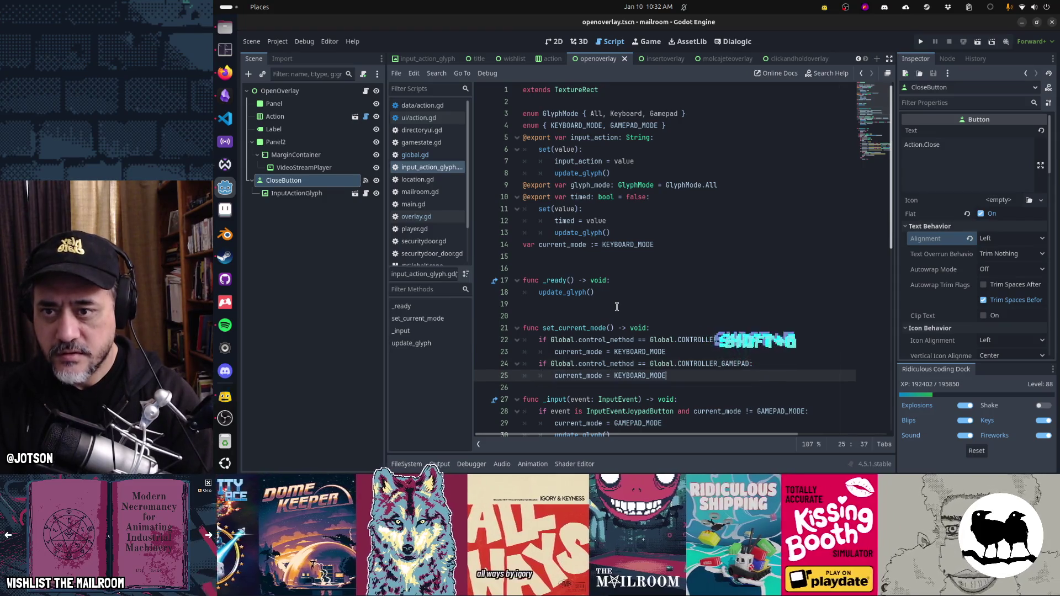
key("Left")
key("Left")
key("shift+Left")
key("shift+Left")
key("shift+Left")
type("GAMEPAD")
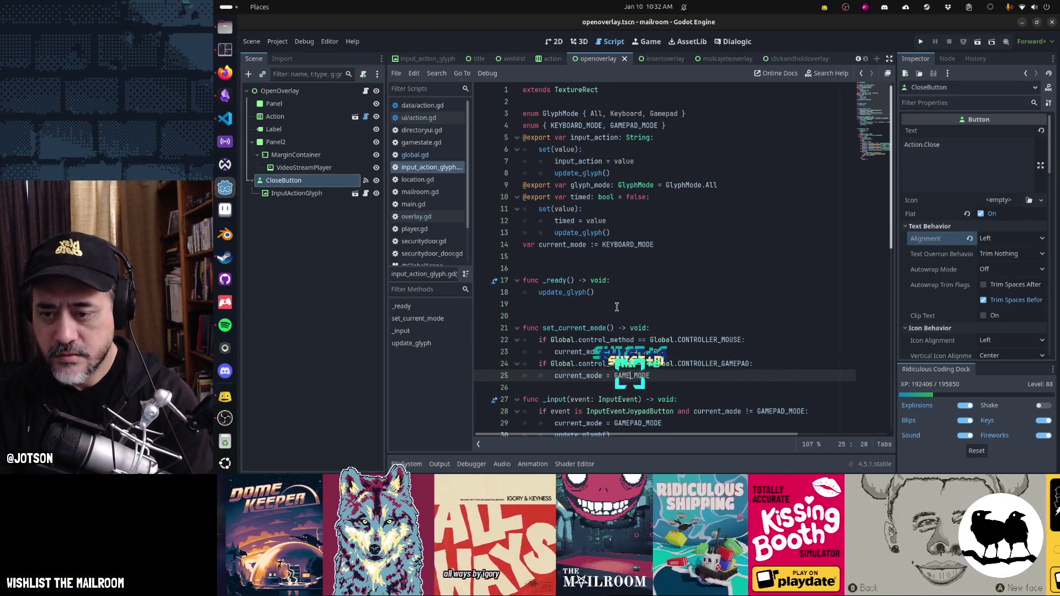
key("Escape")
key("Down")
key("Return")
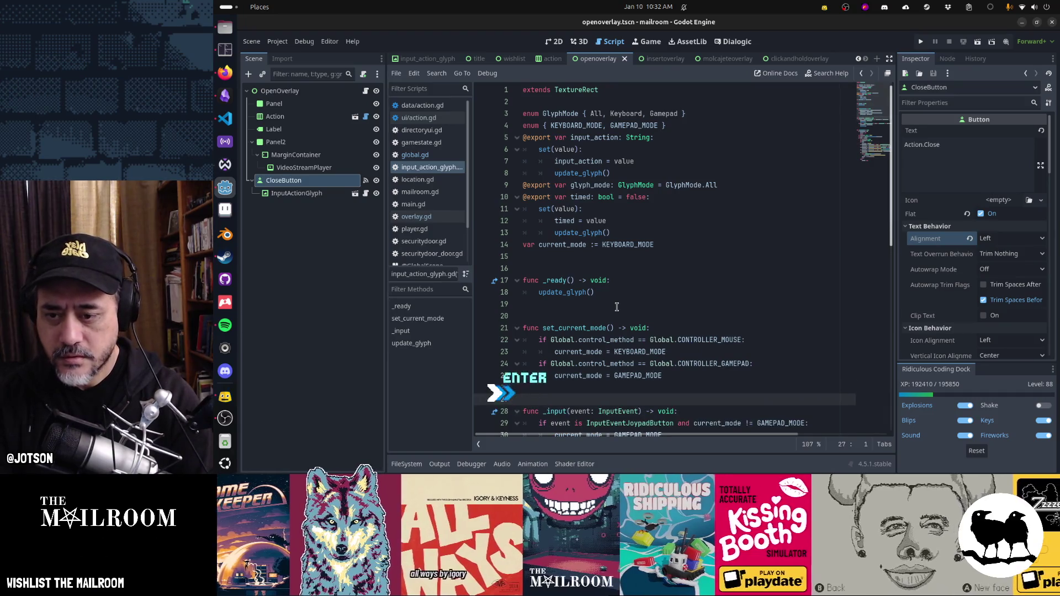
Call set_current_mode() as the first line of _ready
key("Up")
key("Up")
key("Up")
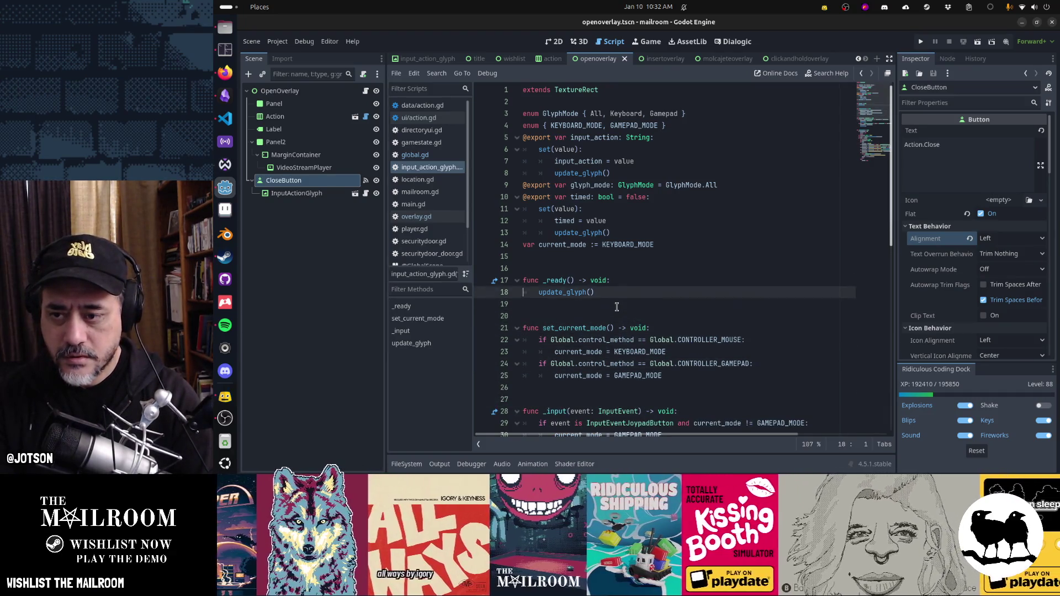
key("End")
key("Return")
type("set_curre")
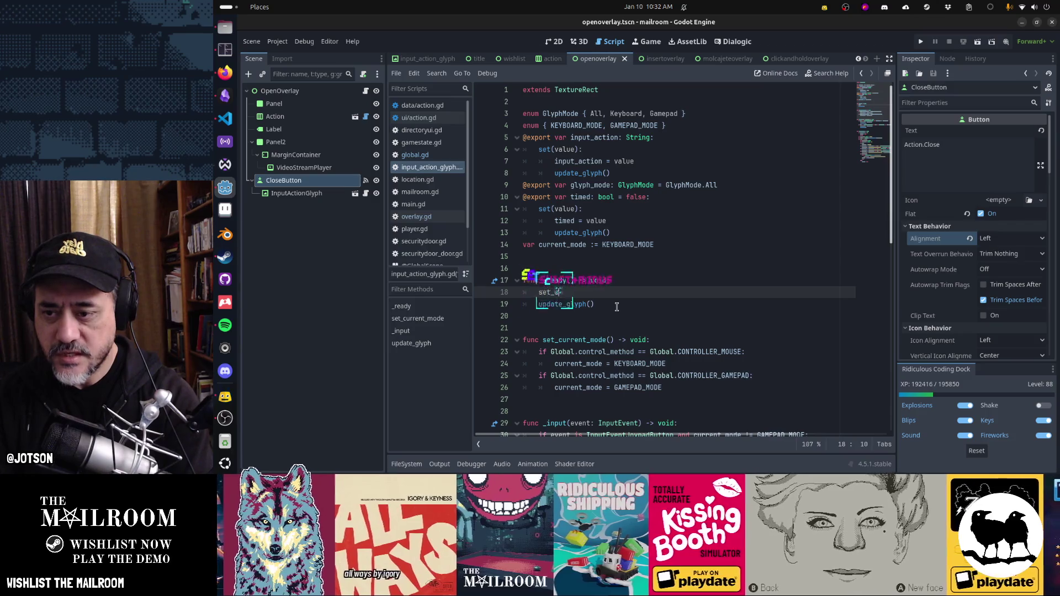
type("nt_mode()")
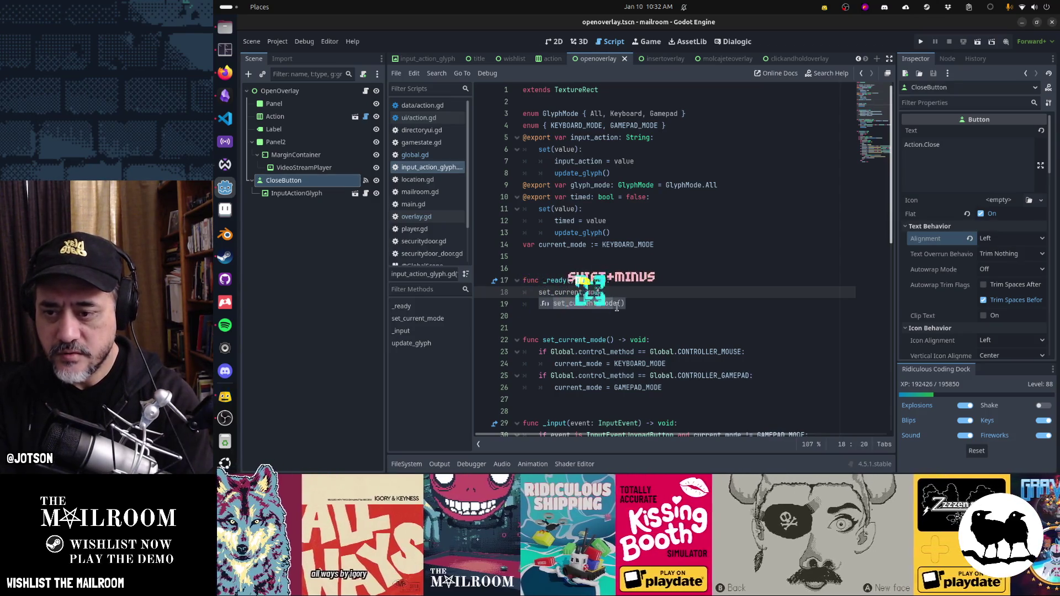
Keep the set_current_mode() call above update_glyph() and select the new function's body
key("Home")
scroll(617, 307, "down", 3)
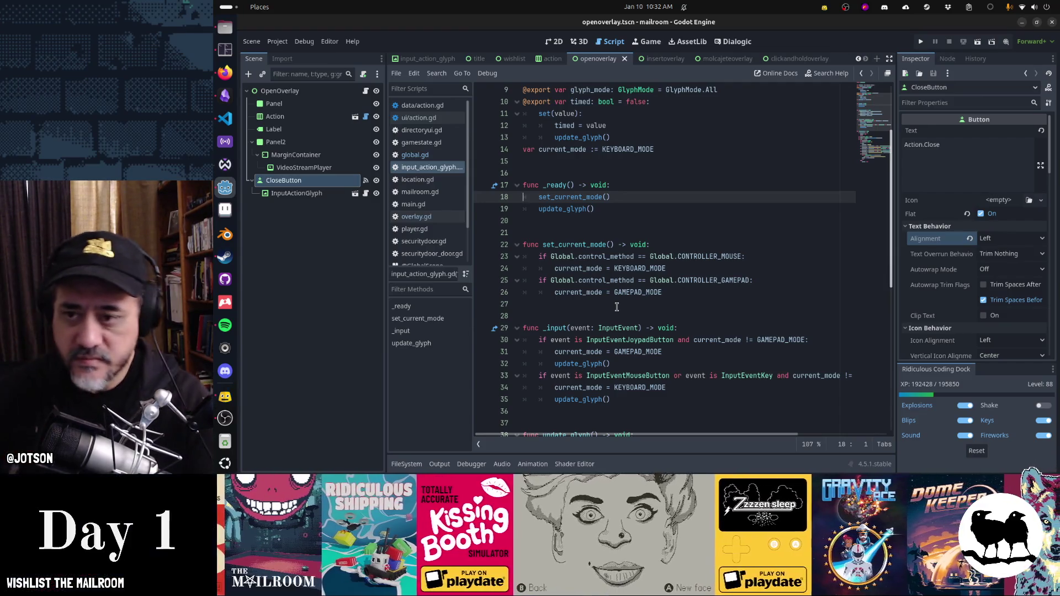
key("Down")
key("Down")
key("Down")
key("shift+Down")
key("shift+Down")
key("shift+Down")
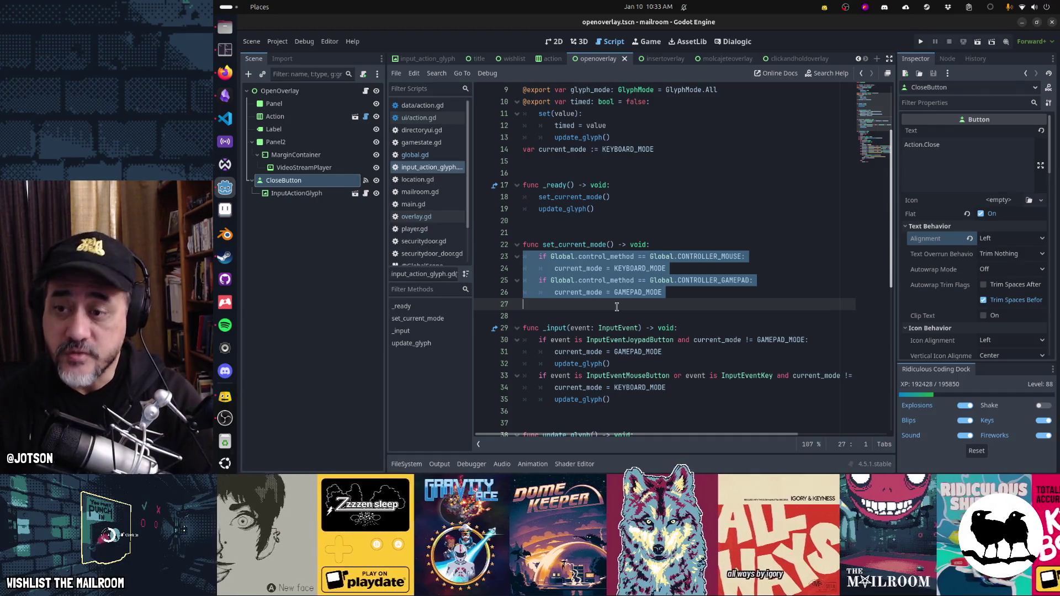
Delete the set_current_mode function along with its trailing blank lines
key("Up")
key("Up")
key("Up")
key("shift+Down")
key("shift+Down")
key("shift+Down")
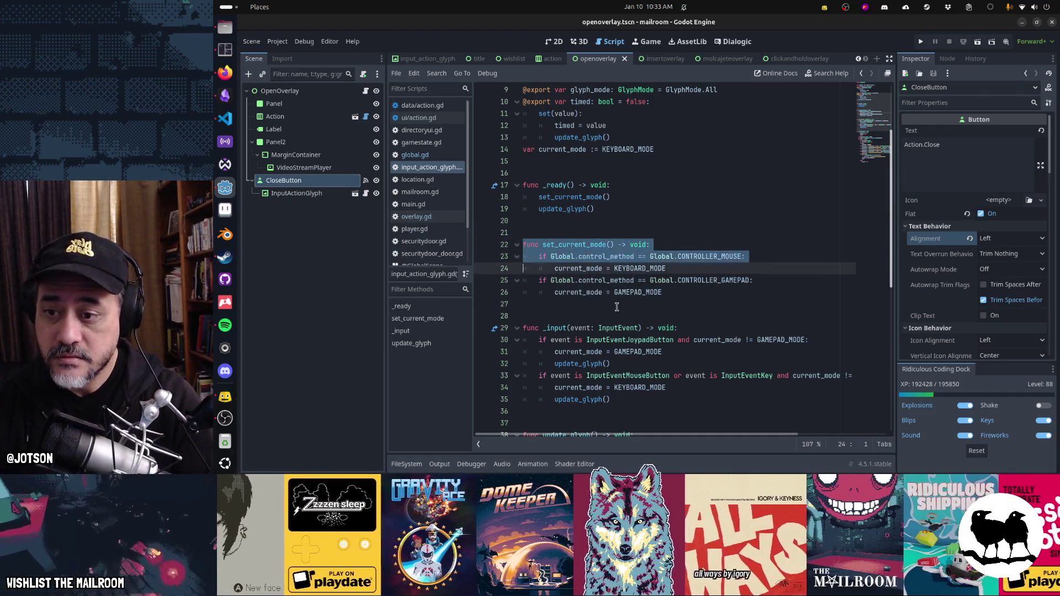
key("shift+Down")
key("shift+Down")
key("Delete")
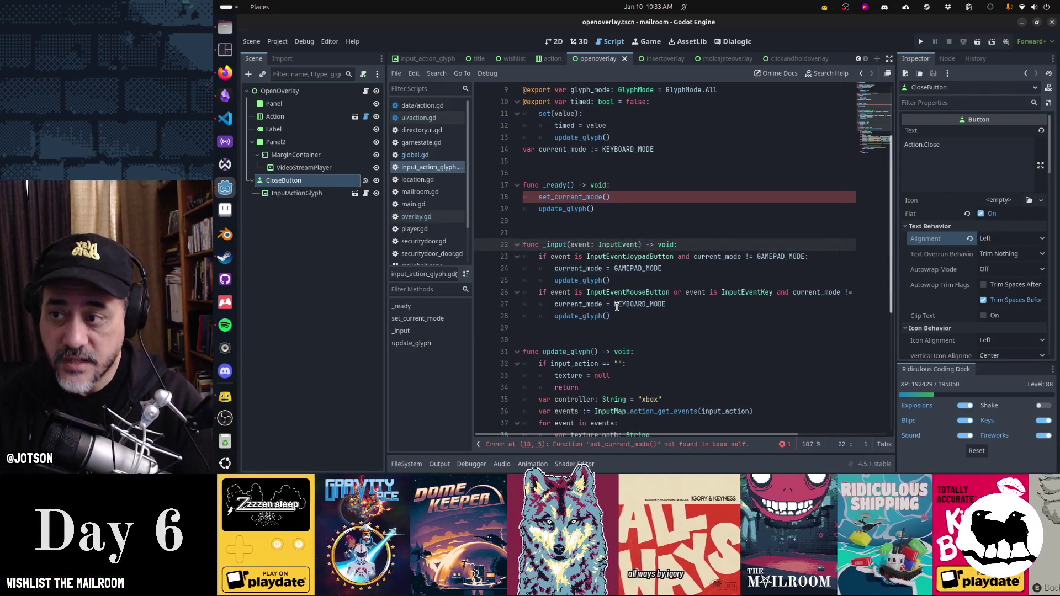
Remove the broken set_current_mode() call from _ready and declare current_mode as static
key("Up")
key("Up")
key("Up")
key("ctrl+shift+k")
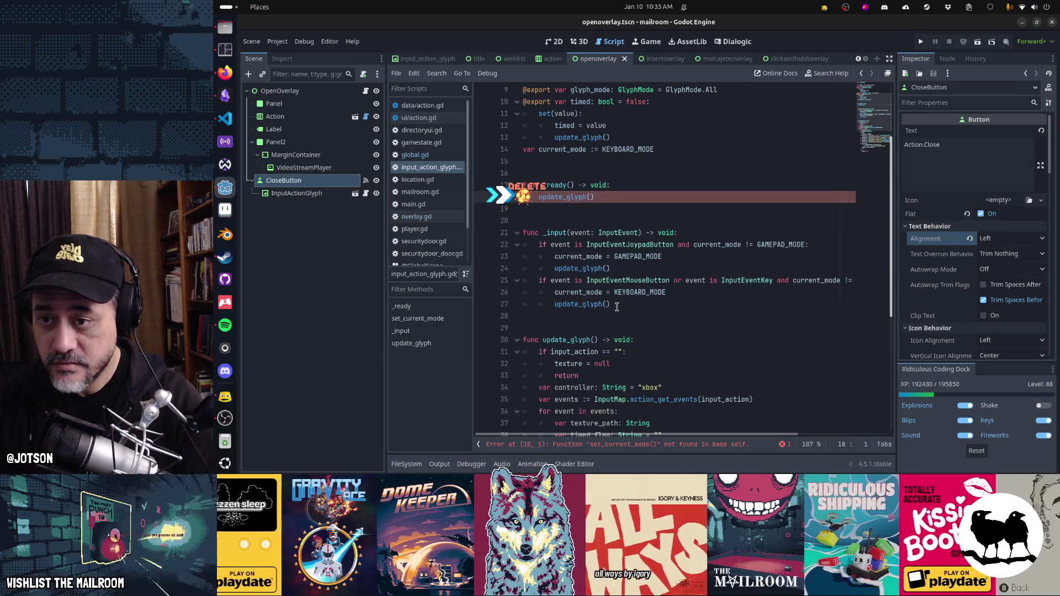
key("Up")
key("Up")
key("Up")
key("Up")
type("static")
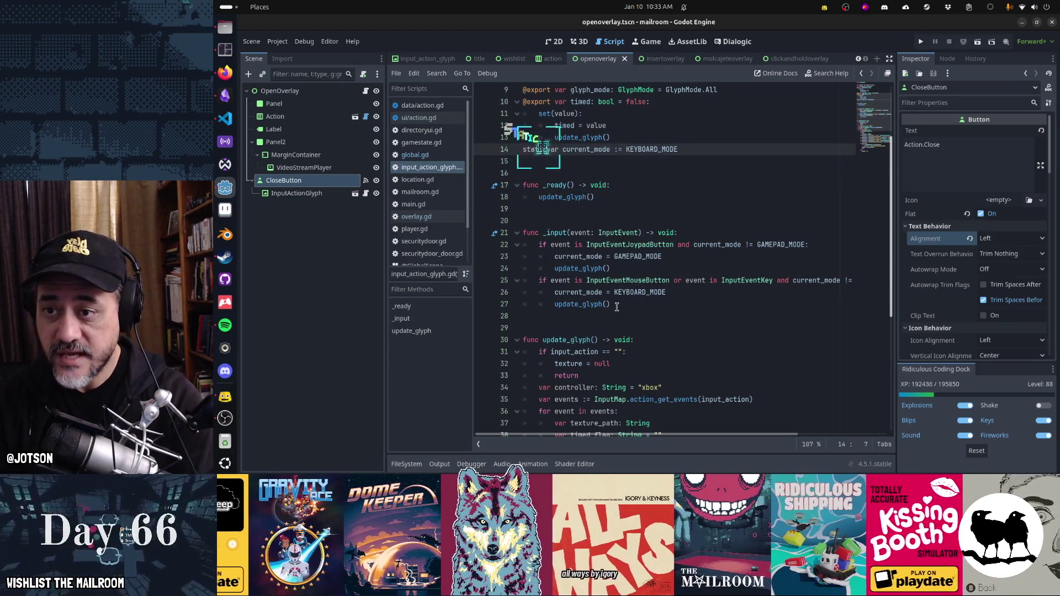
key("End")
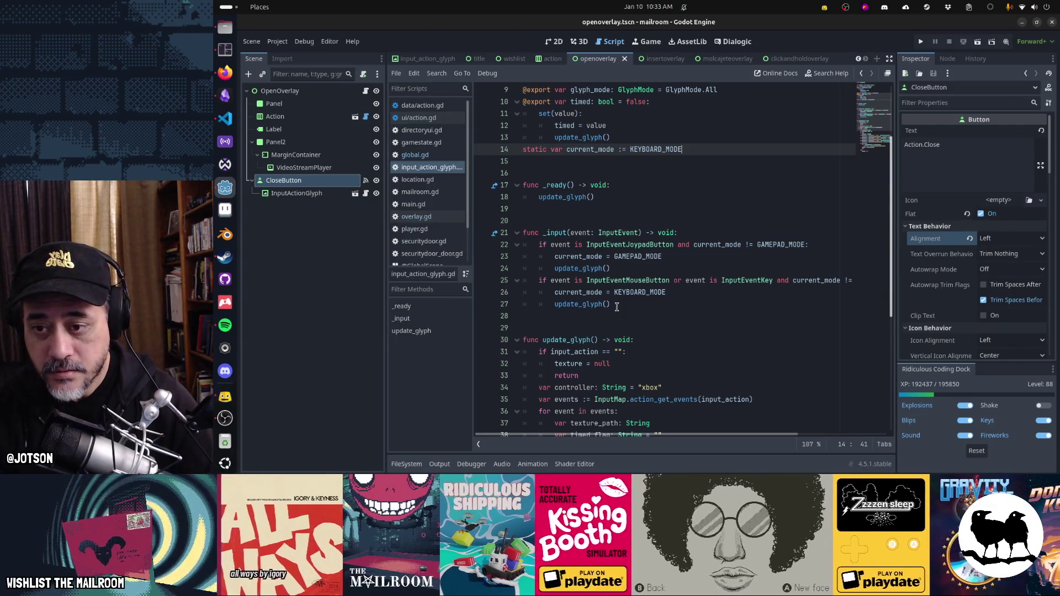
key("F5")
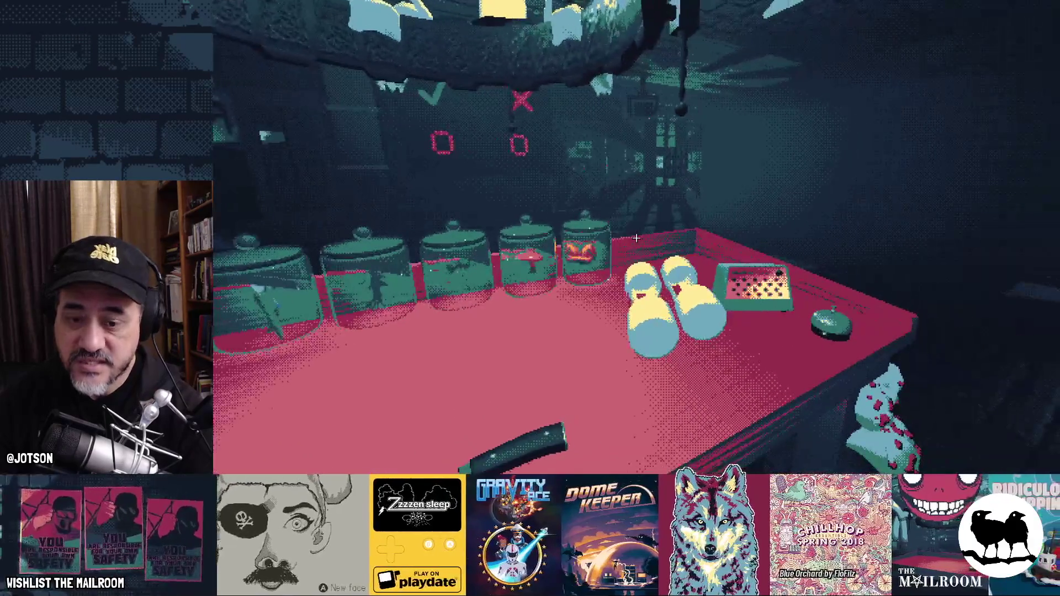
key("F8")
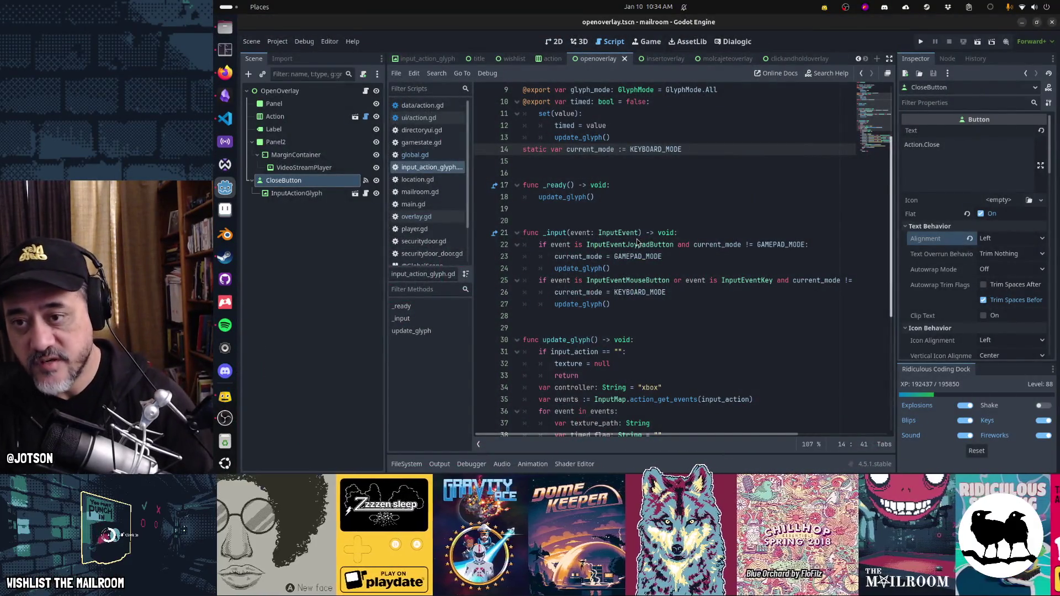
double_click(657, 149)
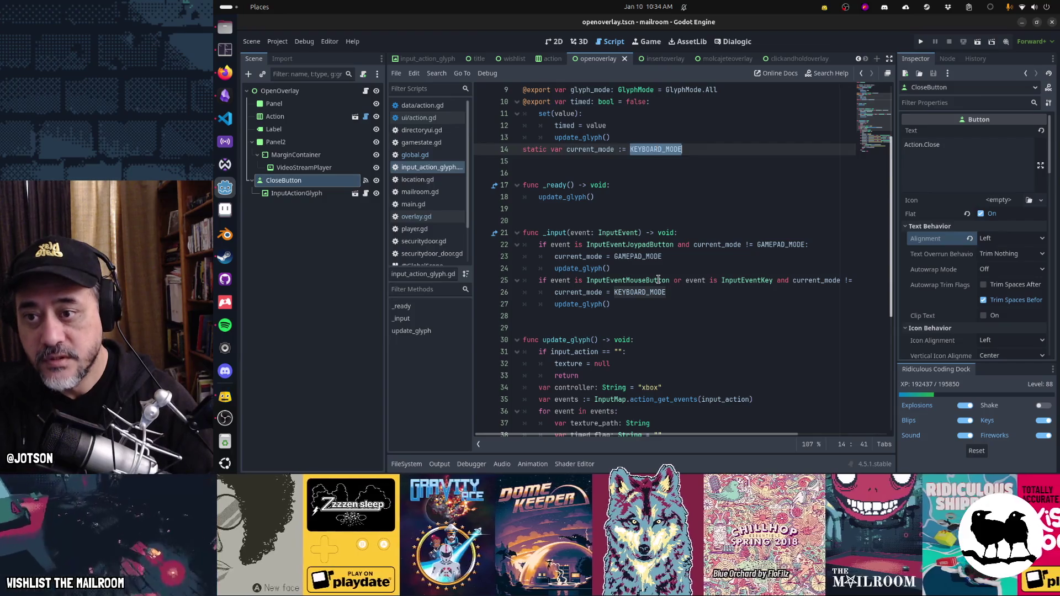
left_click(551, 185)
left_click(558, 197)
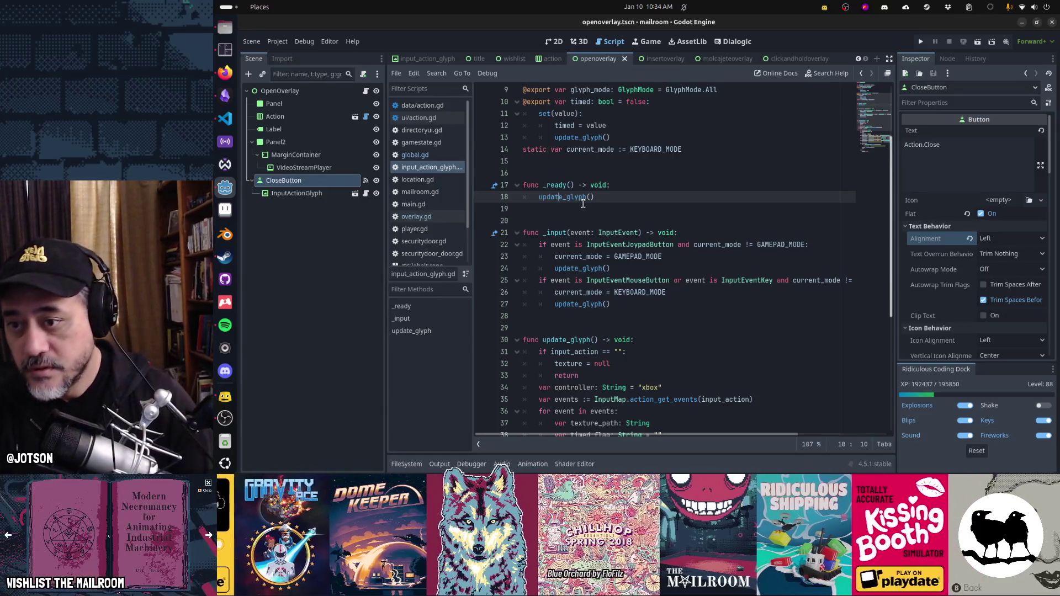
double_click(535, 150)
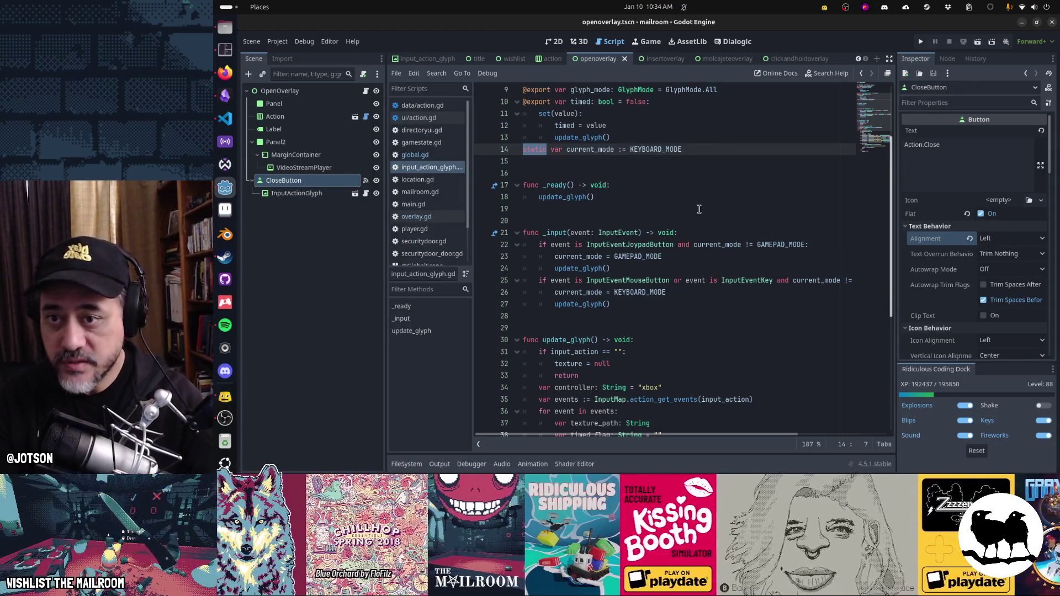
scroll(699, 210, "down", 6)
left_click(634, 413)
scroll(662, 413, "up", 9)
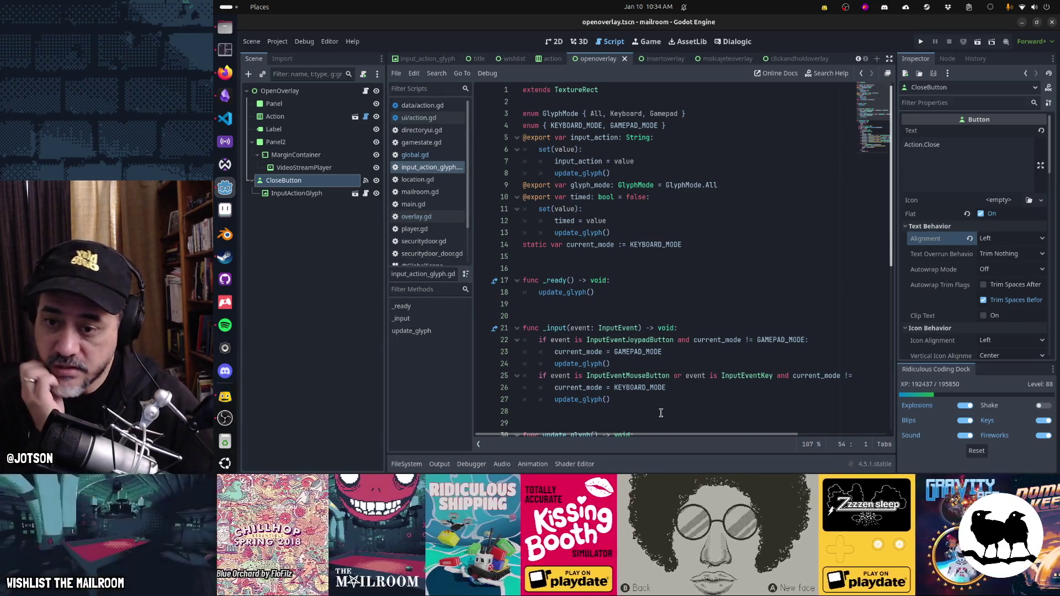
scroll(661, 413, "down", 6)
scroll(661, 413, "down", 3)
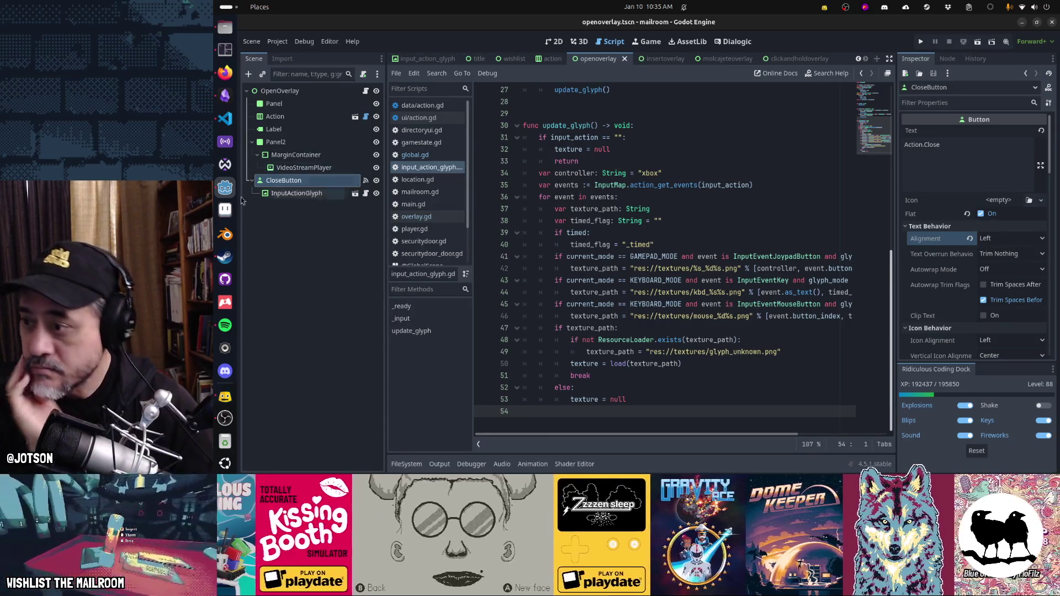
left_click(225, 95)
Check off the 'Do input glyphs on tutorial overlays' and 'Fix Controller icons' cards, then return to Godot
left_click(535, 159)
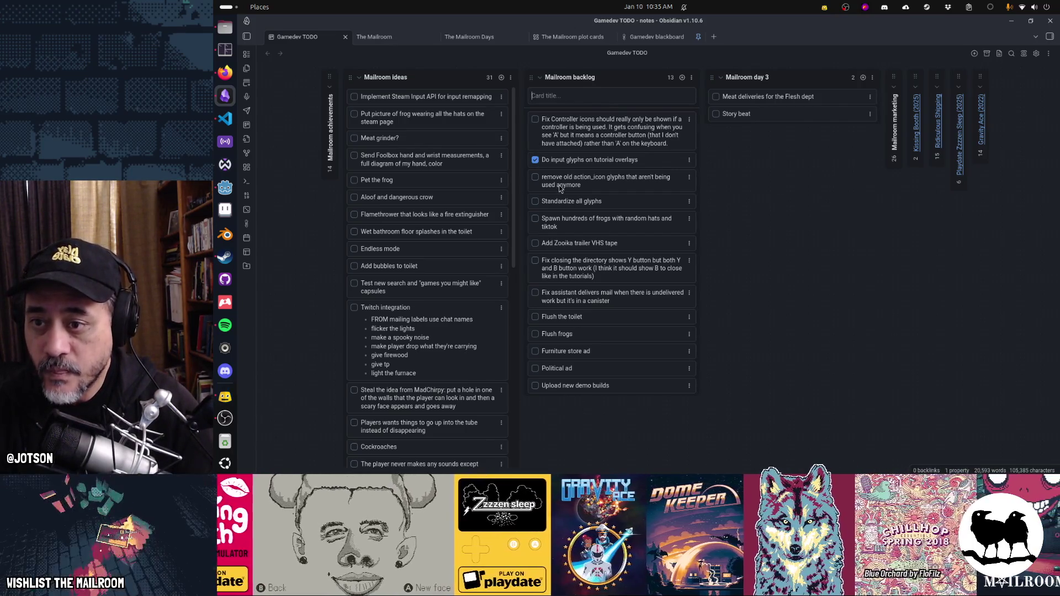
left_click(535, 119)
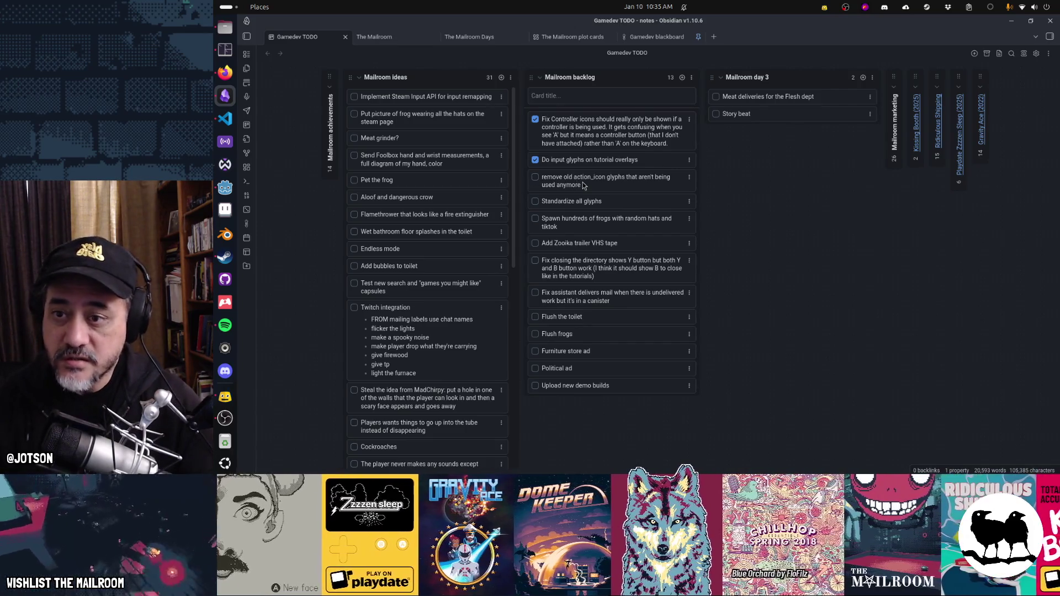
key("alt+Tab")
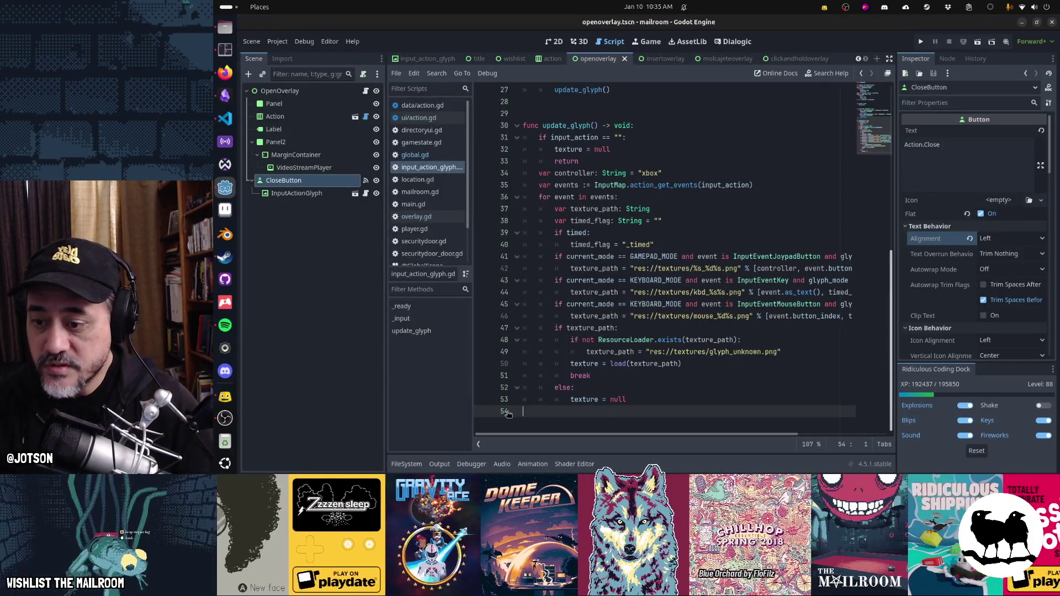
Filter the FileSystem dock by 'action_icon' and delete action_icon_gamepady.png
key("alt+f")
double_click(572, 328)
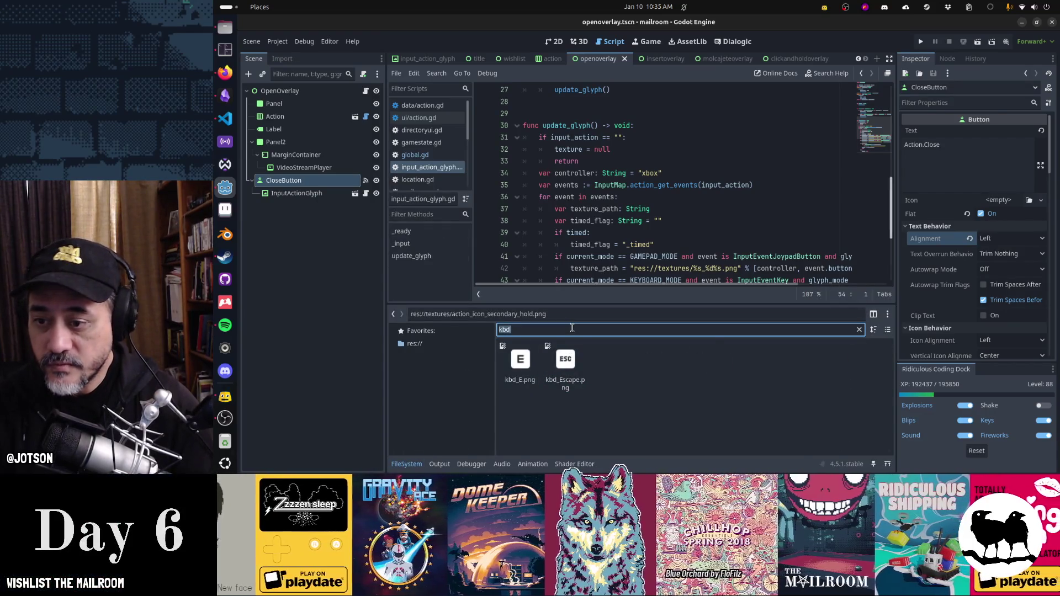
type("action_icon")
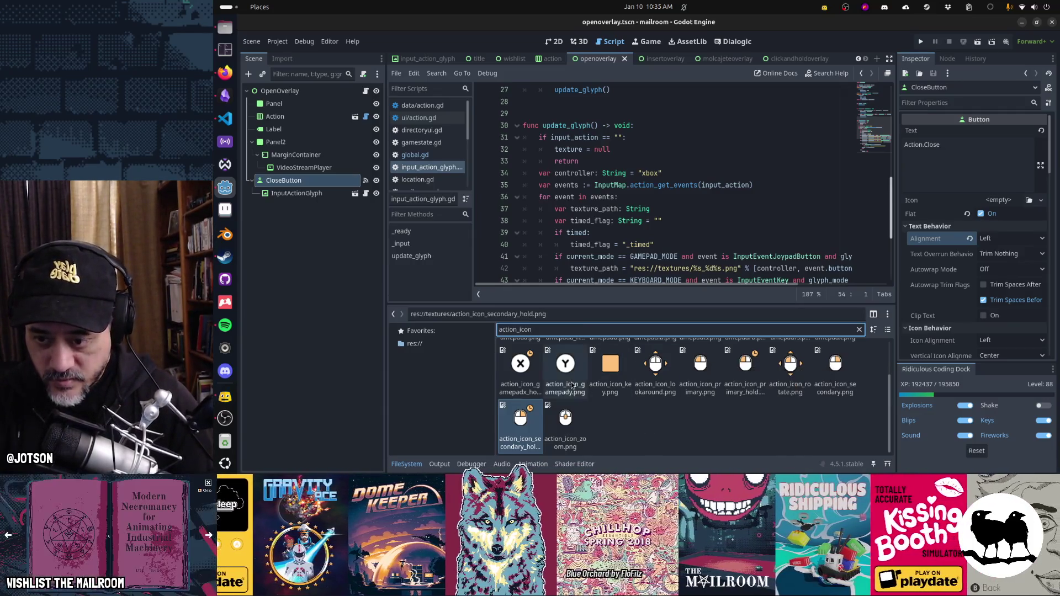
left_click(652, 430)
right_click(549, 384)
left_click(574, 436)
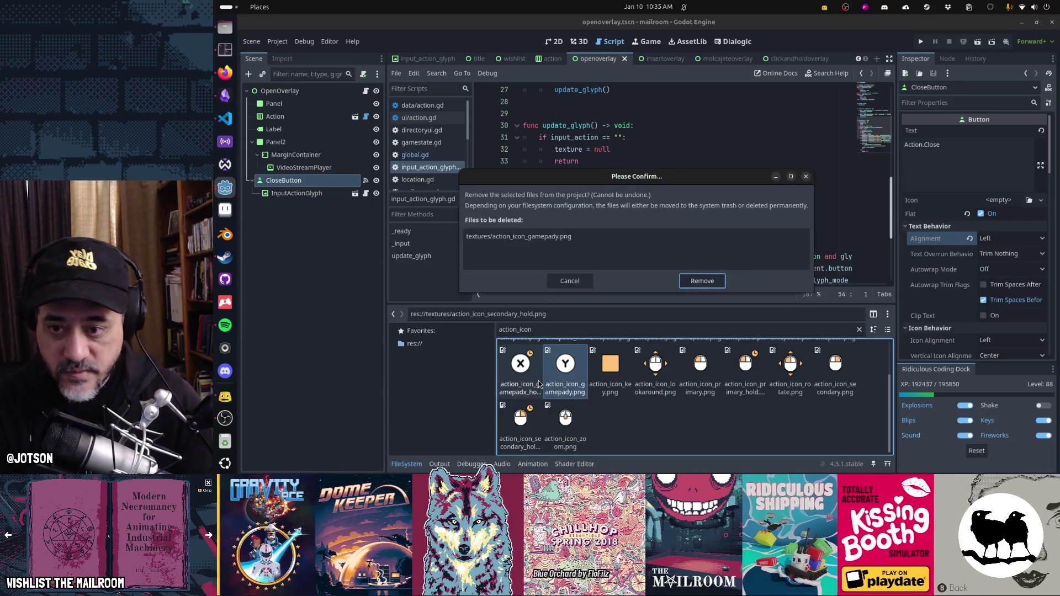
left_click(701, 281)
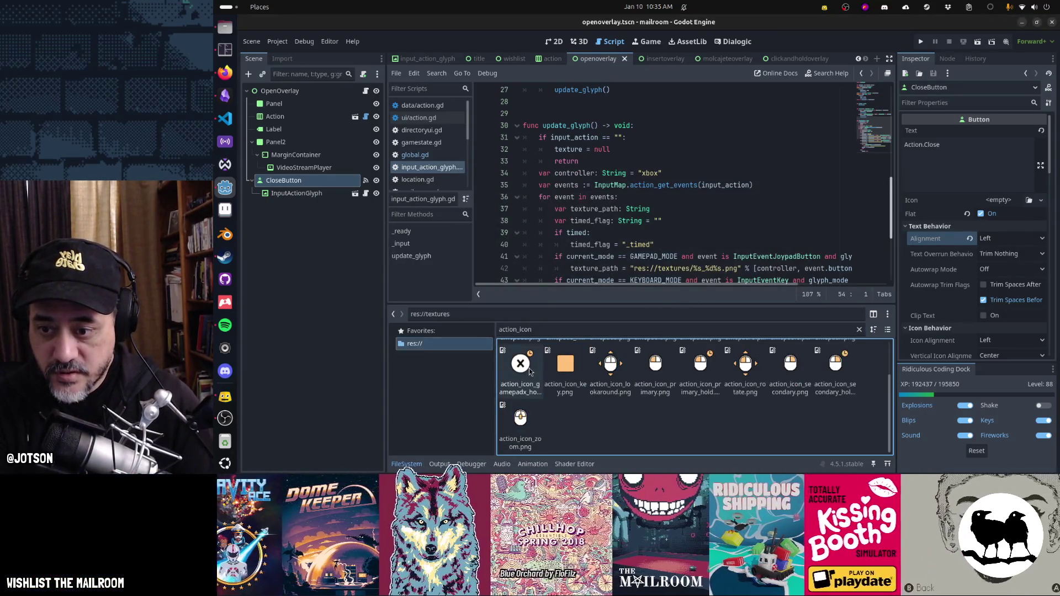
Delete the gamepadx_hold, gamepadx, gamepadrb and gamepadlb action icon images
left_click(521, 367)
key("Delete")
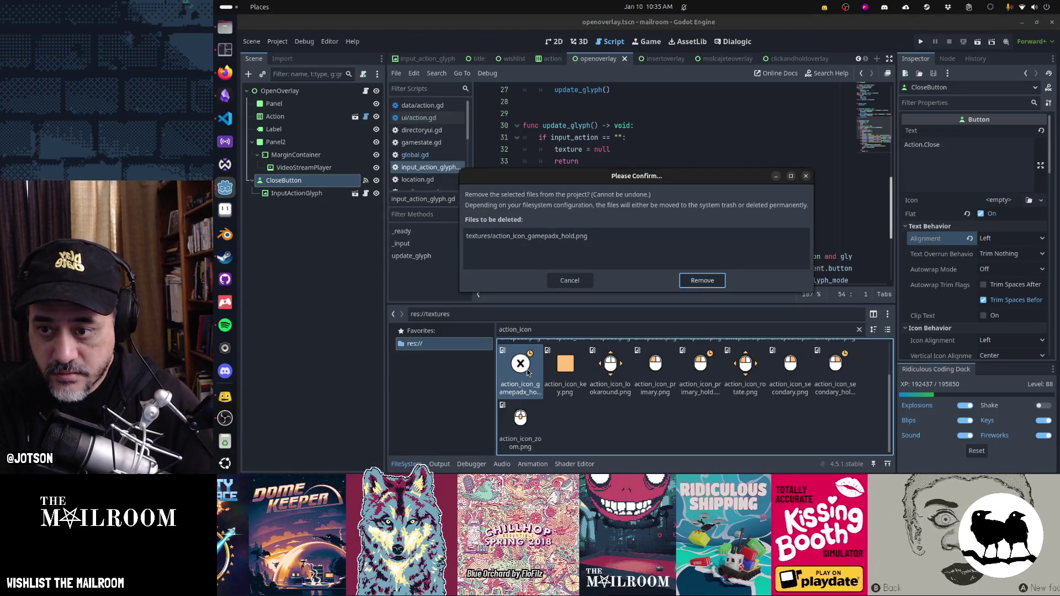
key("Return")
left_click(841, 382)
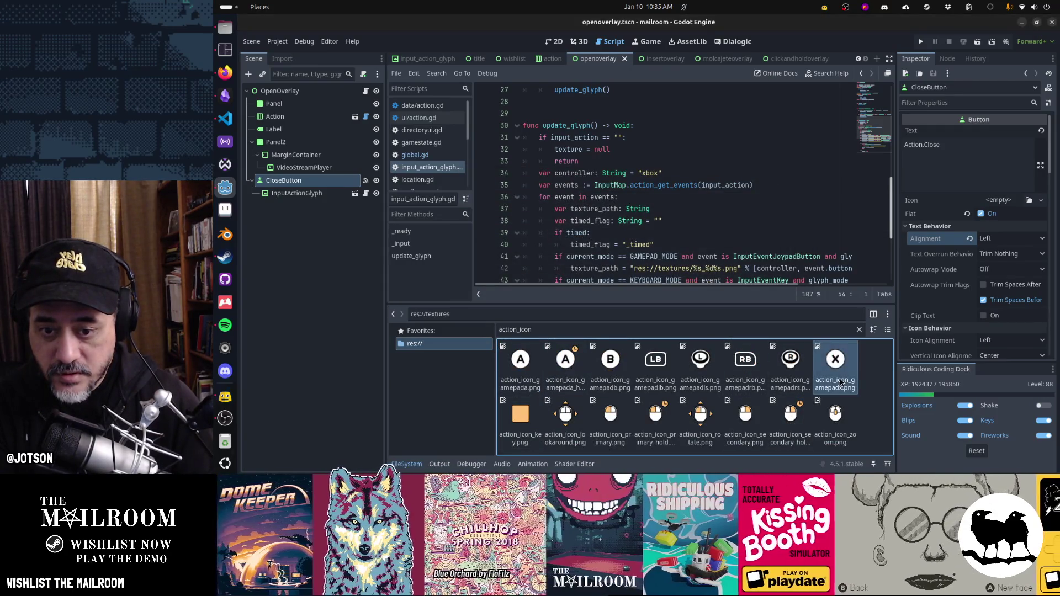
key("Delete")
key("Return")
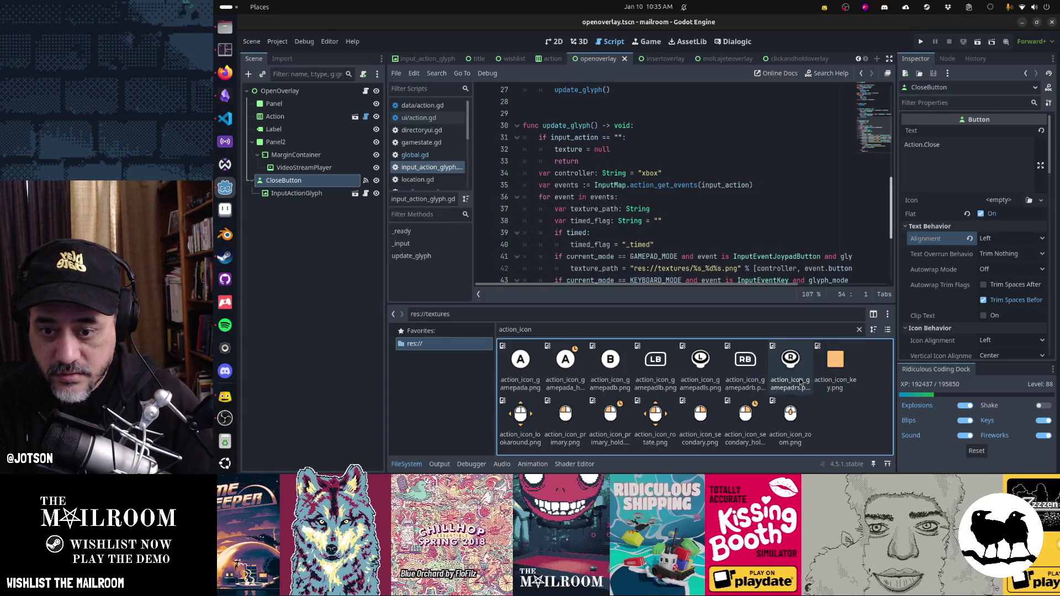
left_click(757, 376)
key("Delete")
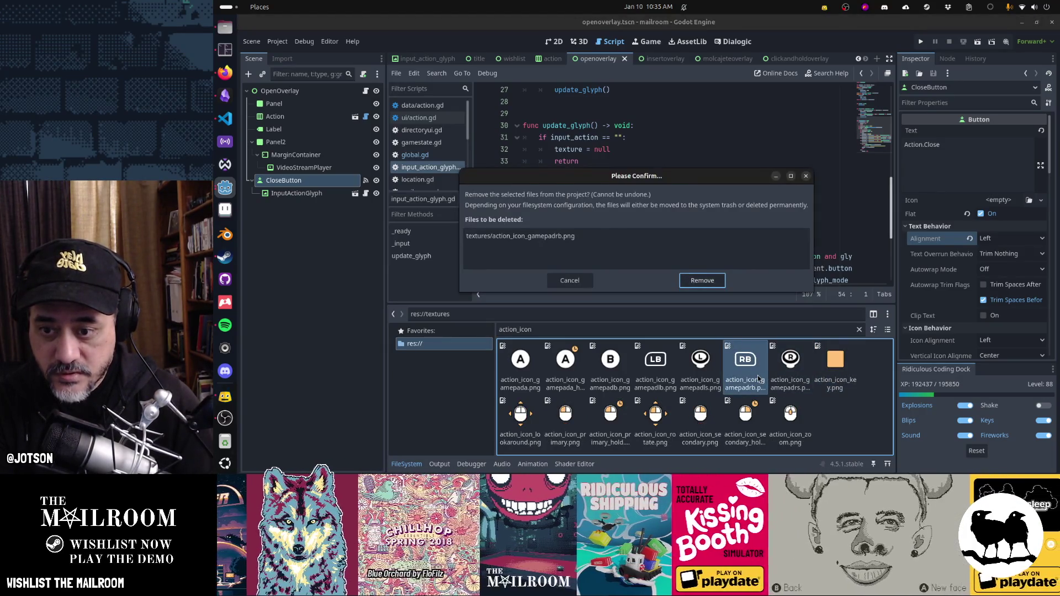
key("Return")
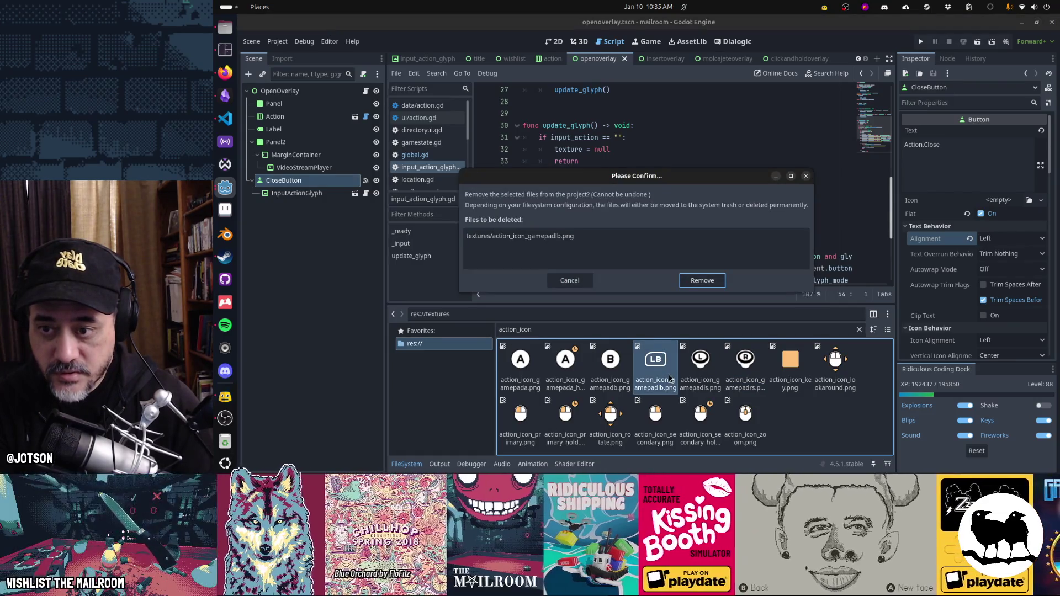
key("Return")
Delete the gamepadb, gamepada hold and gamepada action icon images
left_click(613, 370)
key("Delete")
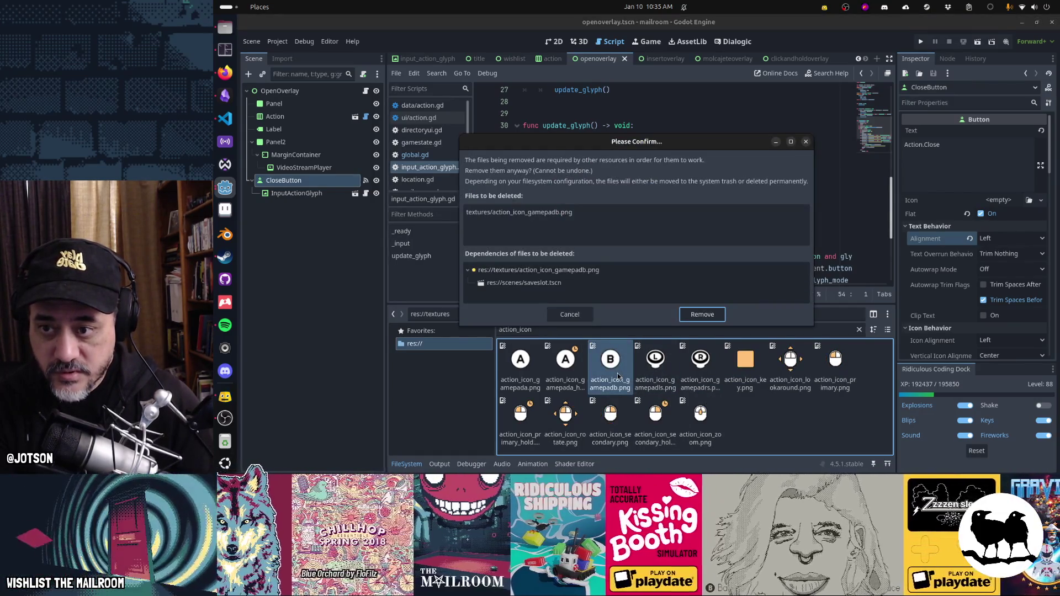
key("Return")
left_click(564, 370)
key("Delete")
key("Return")
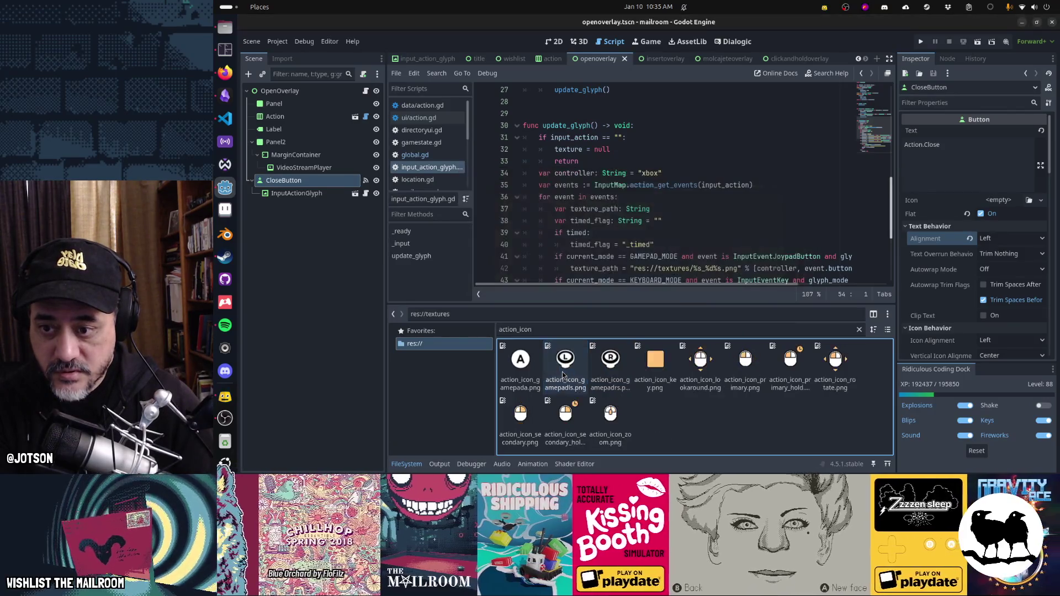
left_click(532, 374)
key("Delete")
key("Return")
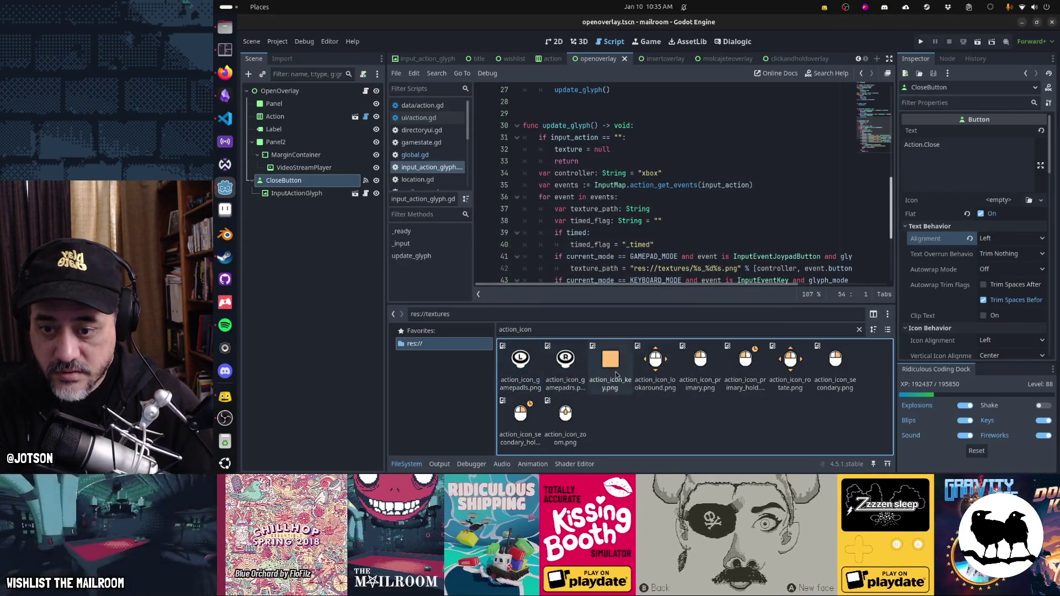
Keep action_icon_primary.png, which action.tscn uses, and delete action_icon_primary_hold.png
left_click(704, 377)
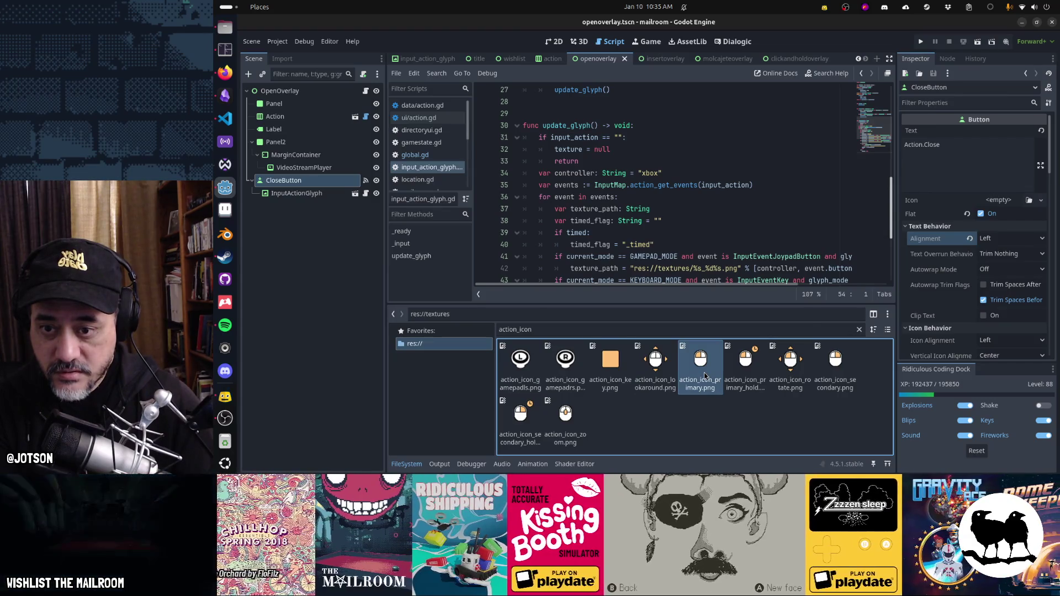
key("Delete")
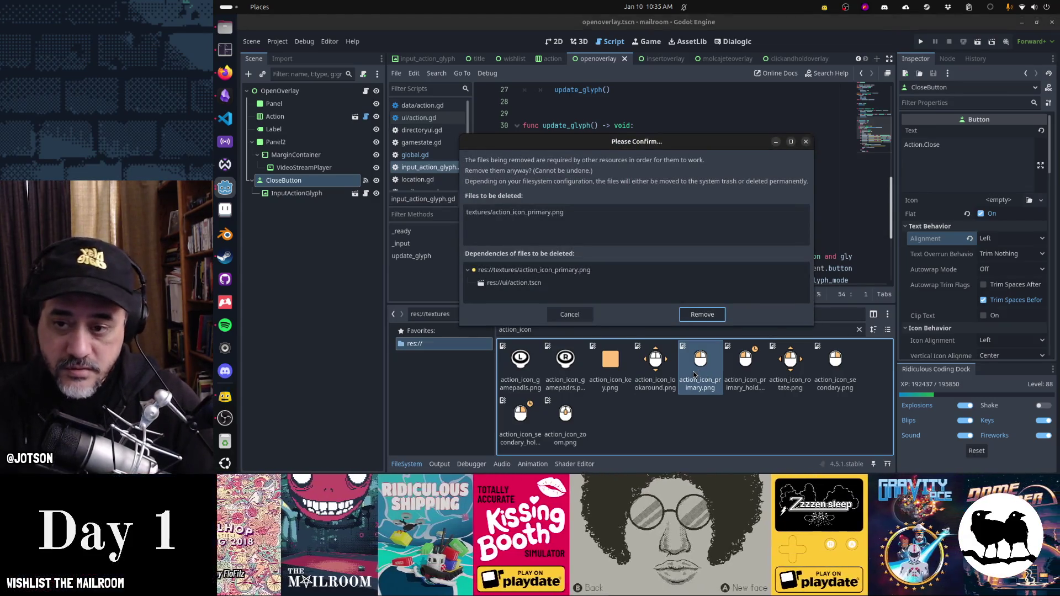
key("Escape")
left_click(750, 380)
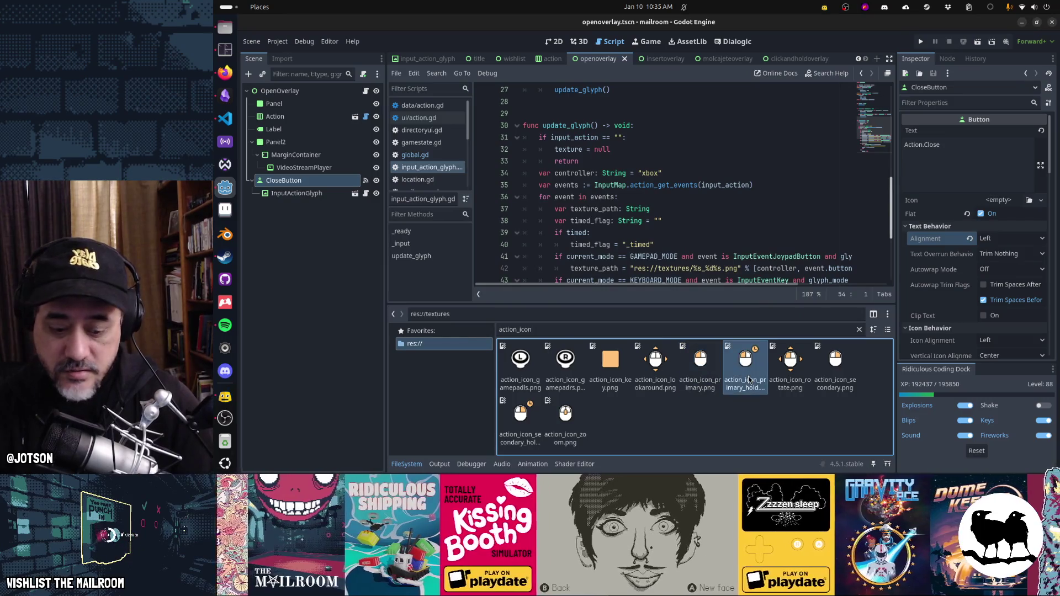
key("Delete")
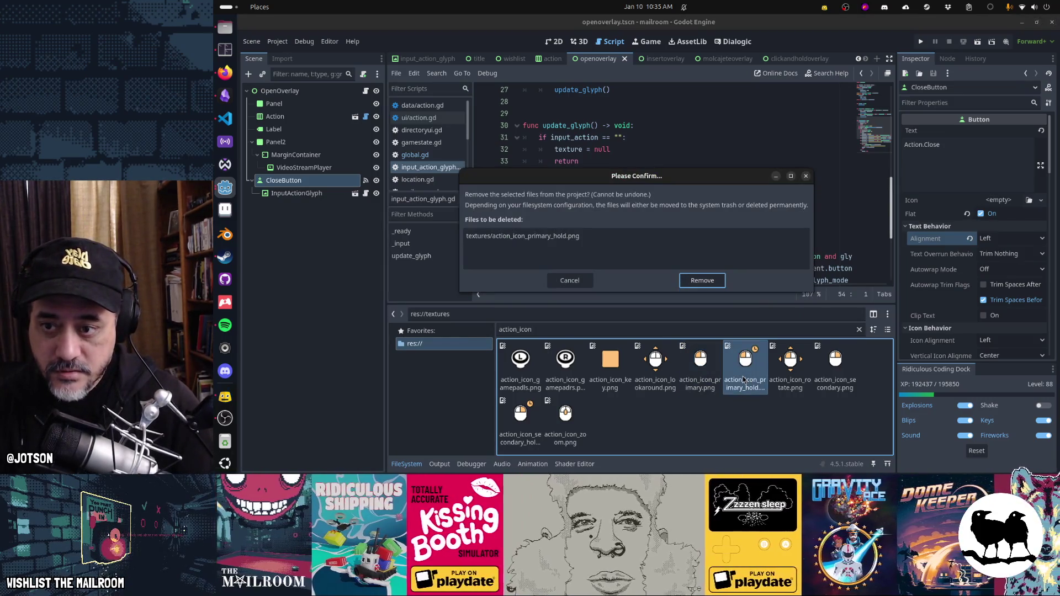
left_click(712, 282)
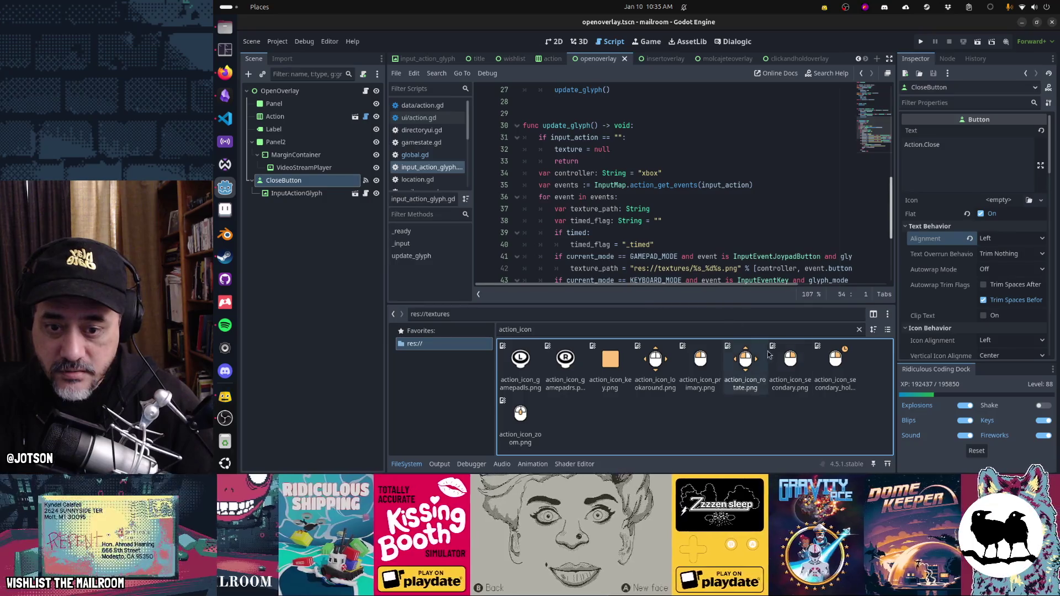
Delete the secondary, secondary_hold, zoom, rotate and key action icon images
key("Delete")
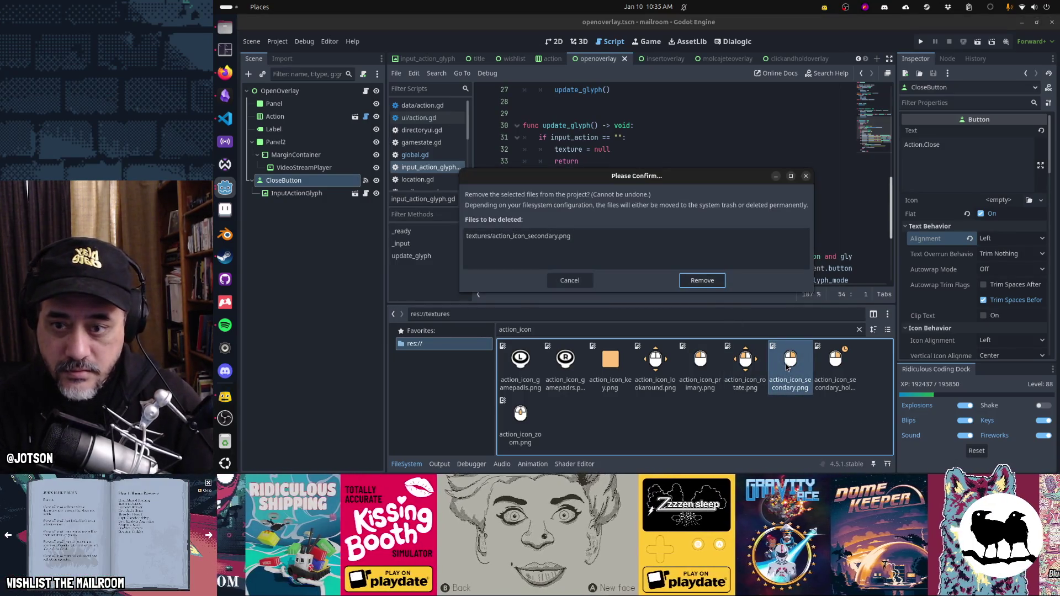
key("Return")
key("Delete")
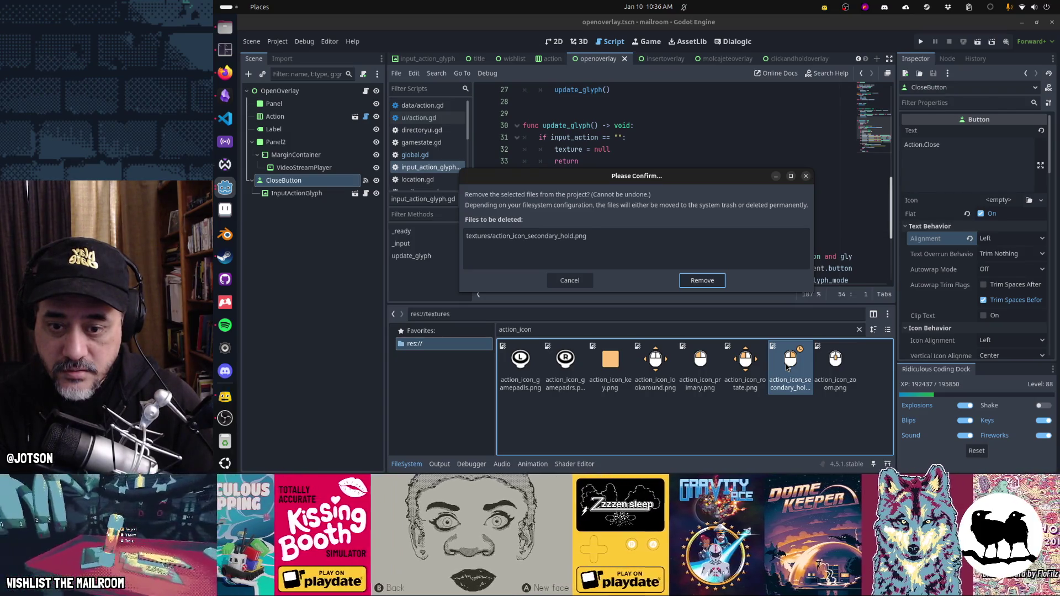
key("Return")
key("Delete")
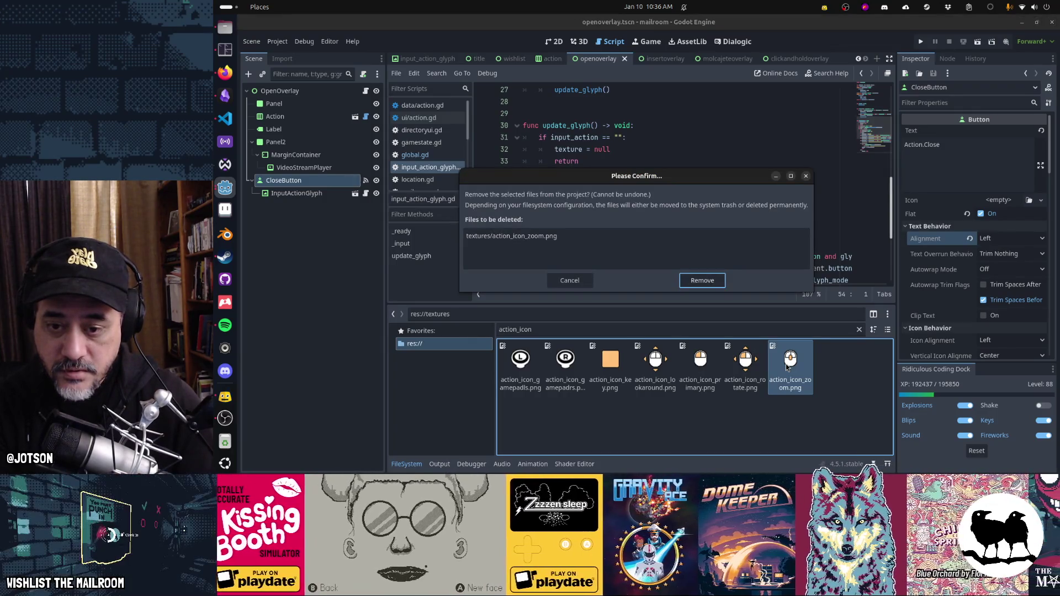
key("Return")
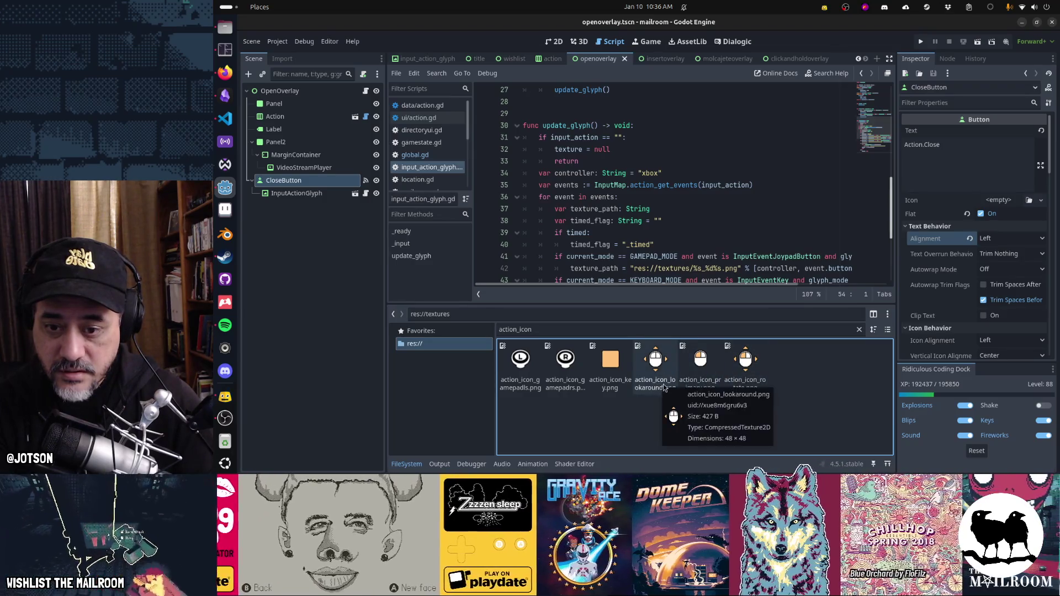
key("Delete")
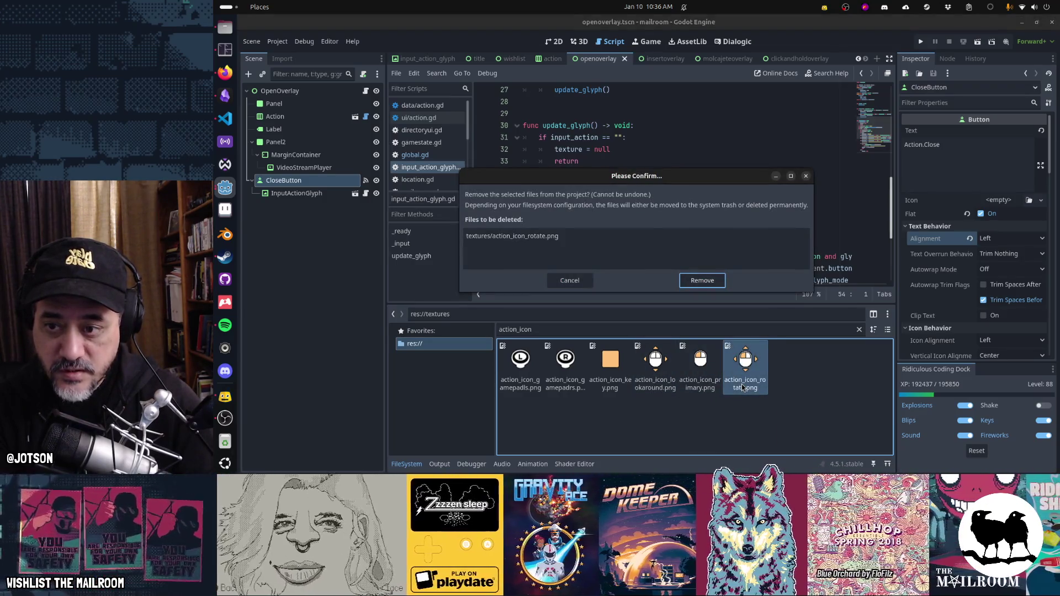
key("Return")
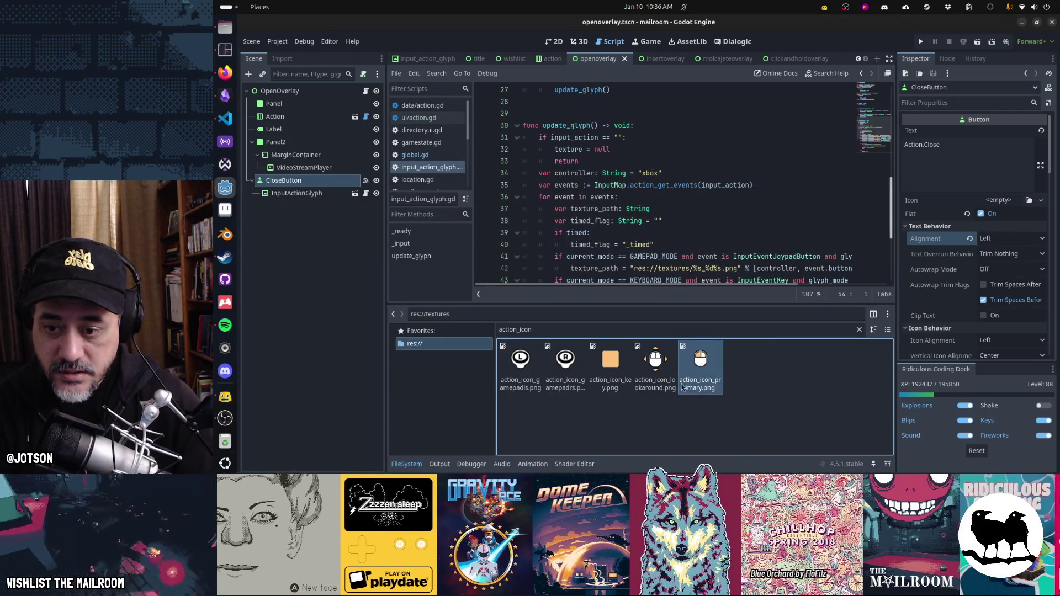
left_click(619, 385)
key("Delete")
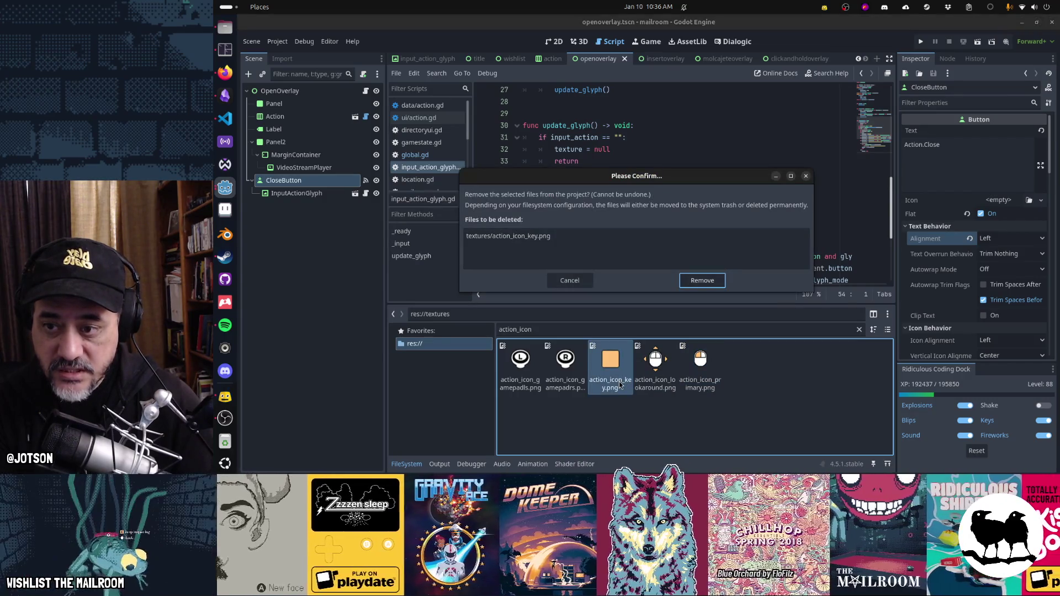
key("Return")
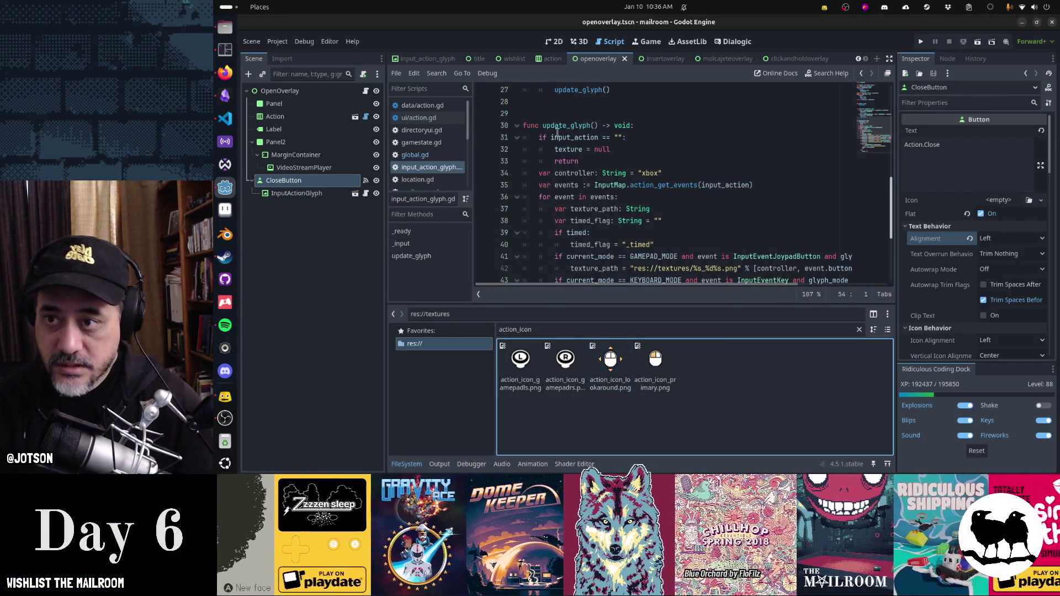
left_click(423, 105)
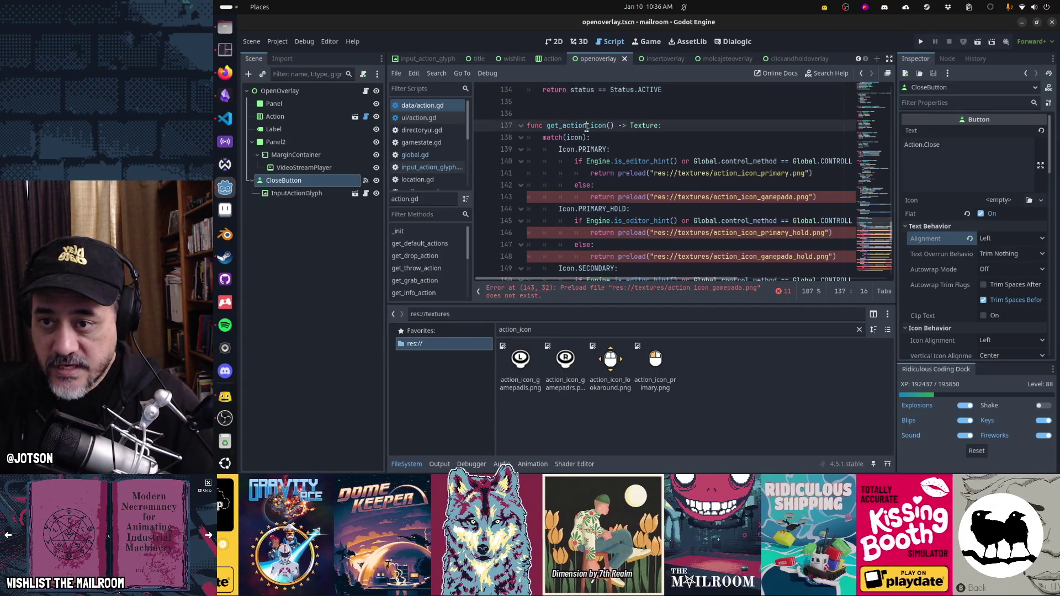
Select and delete the whole get_action_icon function, lines 137–173, in data/action.gd
double_click(577, 125)
scroll(645, 135, "down", 10)
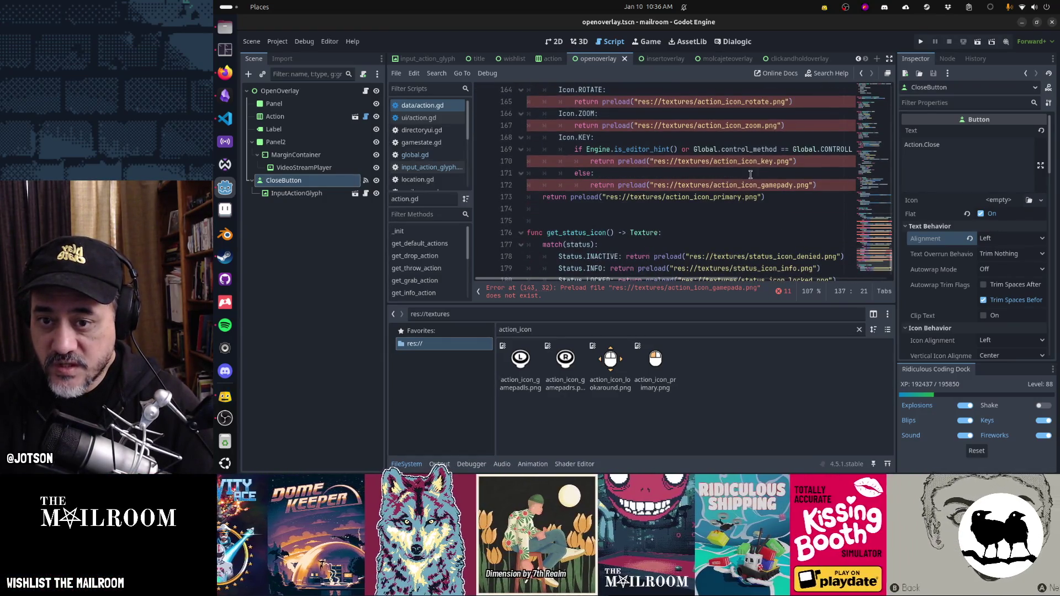
left_click(786, 194)
scroll(726, 183, "up", 9)
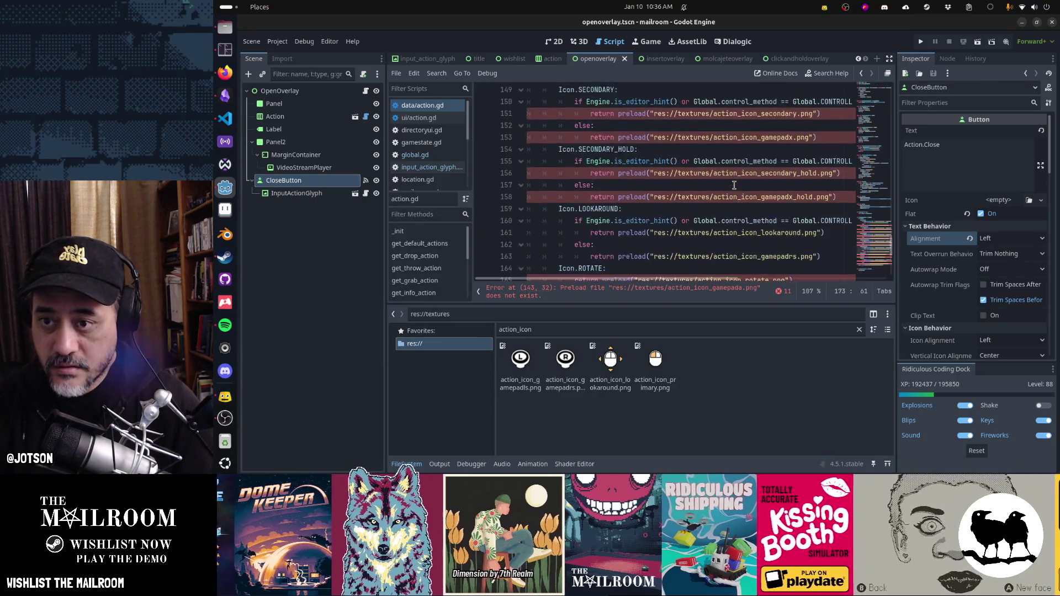
scroll(726, 184, "up", 1)
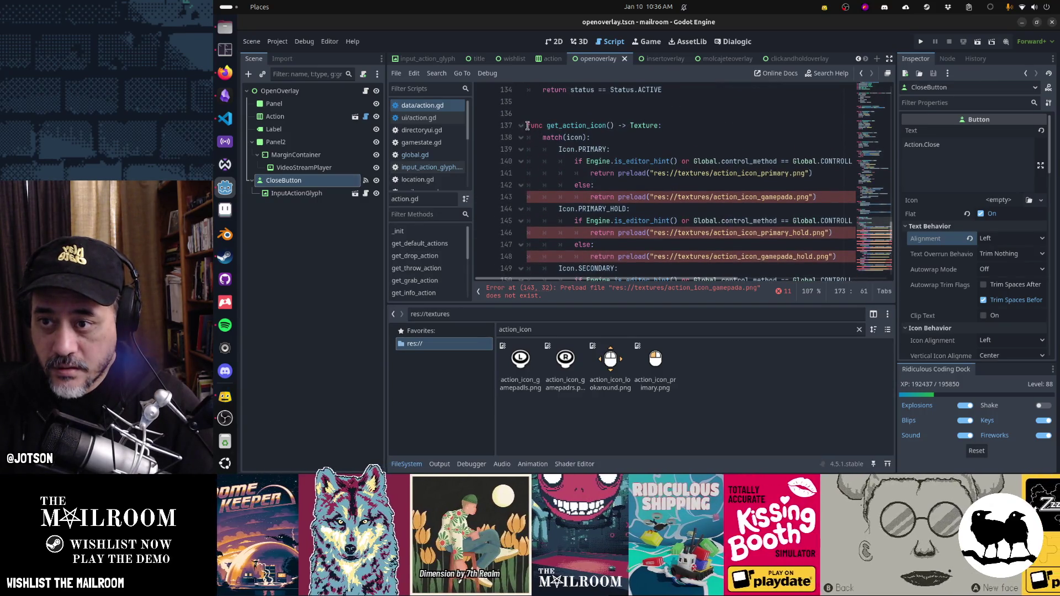
left_click(529, 126, "shift")
key("BackSpace")
key("BackSpace")
key("BackSpace")
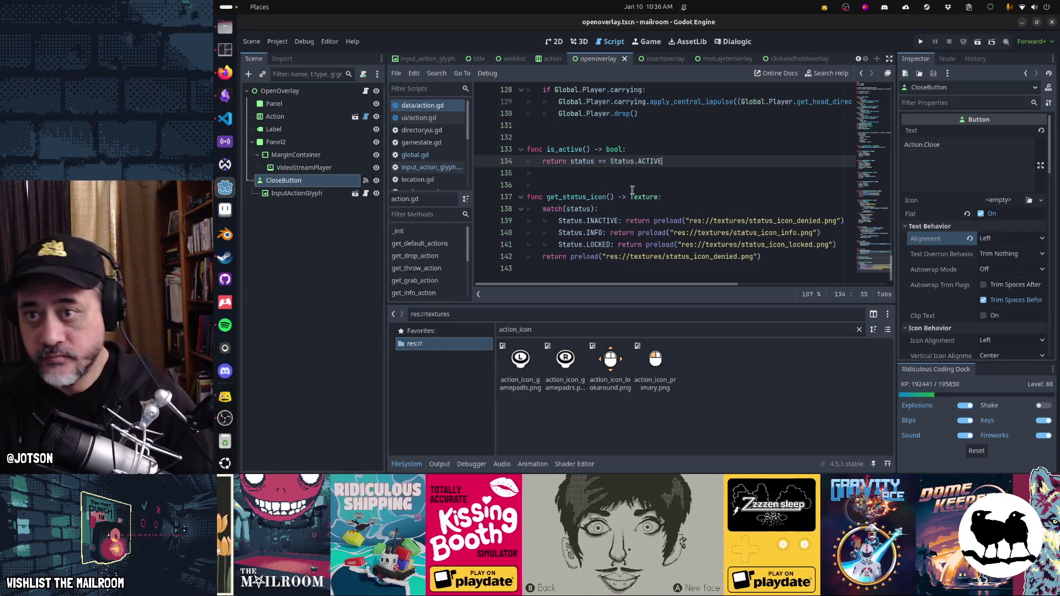
key("shift+alt+o")
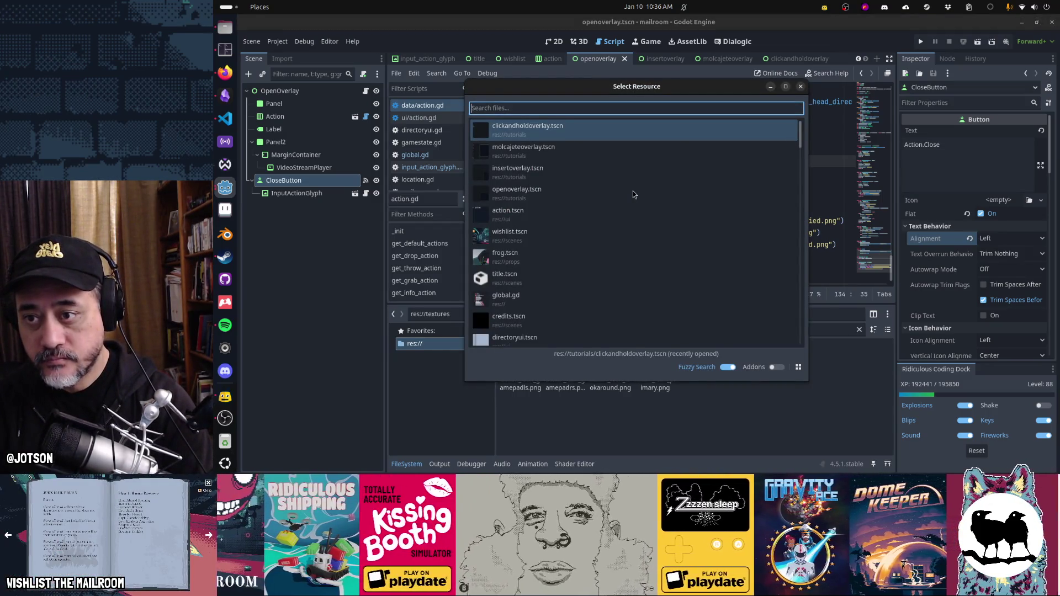
Open action.tscn and select its Icon node in the 2D workspace
key("Down")
key("Down")
key("Down")
key("Return")
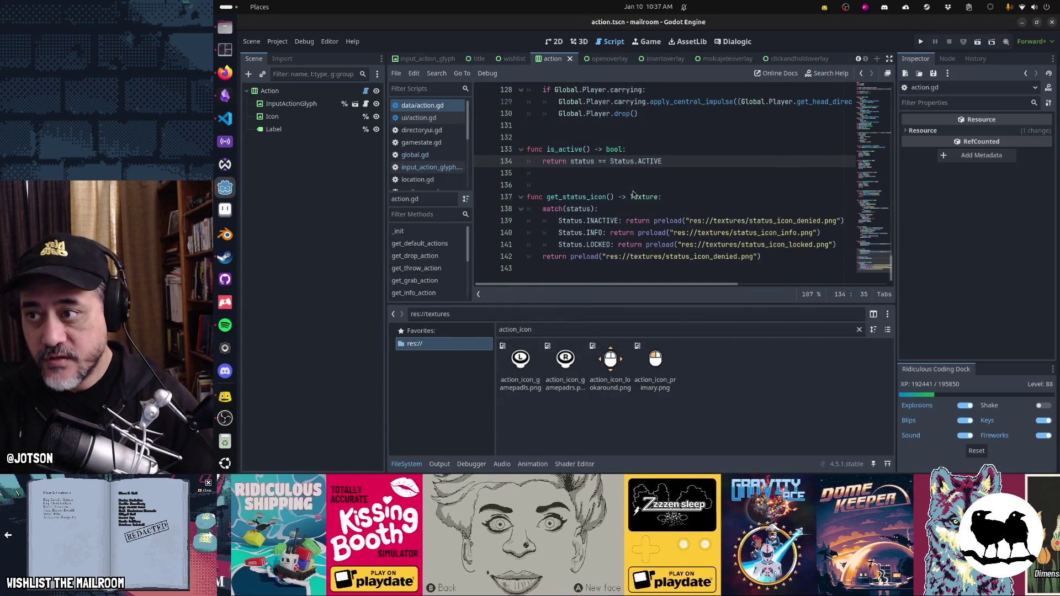
left_click(272, 116)
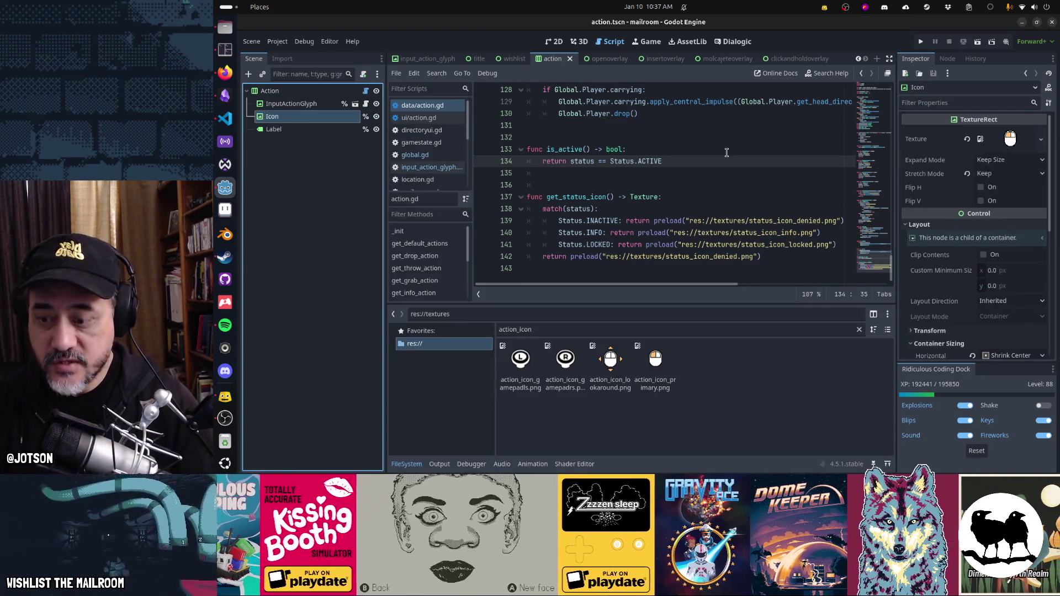
key("ctrl+F1")
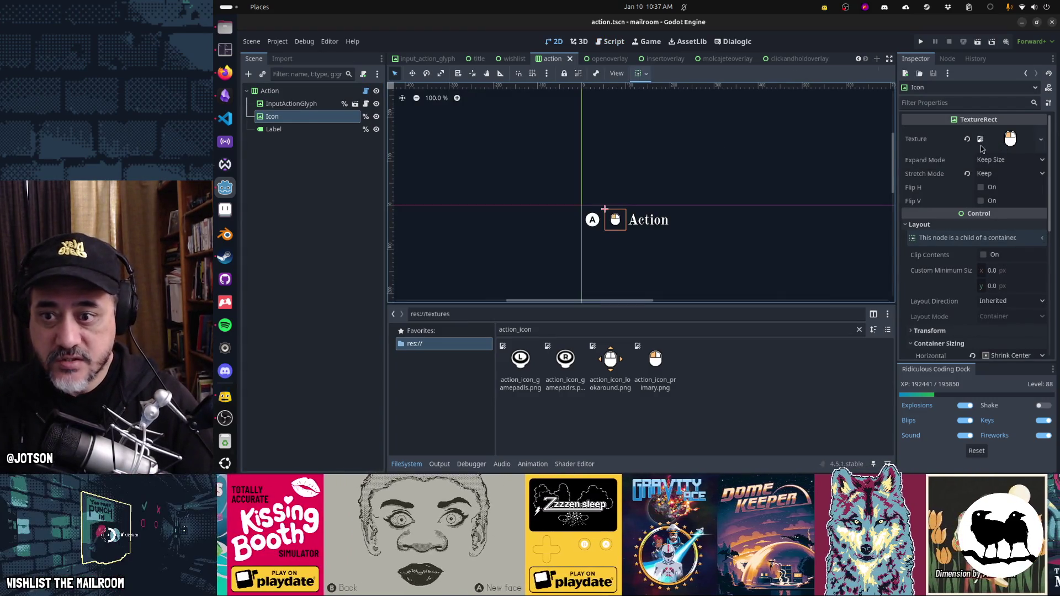
Set the Icon node's texture to status_icon_info.png with a Quick Load search for 'info'
left_click(1039, 145)
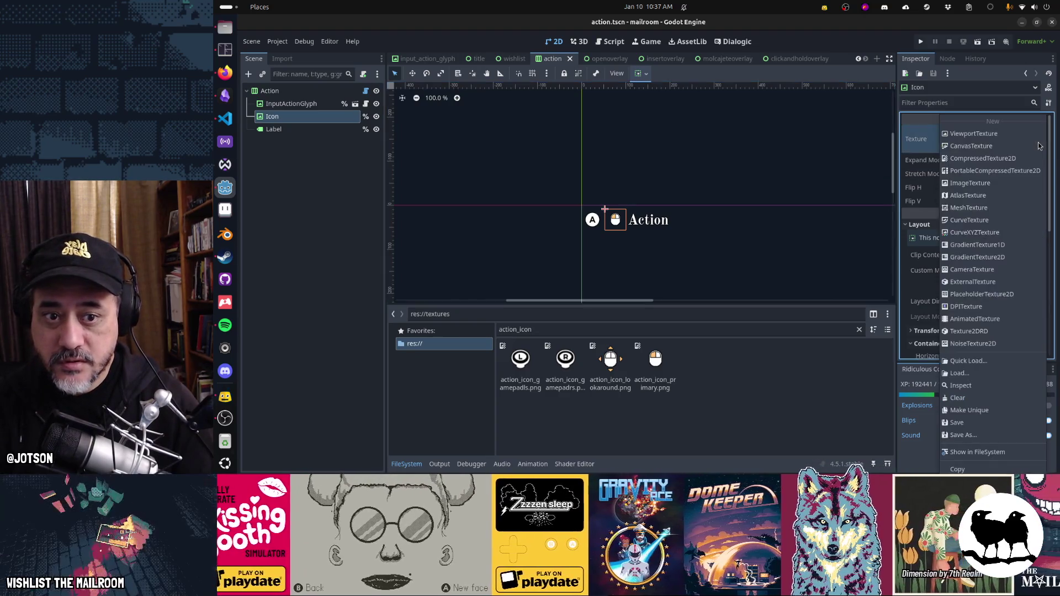
left_click(982, 363)
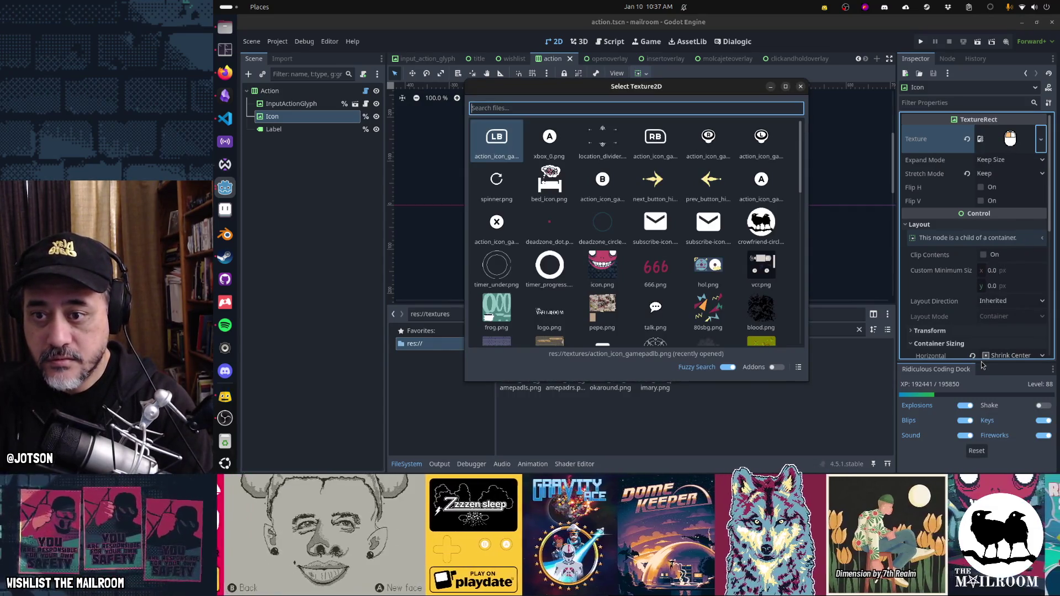
type("info")
key("Return")
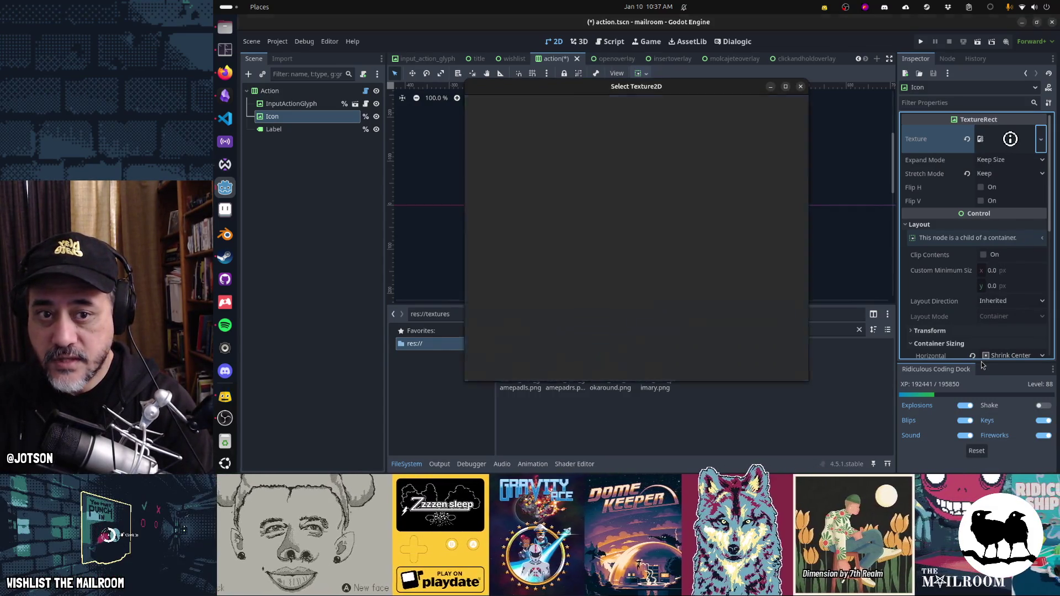
Save the action scene, delete action_icon_primary.png and inspect the action_icon_lookaround image
left_click(672, 388)
key("Delete")
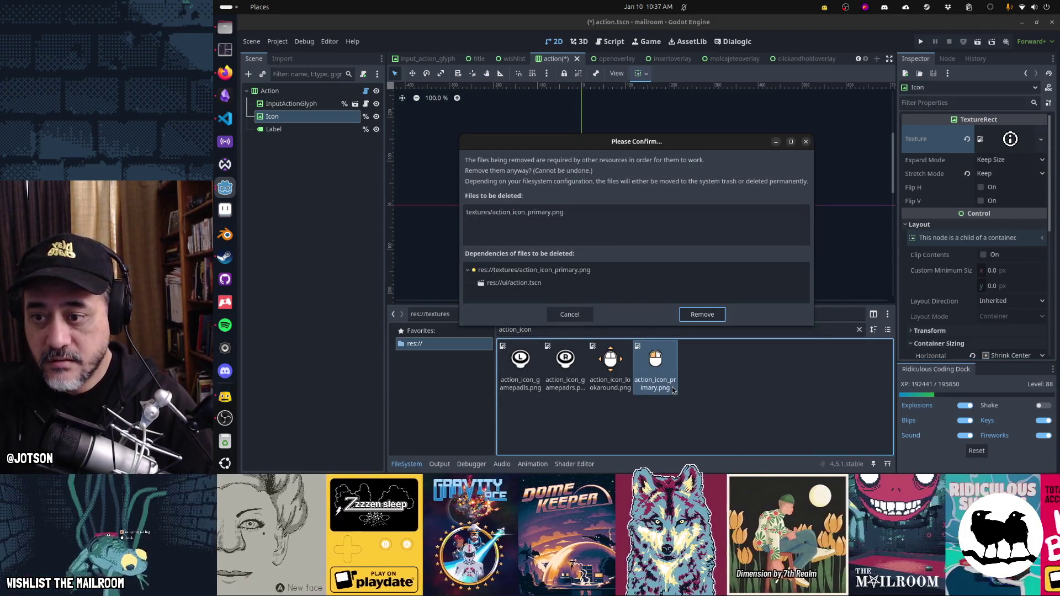
key("Escape")
key("ctrl+s")
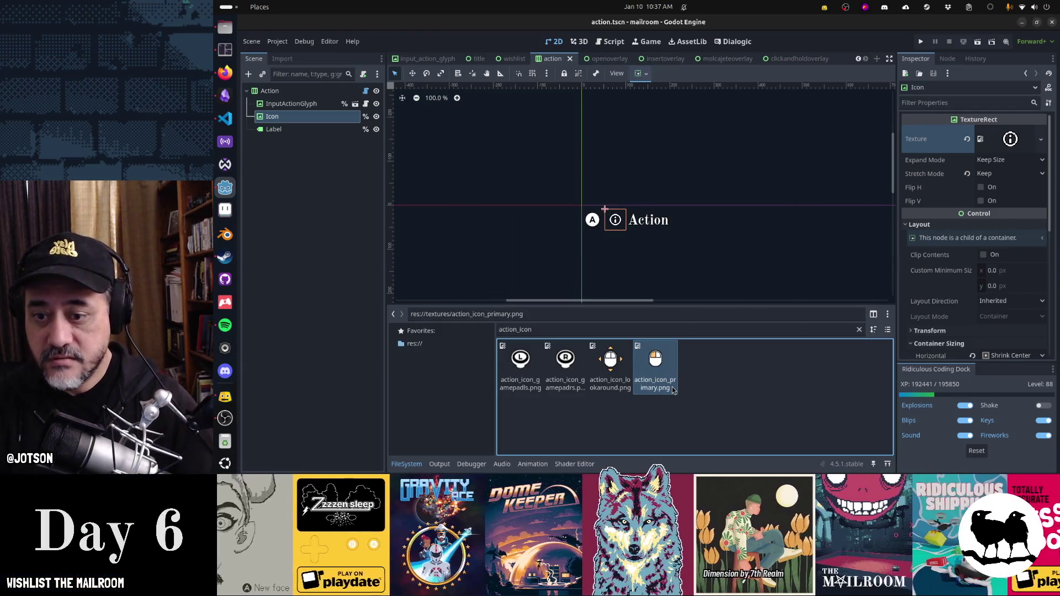
key("Delete")
key("Return")
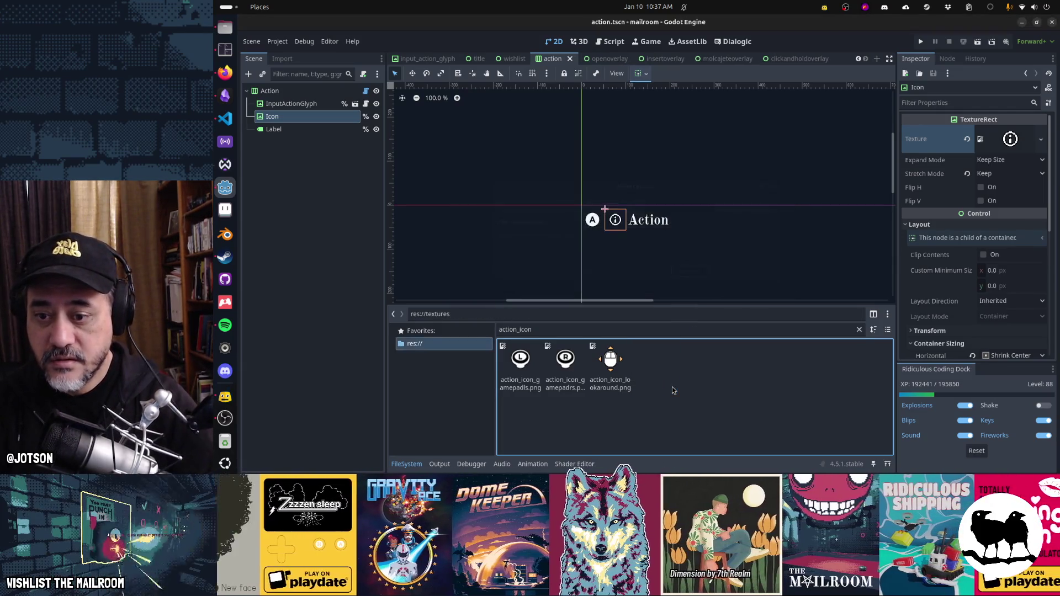
left_click(627, 388)
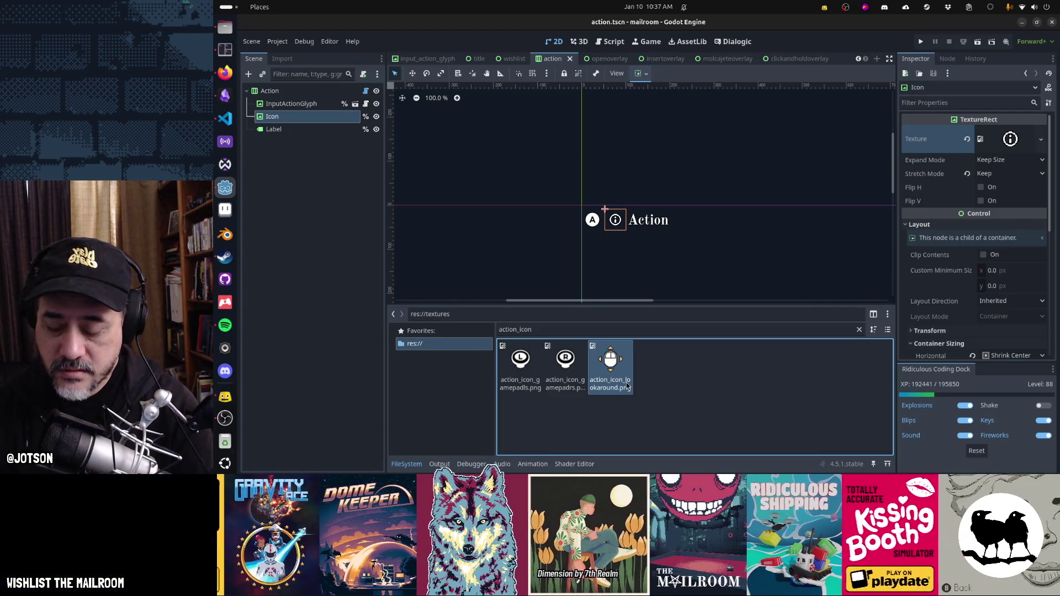
left_click(626, 387)
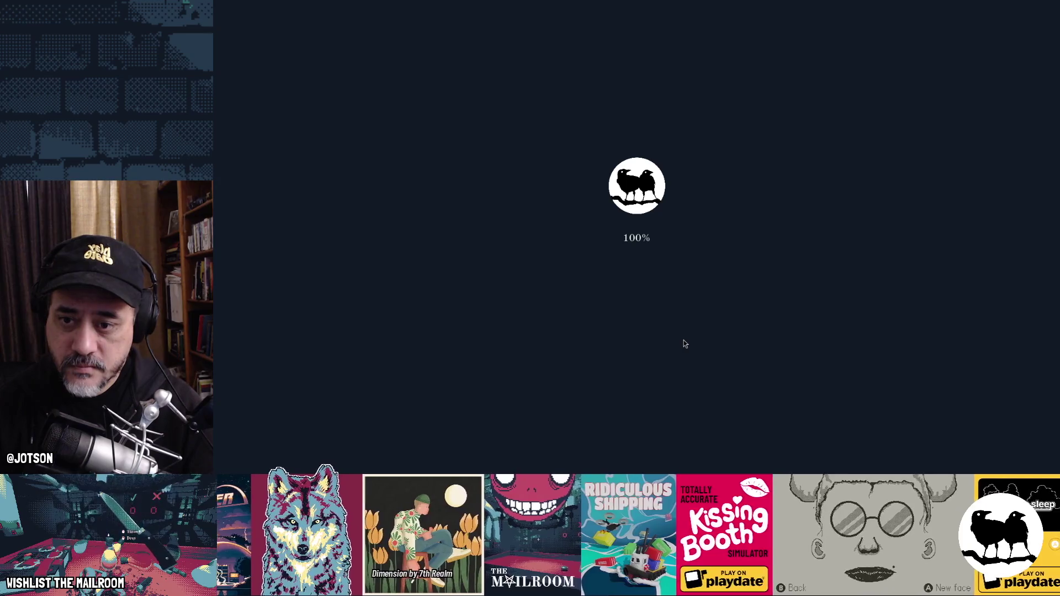
Run the game and inspect the missing get_action_icon error in ui/action.gd, undoing then redoing an edit
key("Return")
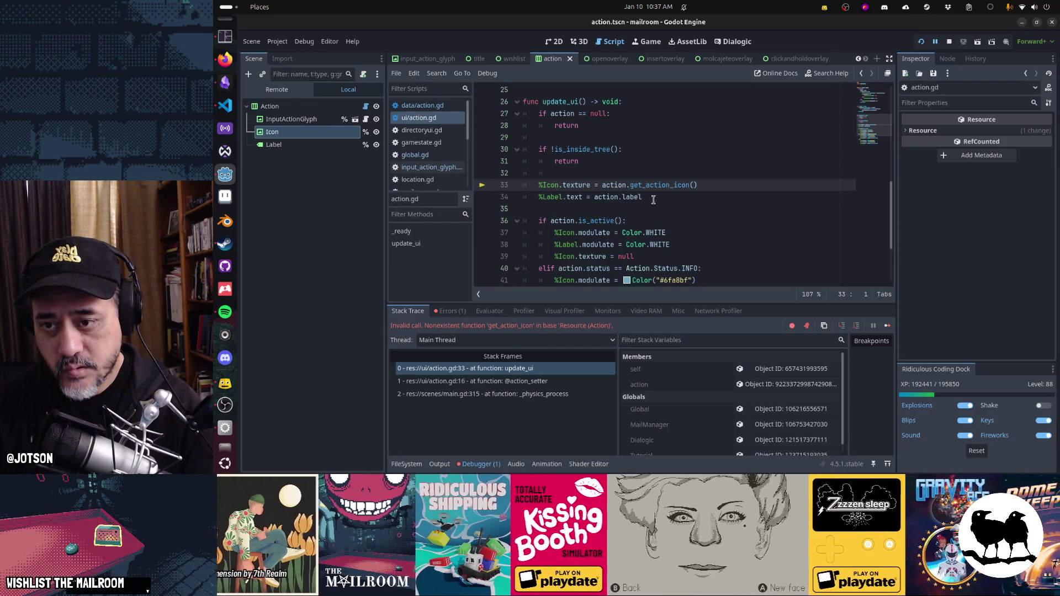
mouse_move(640, 198)
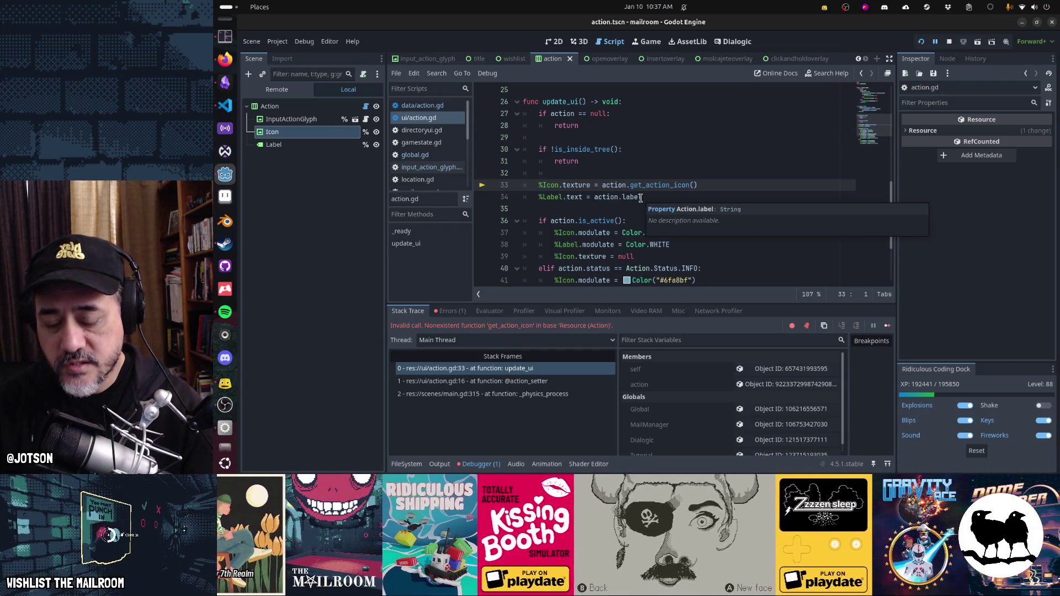
scroll(641, 198, "down", 3)
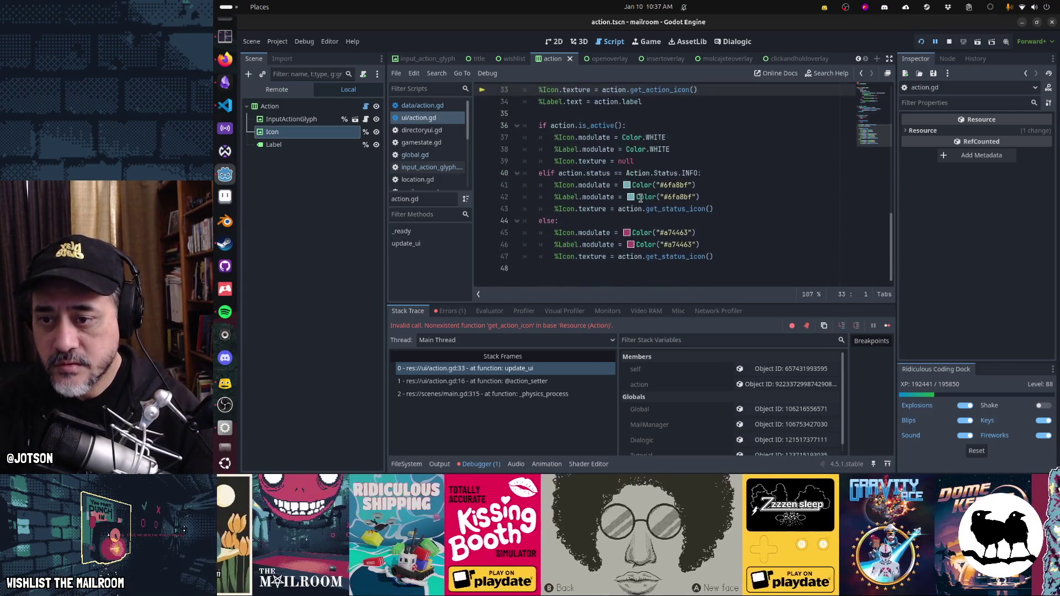
key("ctrl+z")
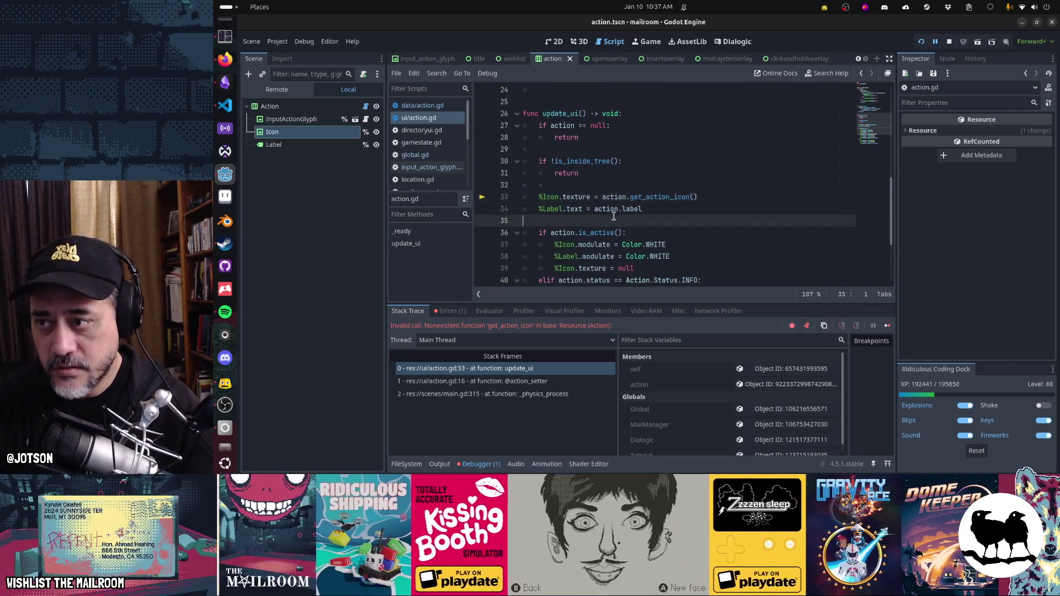
scroll(613, 216, "up", 4)
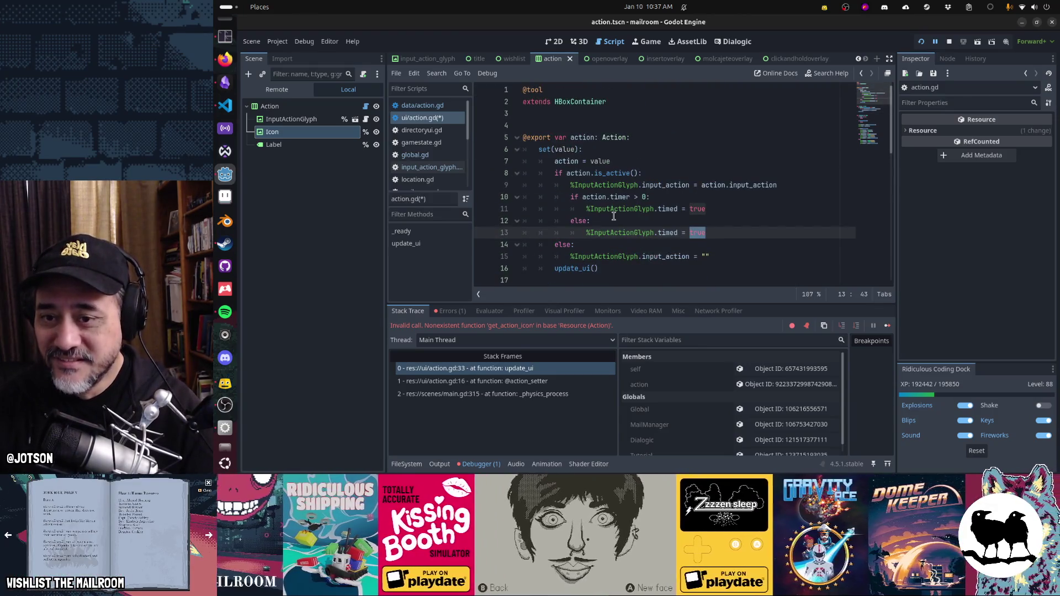
key("ctrl+shift+z")
key("ctrl+shift+z")
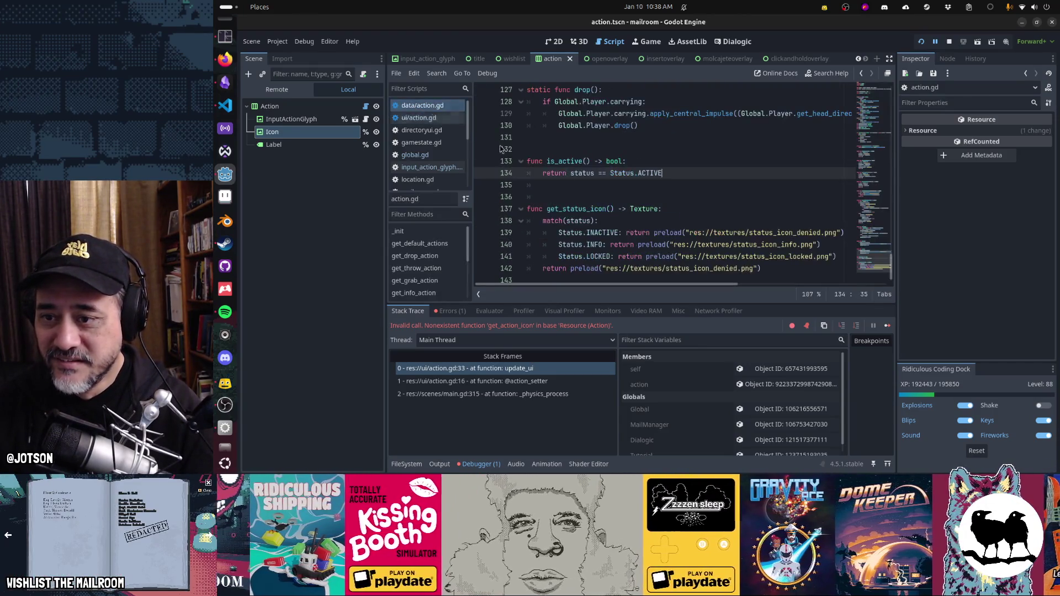
Cut the PRIMARY, HOLD, SECONDARY, ROTATE, ZOOM and KEY cases from get_action_icon, leaving LOOKAROUND
key("ctrl+z")
scroll(649, 176, "down", 2)
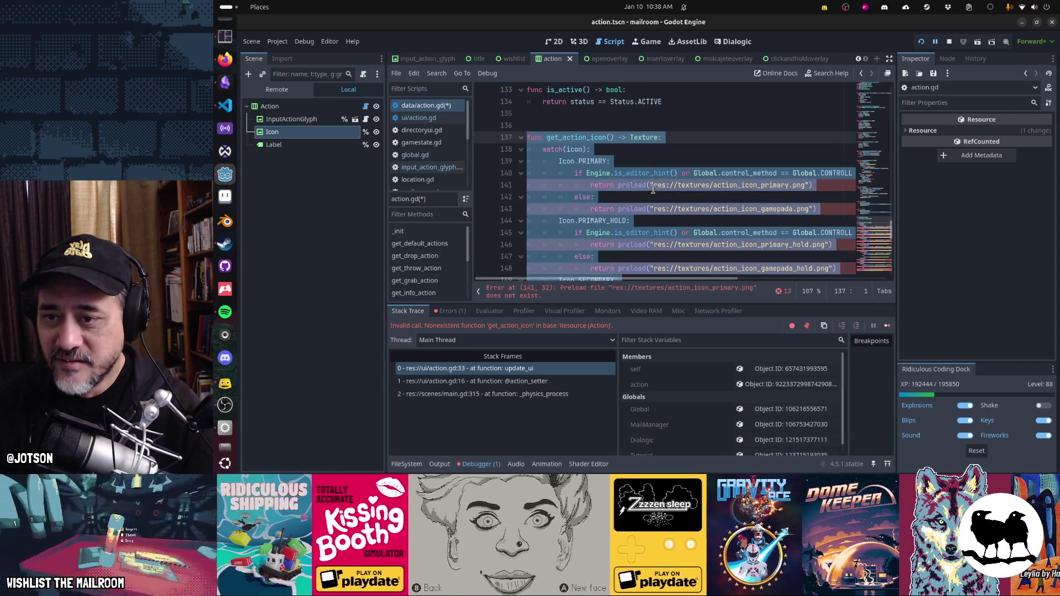
left_click(642, 161)
key("ctrl+x")
key("ctrl+x")
key("ctrl+x")
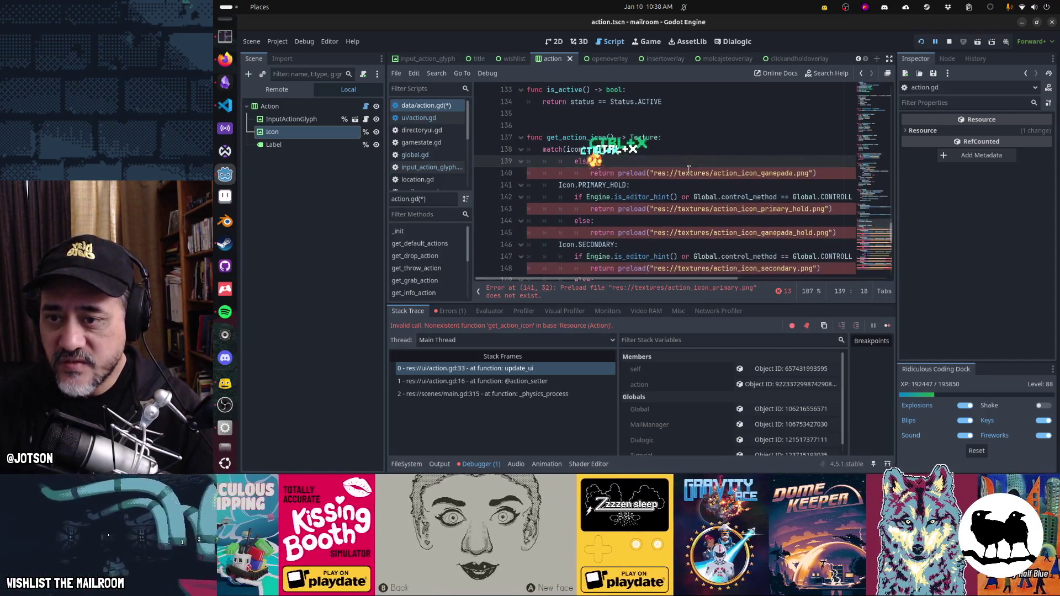
key("ctrl+x")
key("ctrl+x")
key("ctrl+x")
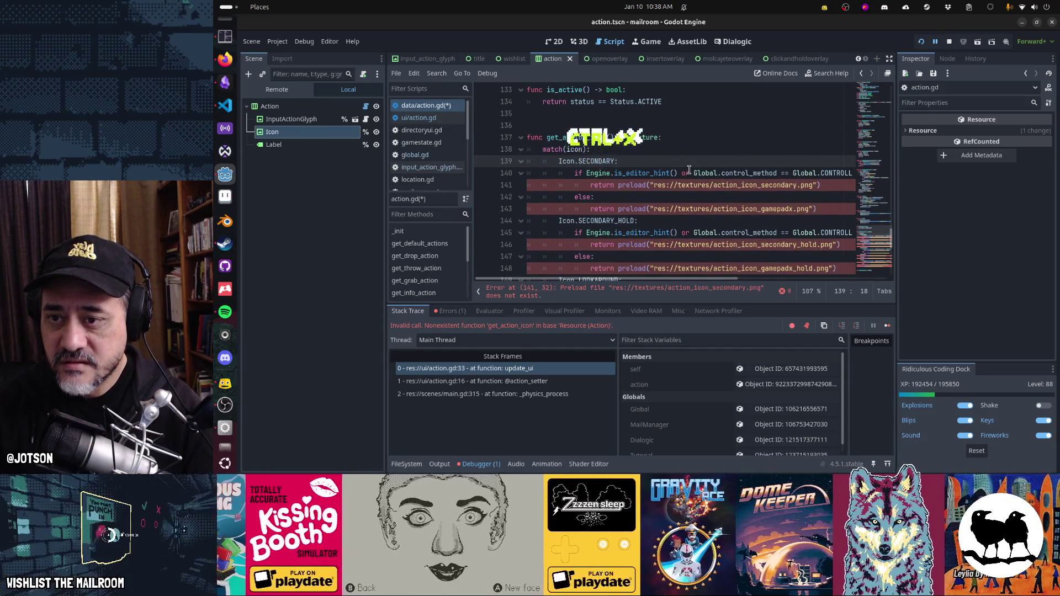
key("ctrl+x")
key("ctrl+x")
key("ctrl+x")
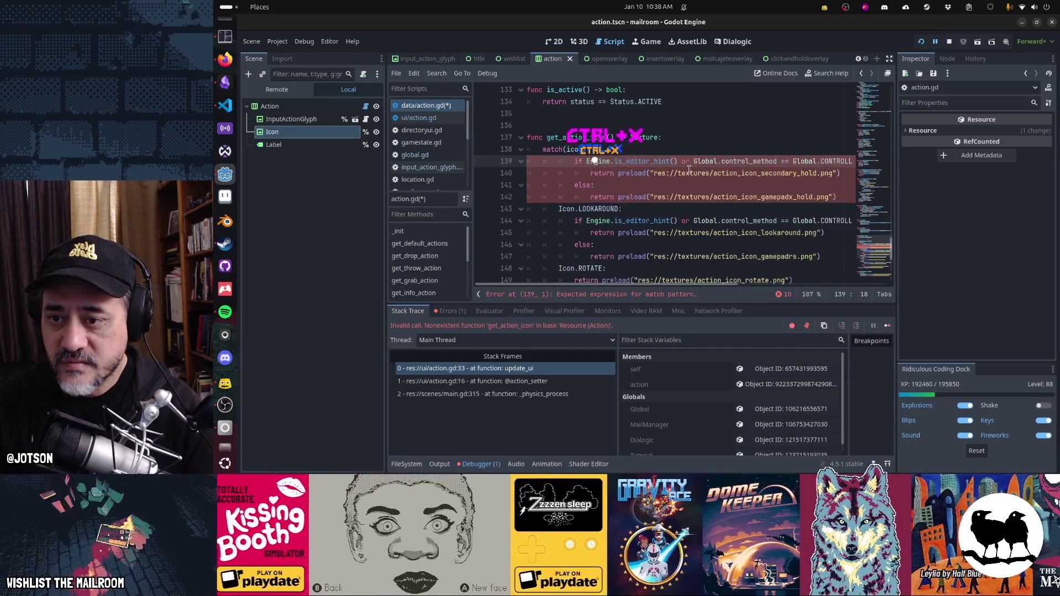
key("ctrl+x")
key("Down")
key("Down")
key("Down")
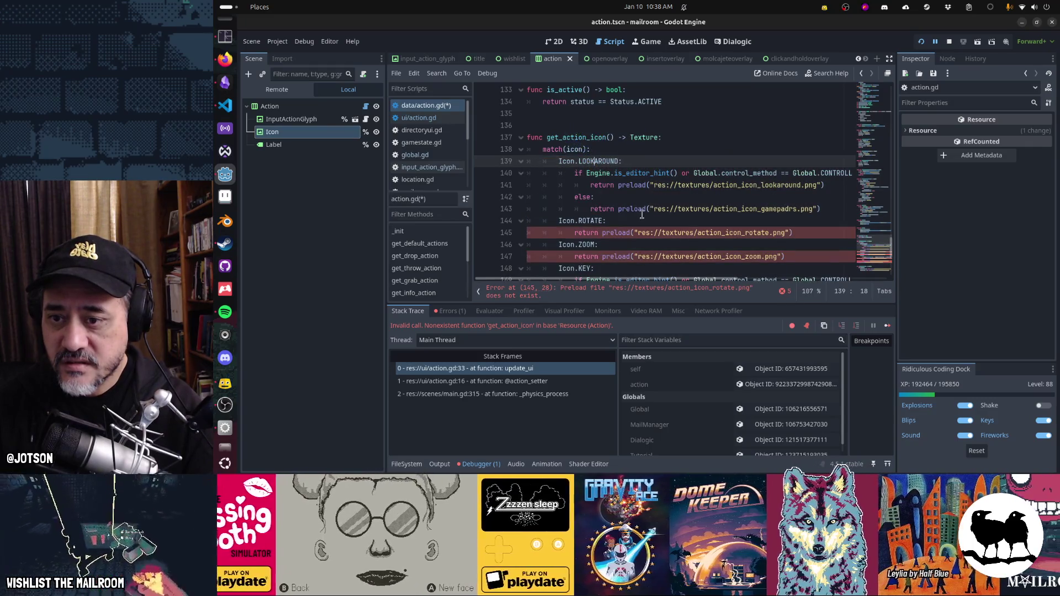
key("ctrl+x")
key("ctrl+x")
key("ctrl+x")
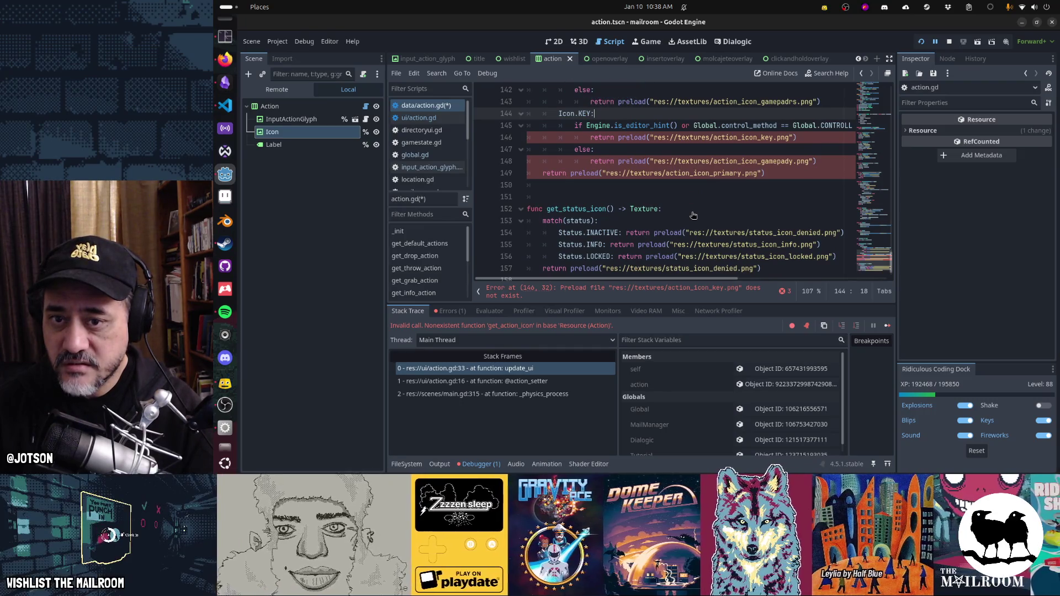
key("ctrl+x")
key("ctrl+x")
key("ctrl+x")
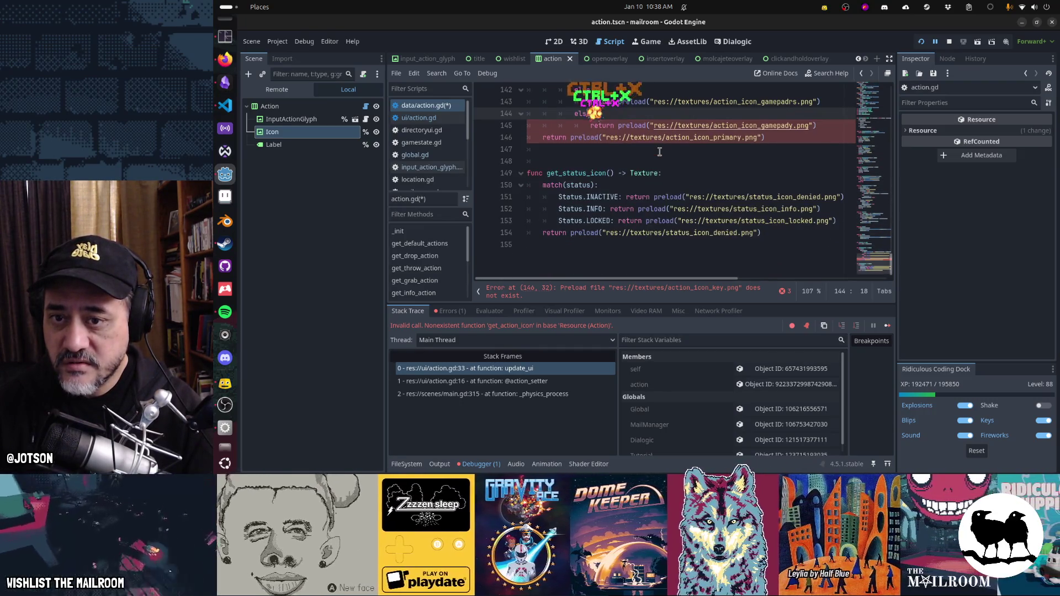
key("ctrl+x")
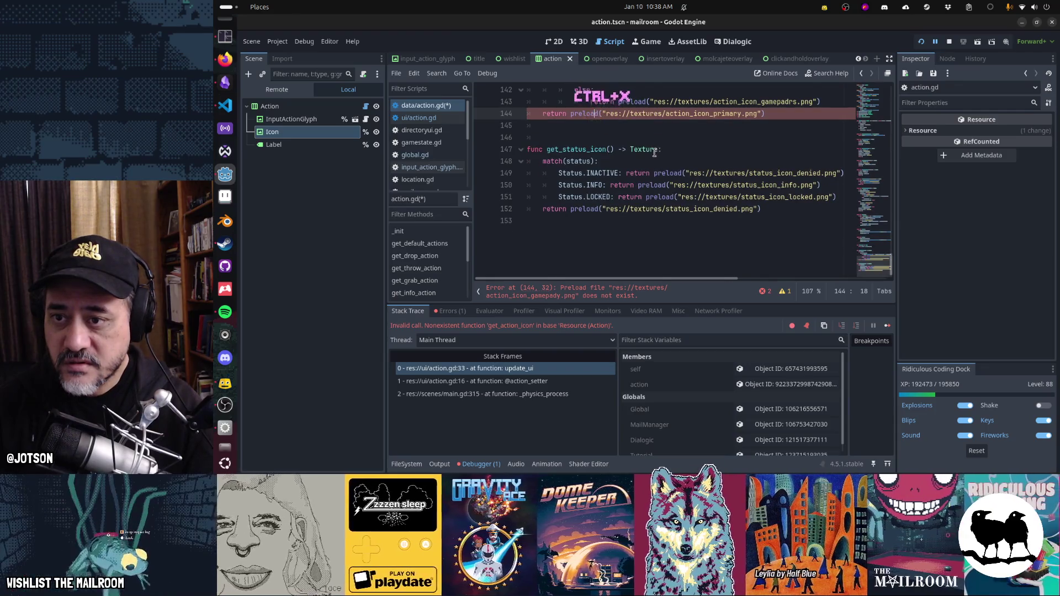
Replace the final fallback preload with null, save action.gd, and stop the debug run
scroll(630, 188, "up", 4)
left_click(569, 257)
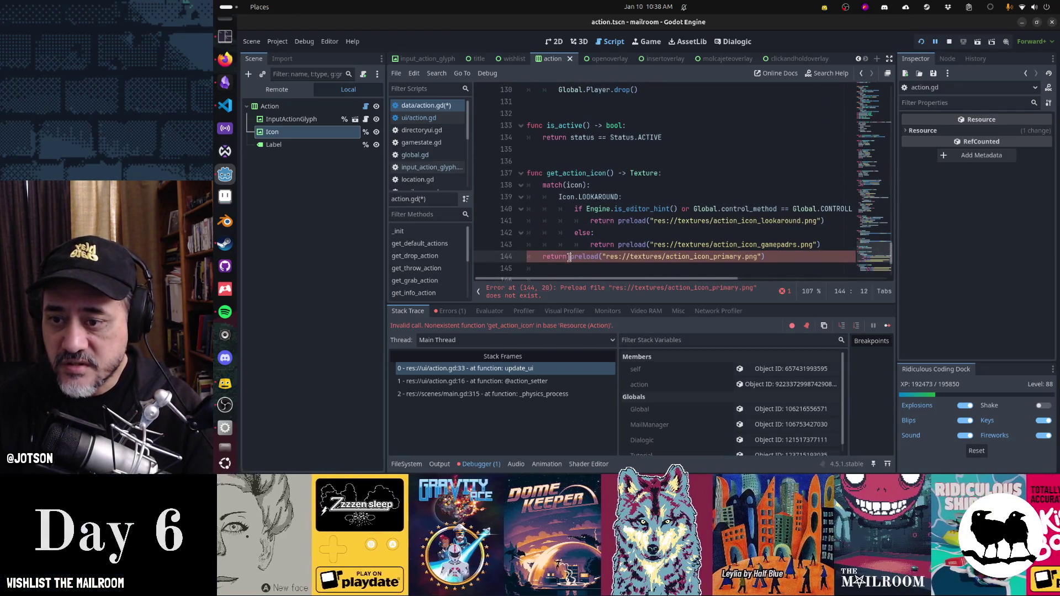
key("shift+End")
type("null")
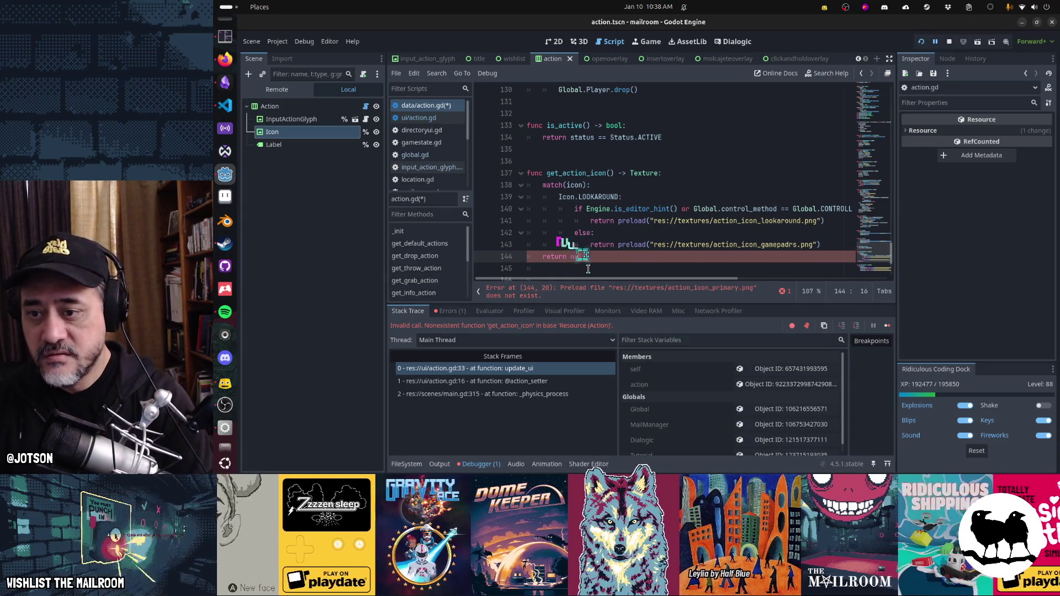
key("Down")
key("Down")
key("Down")
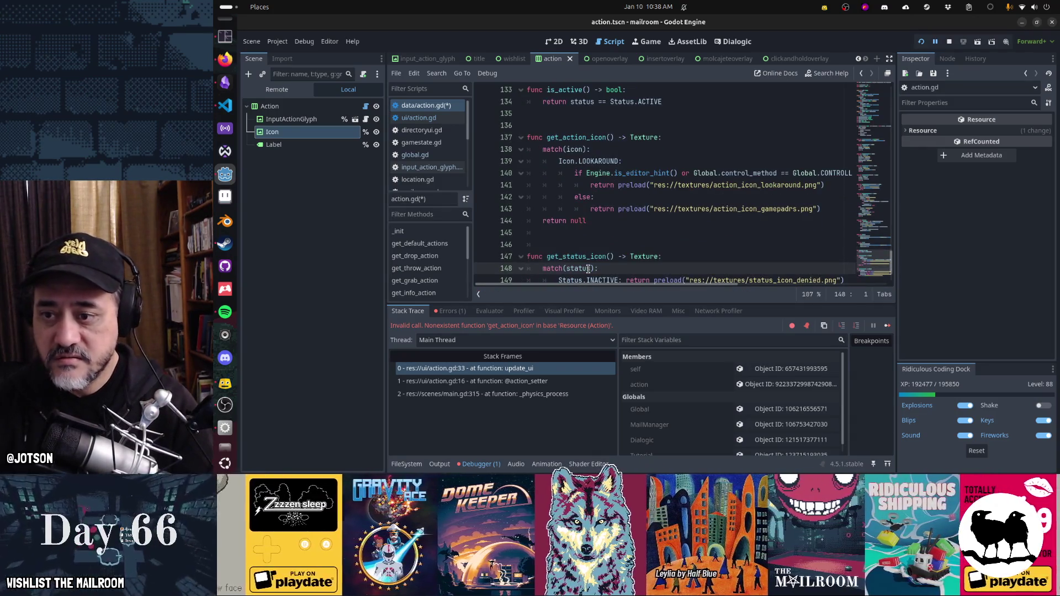
key("Down")
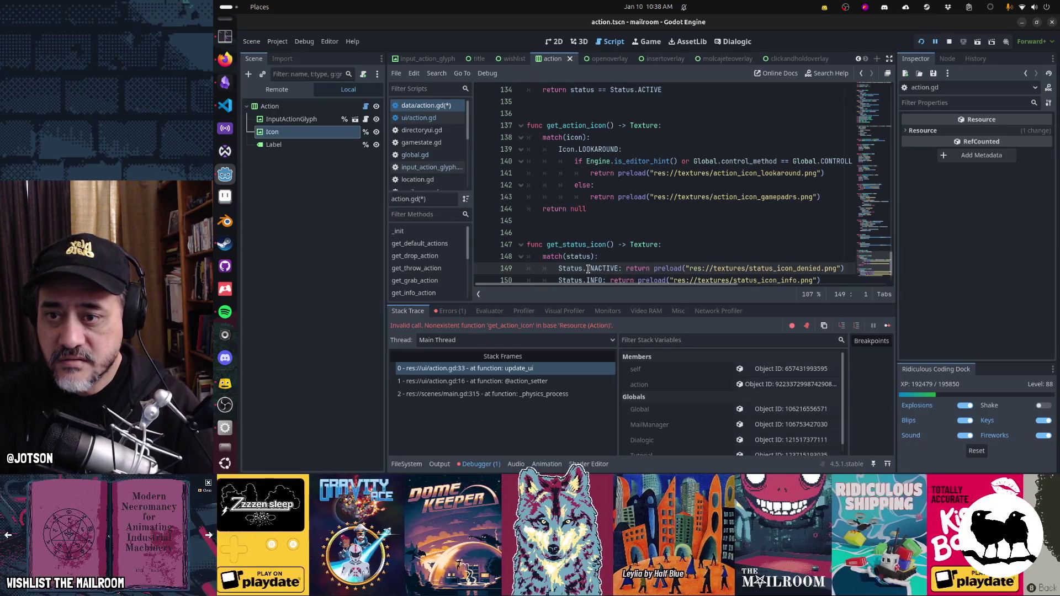
key("ctrl+s")
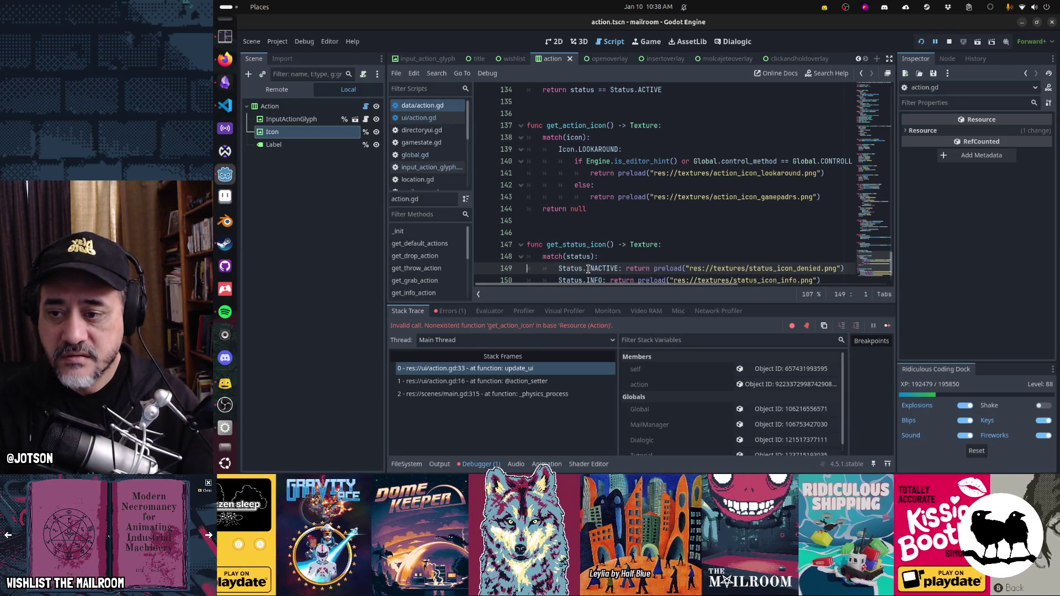
key("F8")
left_click(636, 236)
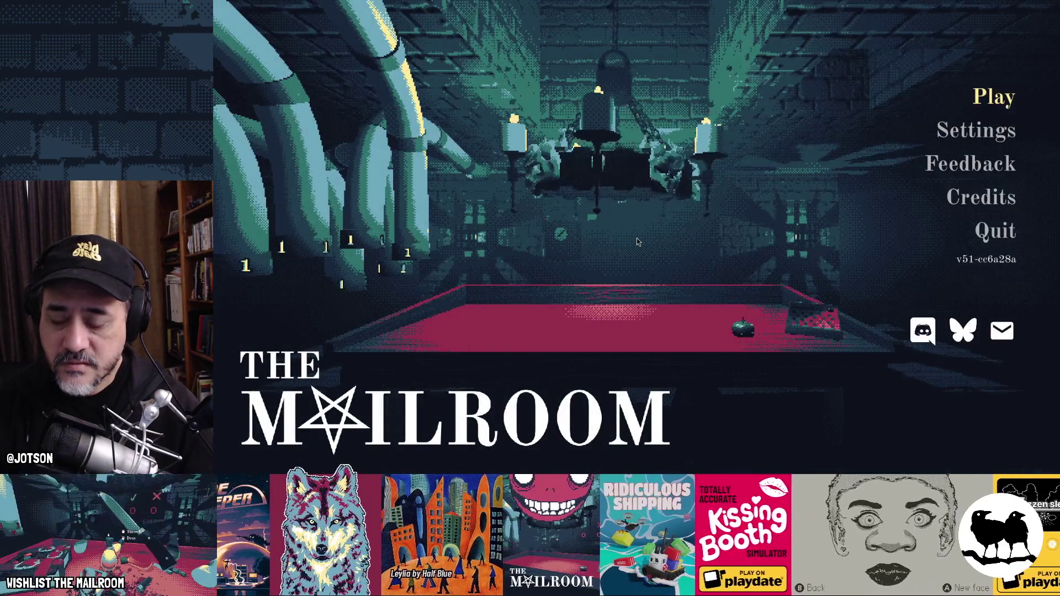
Reload the game from the Testing menu, dismiss the Grind tutorial card, and take the Mandrake
key("F1")
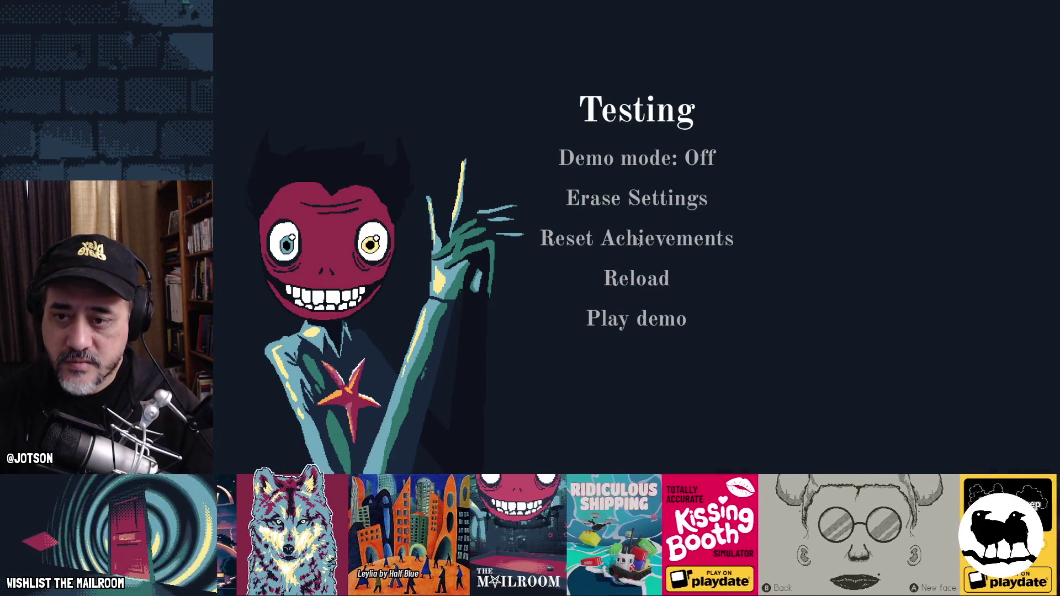
left_click(637, 282)
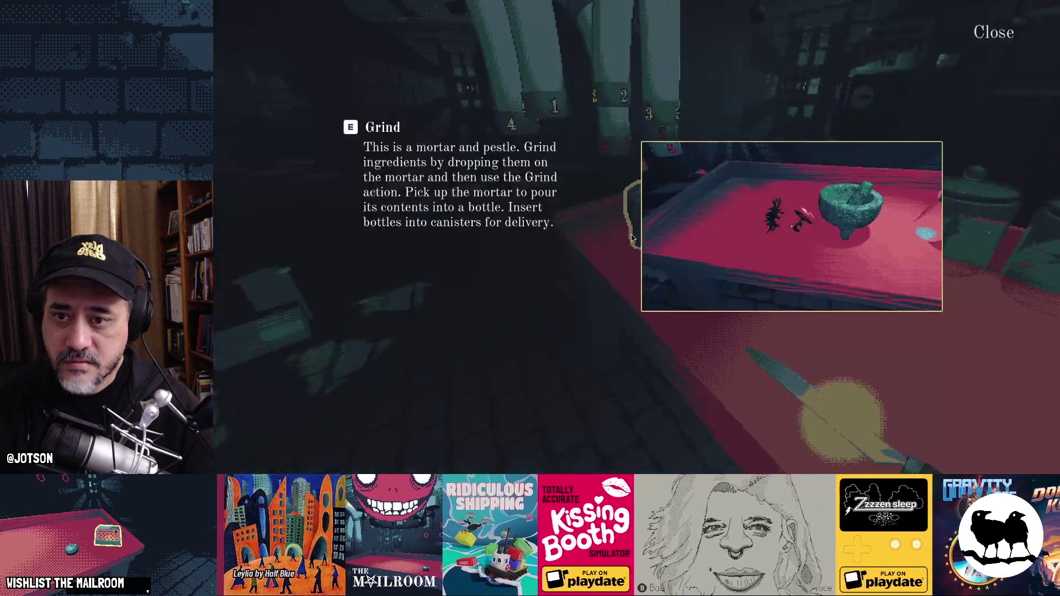
left_click(632, 238)
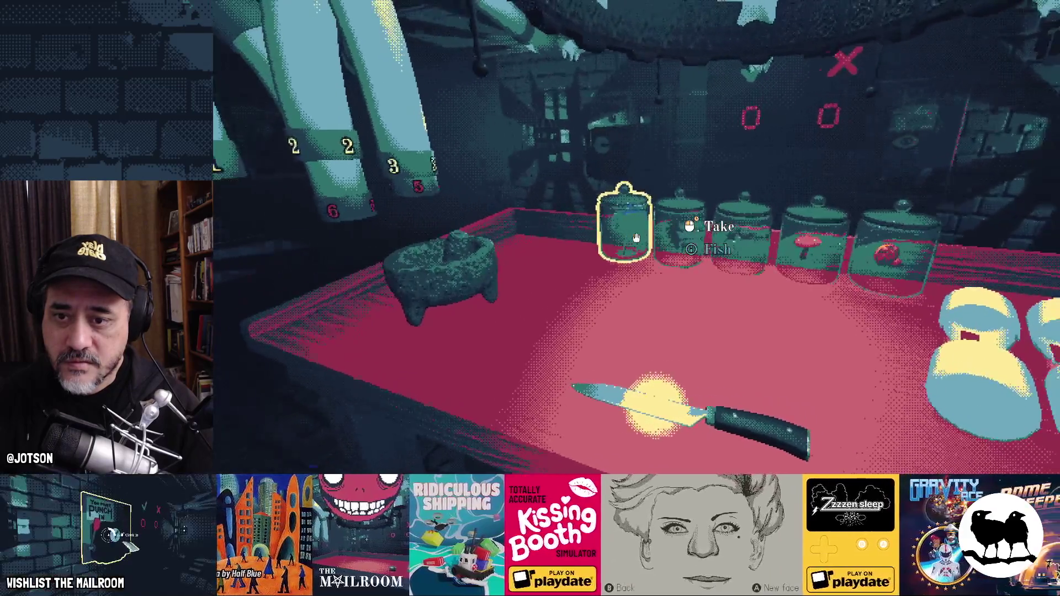
left_click(636, 238)
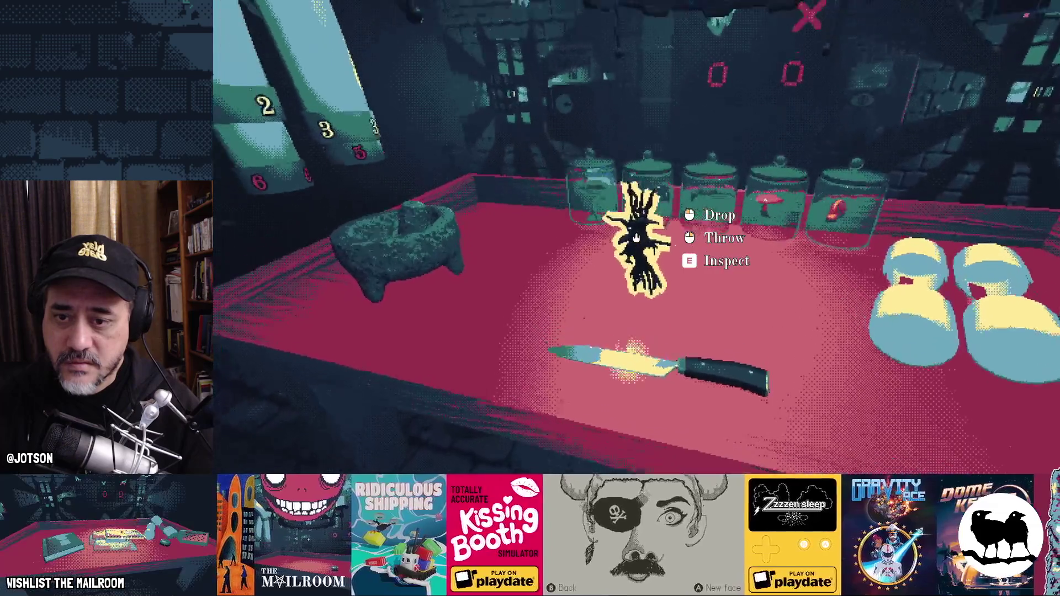
Inspect and rotate the held mandrake with E several times to check the prompts
key("e")
left_click_drag(636, 237, 636, 238)
key("e")
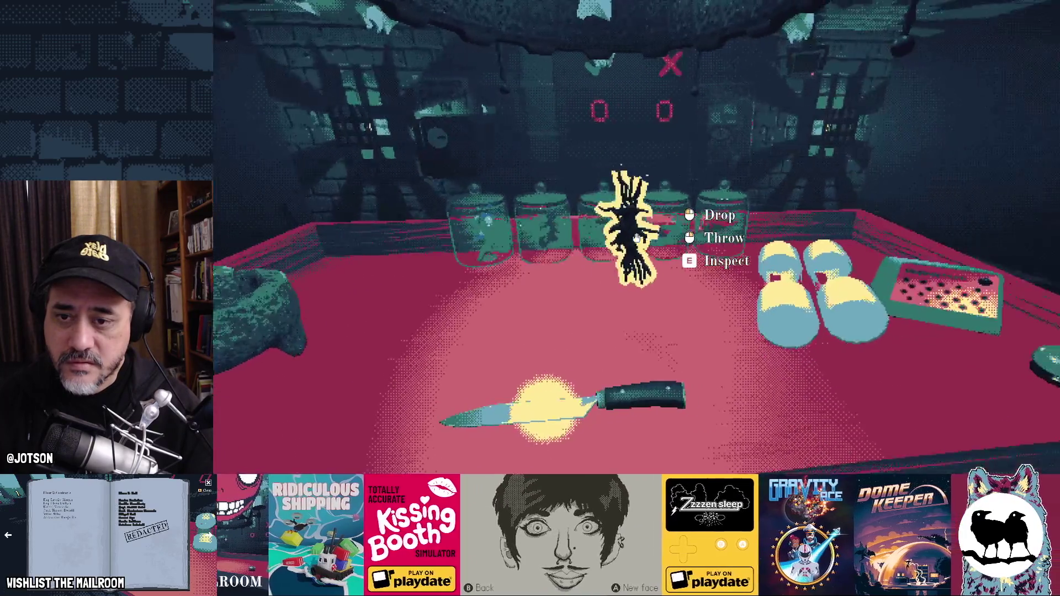
key("e")
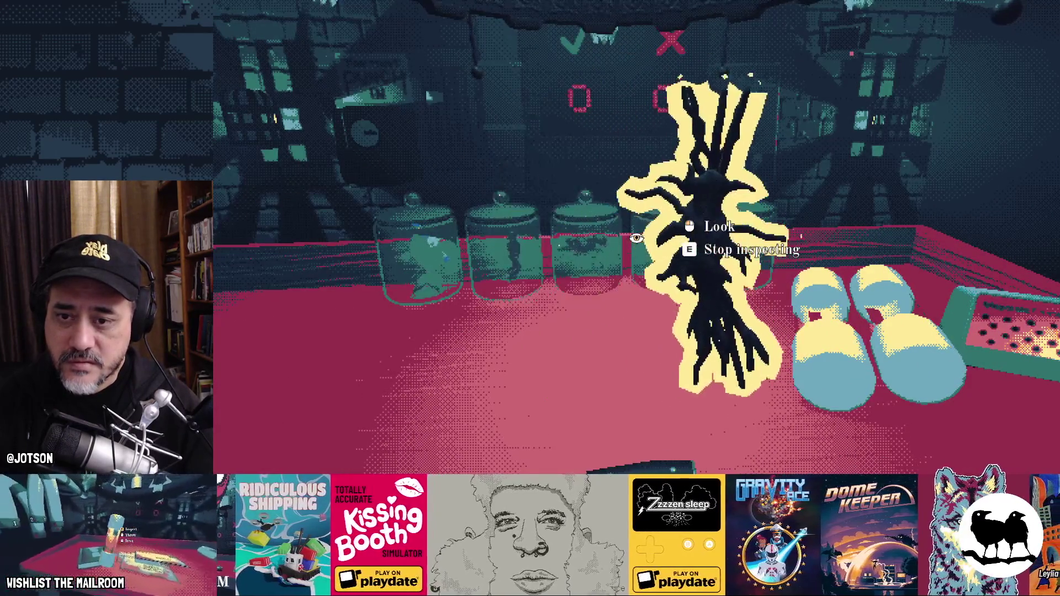
key("e")
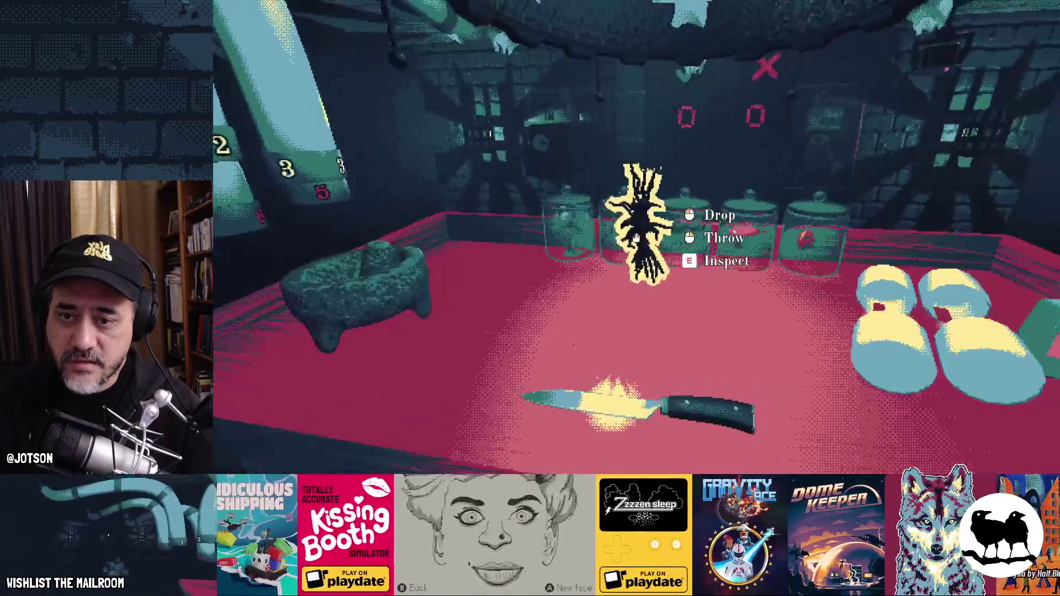
key("e")
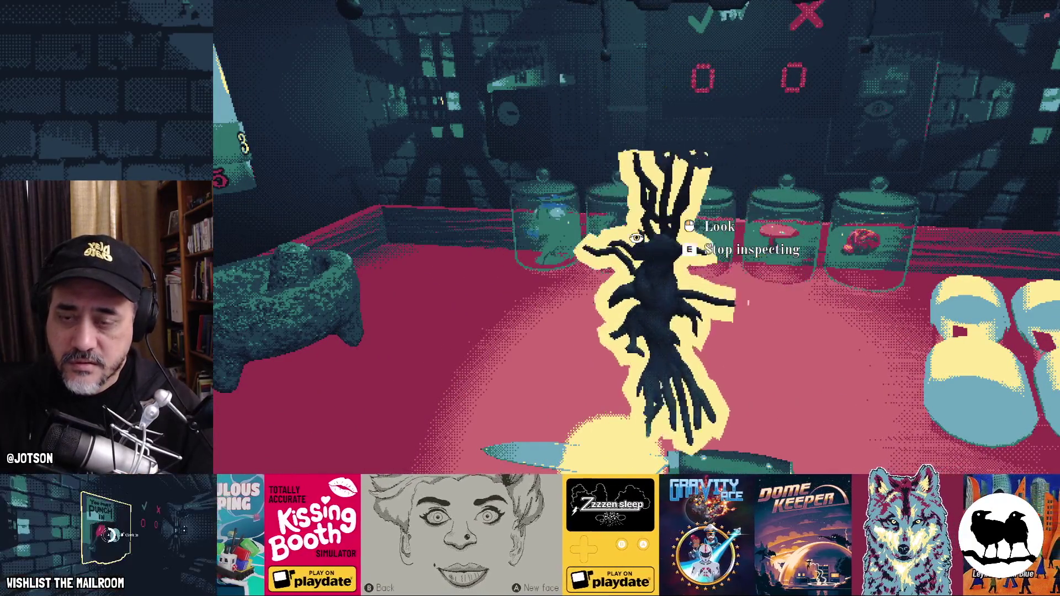
key("e")
Pause the game and return to the Godot script editor
key("Escape")
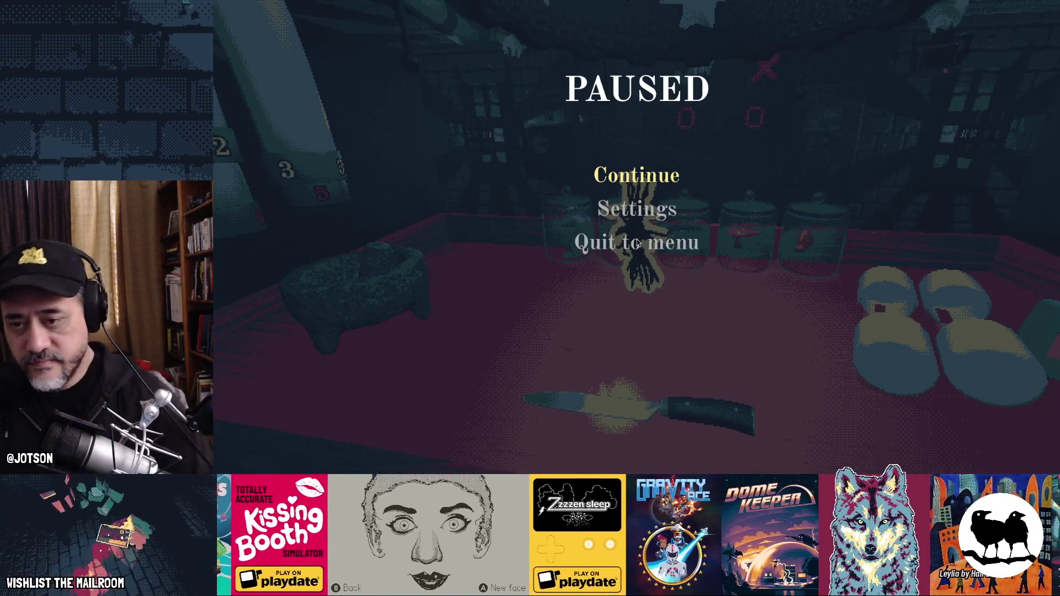
key("alt+Tab")
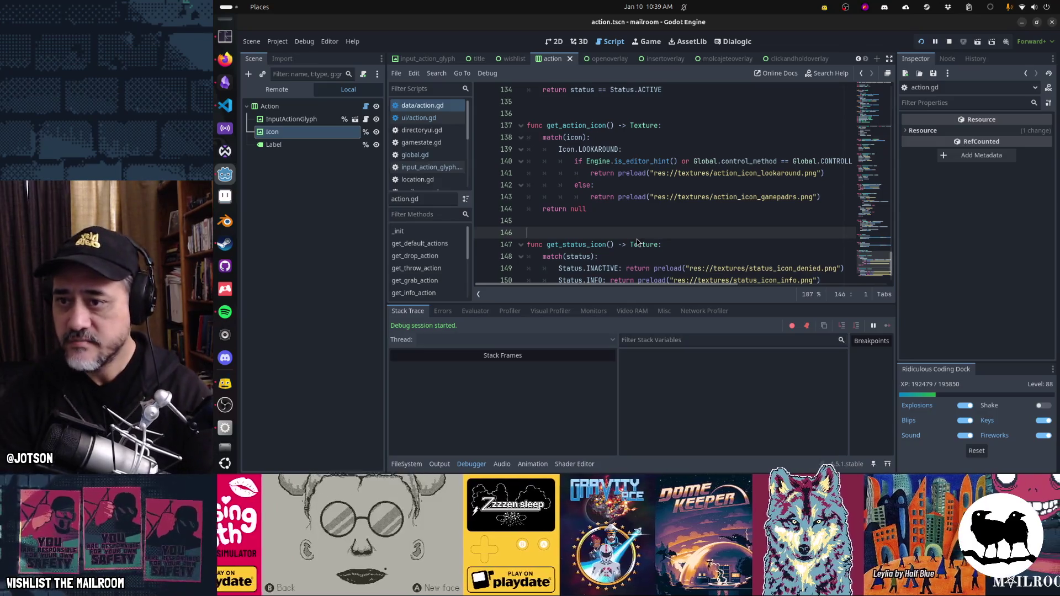
key("Page_Up")
key("Page_Up")
key("Page_Up")
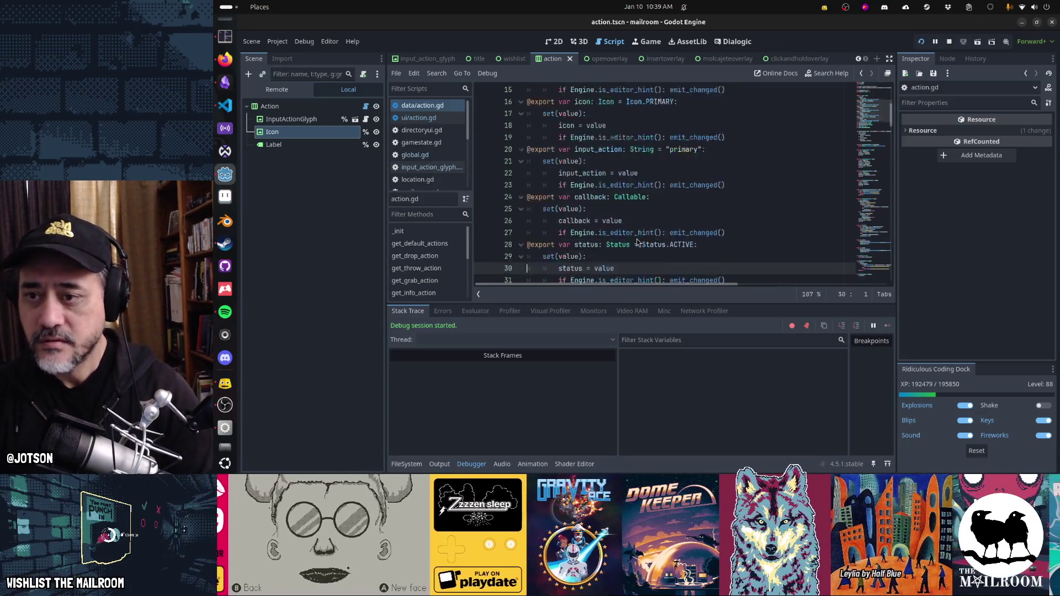
Open ui/action.gd and search it for 'icon.texture =' assignments
key("Page_Down")
key("Page_Down")
key("ctrl+f")
type("icon")
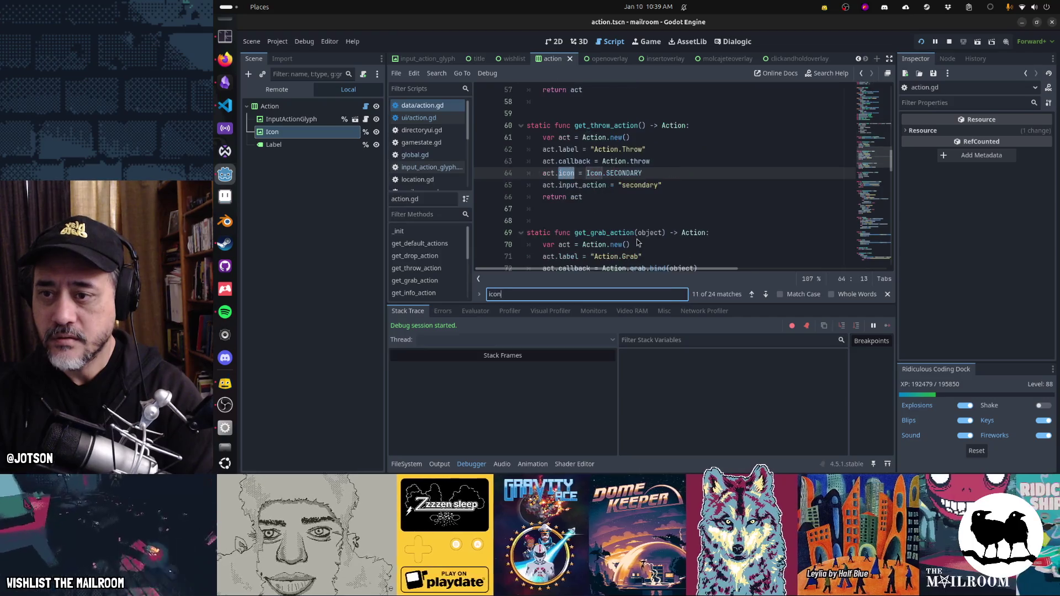
type(".texture")
key("Escape")
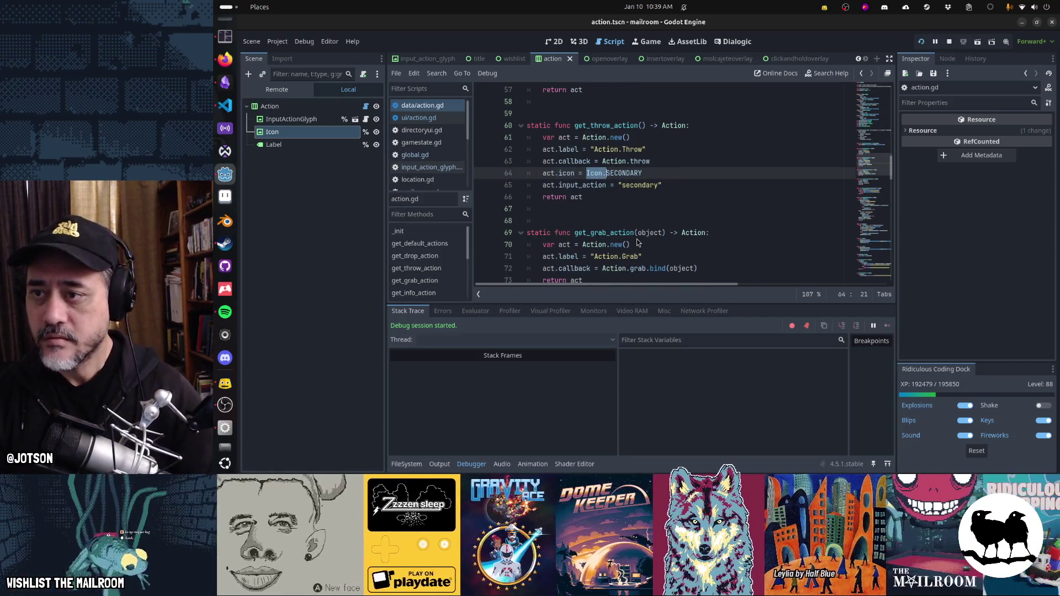
left_click(419, 118)
key("ctrl+f")
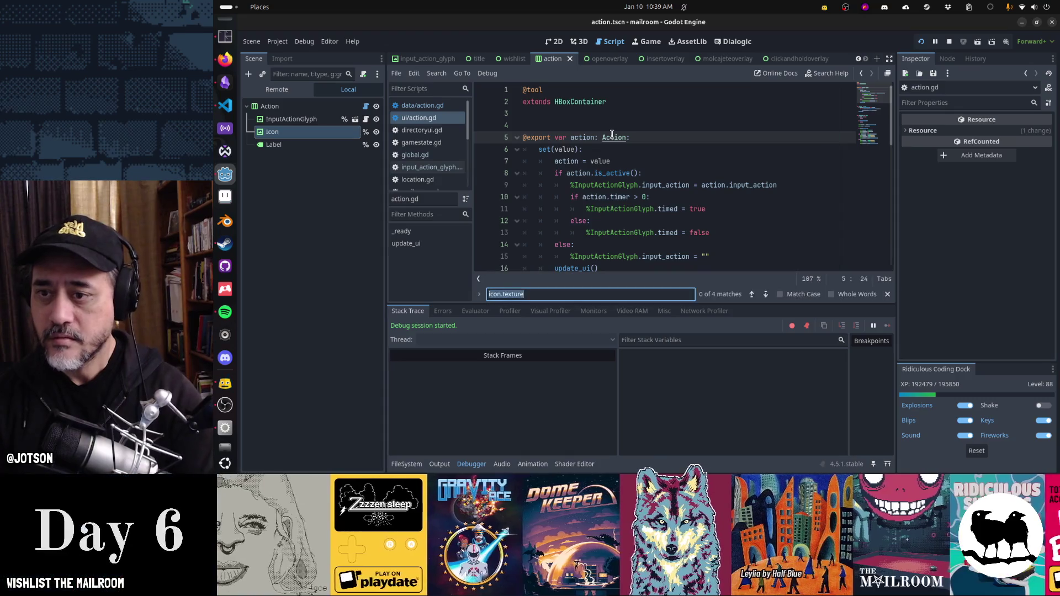
type("icon.texture =")
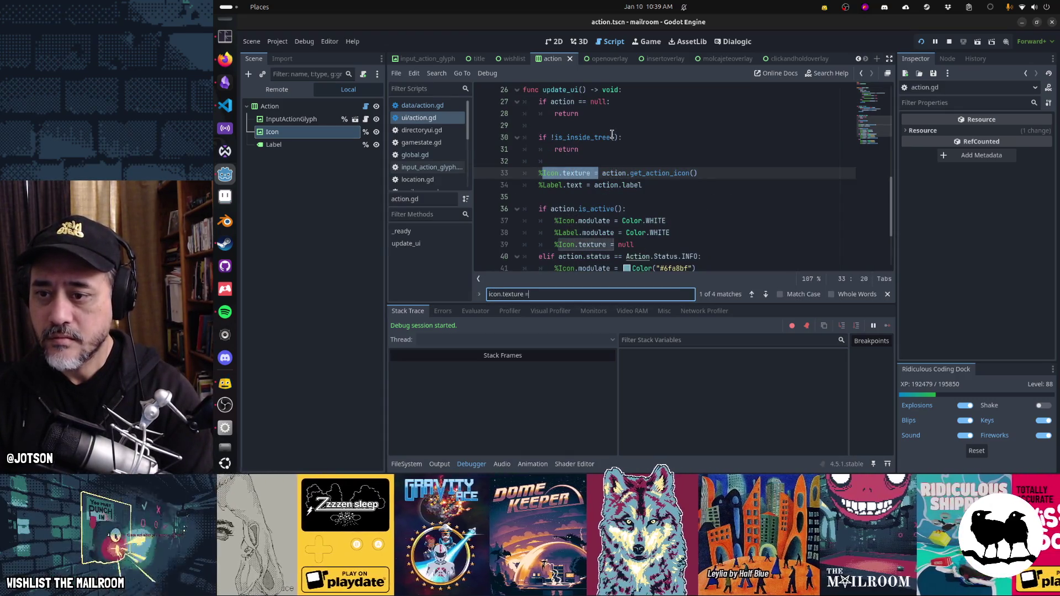
key("Escape")
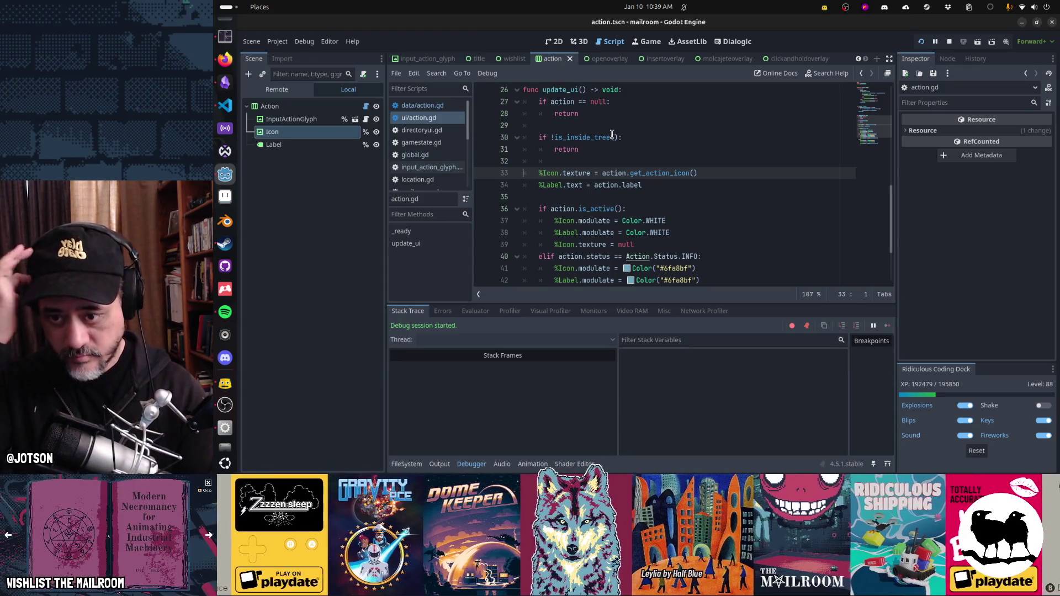
Cut the '%Icon.texture = action.get_action_icon()' line on line 33 and save ui/action.gd
key("Down")
key("Down")
scroll(611, 136, "down", 1)
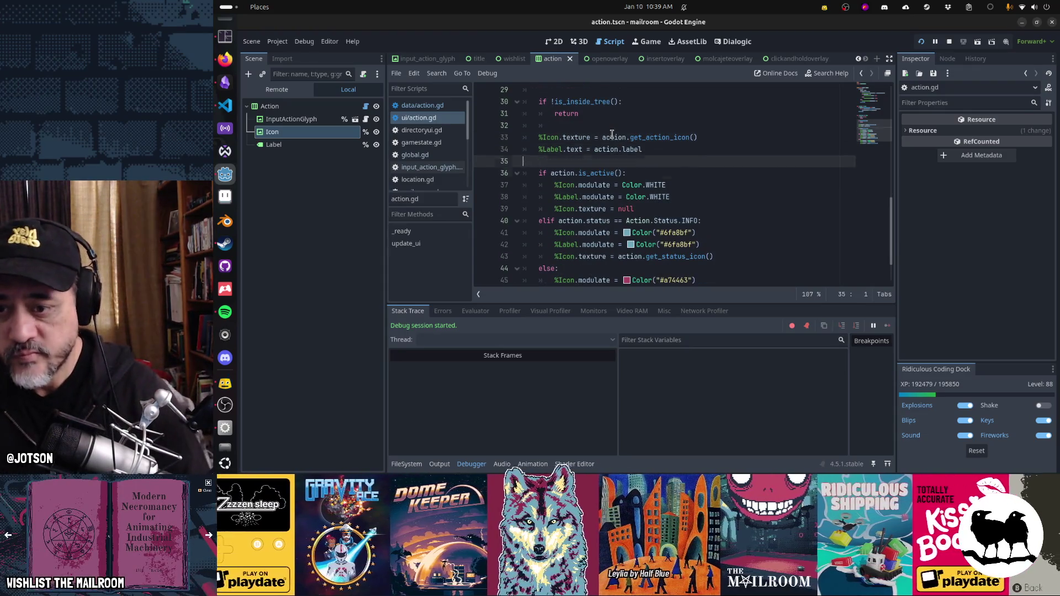
key("Down")
key("Down")
key("Down")
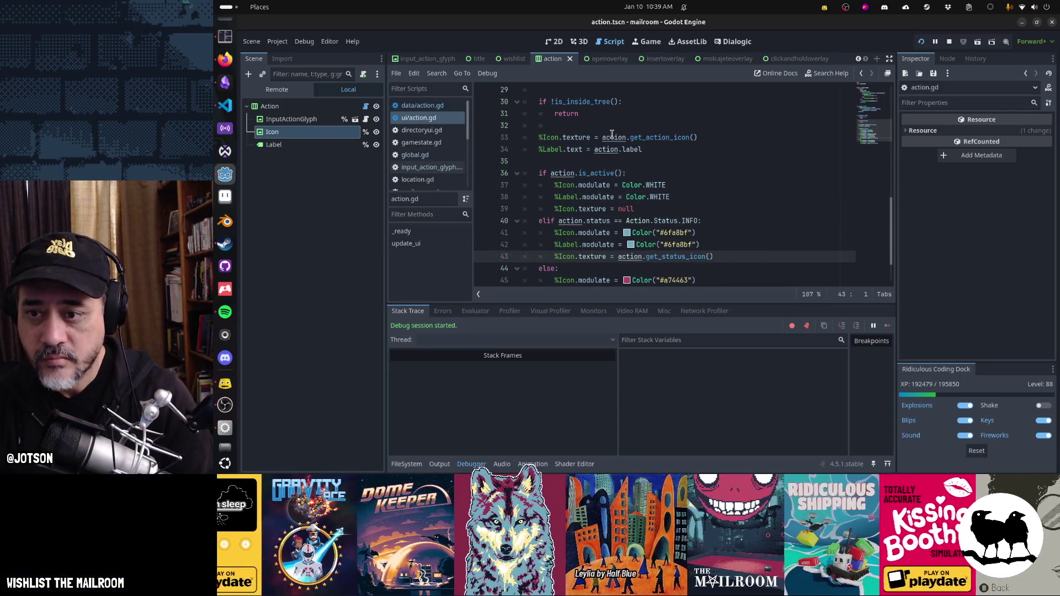
scroll(612, 134, "down", 2)
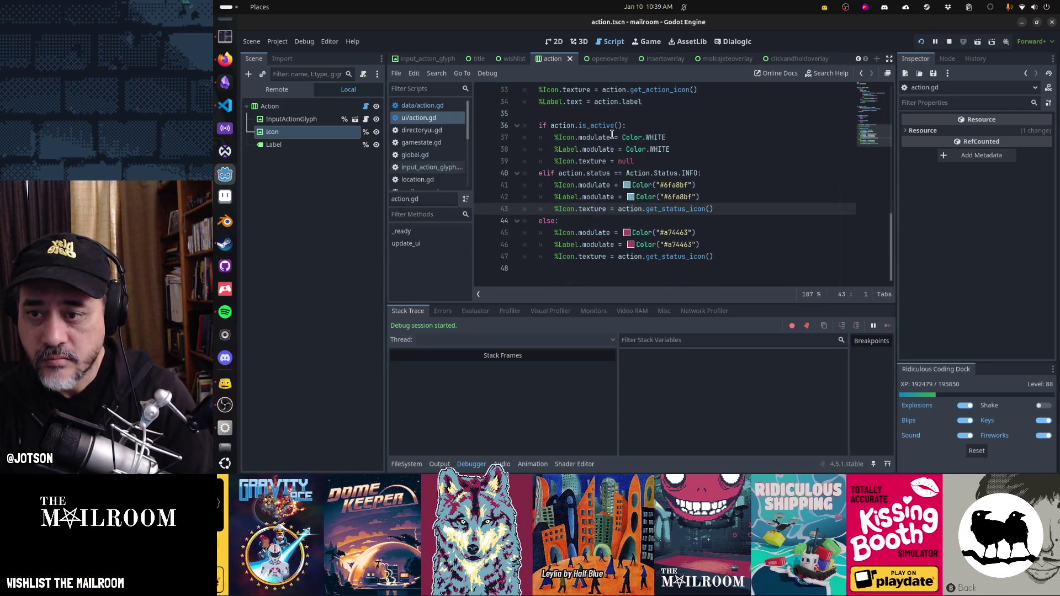
key("End")
key("shift+Home")
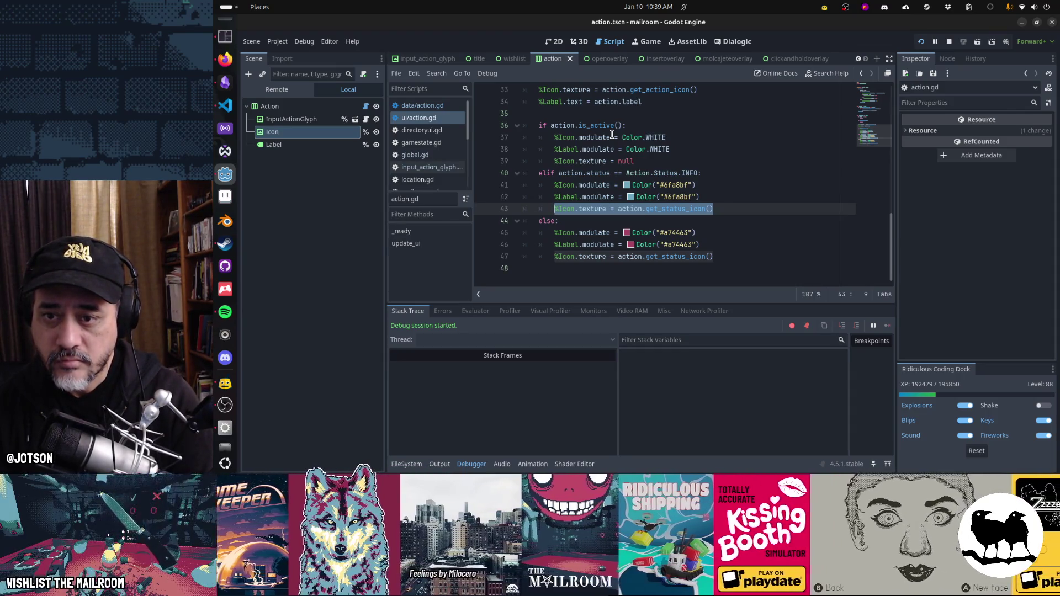
key("Up")
key("Up")
key("Up")
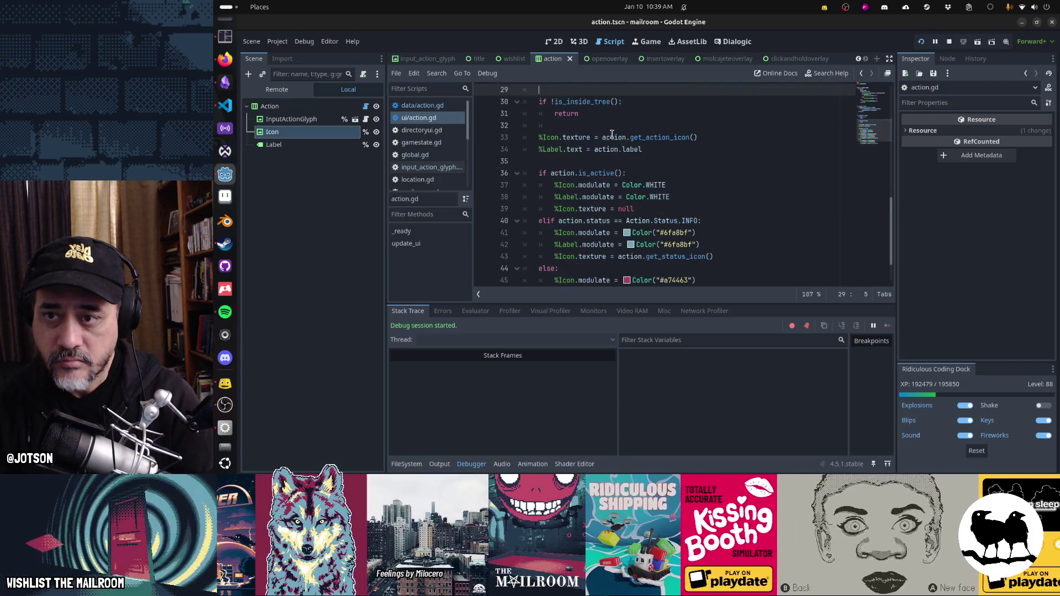
key("Down")
key("Down")
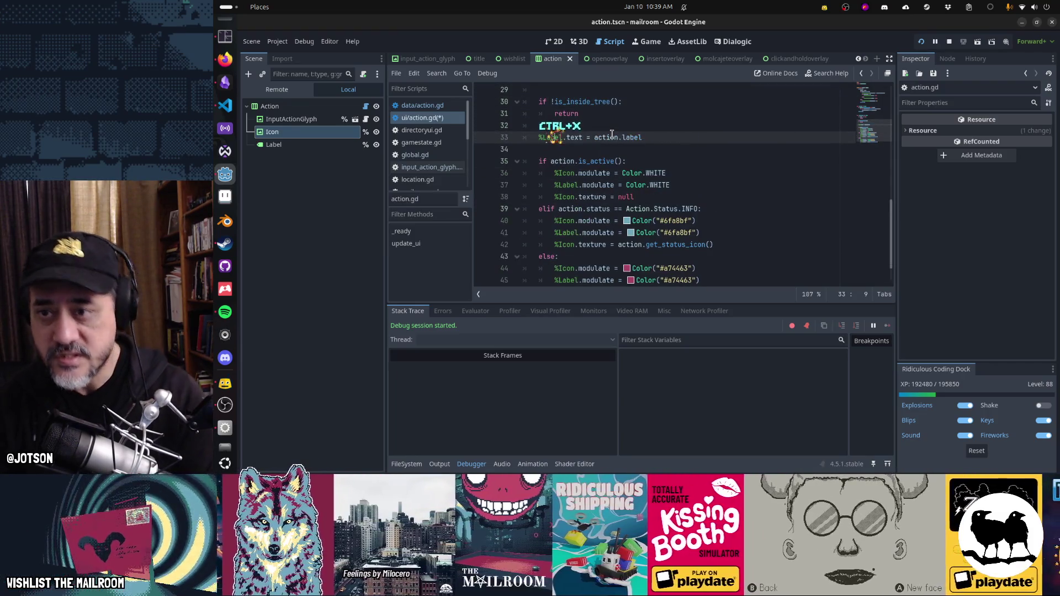
key("ctrl+x")
key("Down")
key("Down")
key("Down")
key("ctrl+s")
Switch to data/action.gd, hide the debugger panel, and search for 'action_icon'
left_click(439, 105)
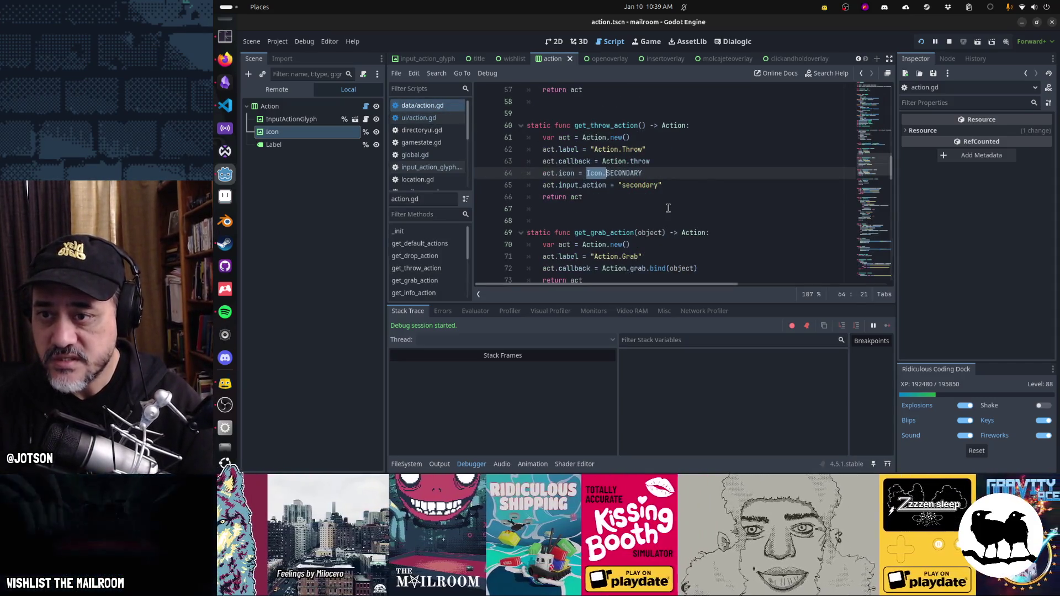
scroll(668, 208, "up", 6)
scroll(668, 208, "down", 11)
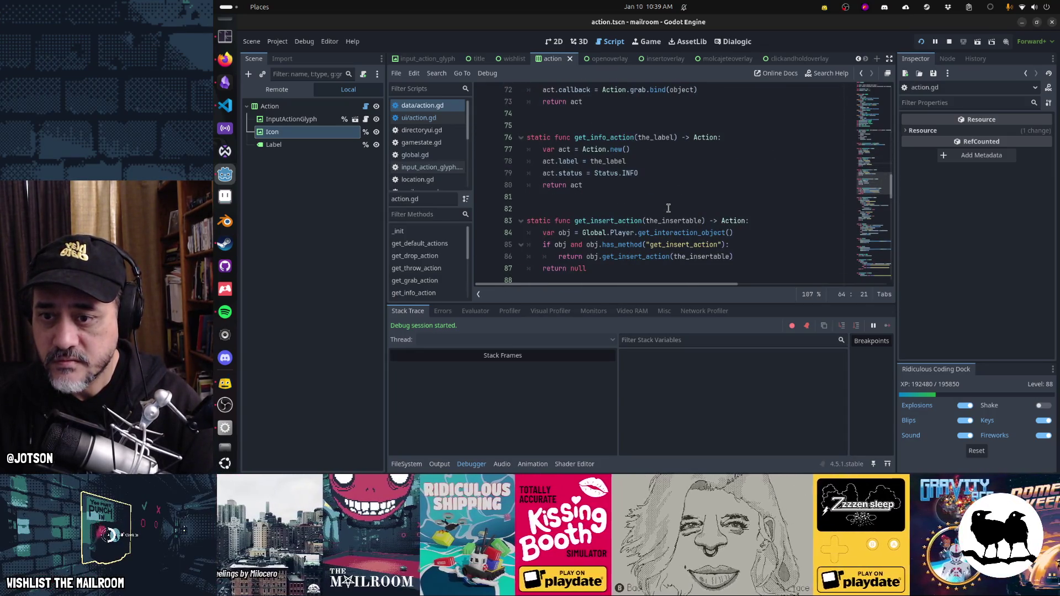
scroll(668, 208, "down", 5)
scroll(668, 208, "down", 5)
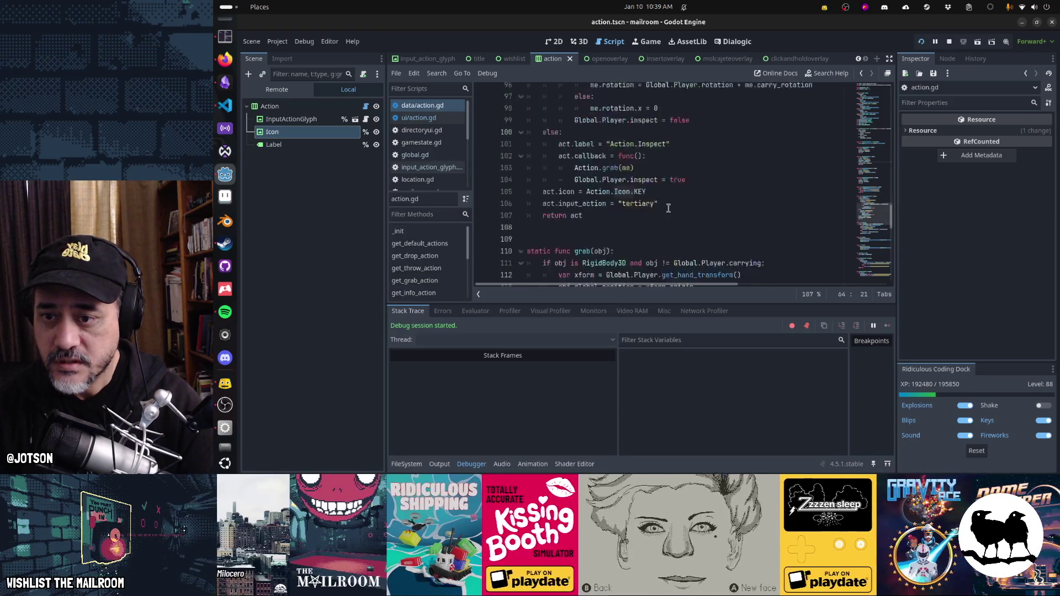
scroll(668, 208, "up", 3)
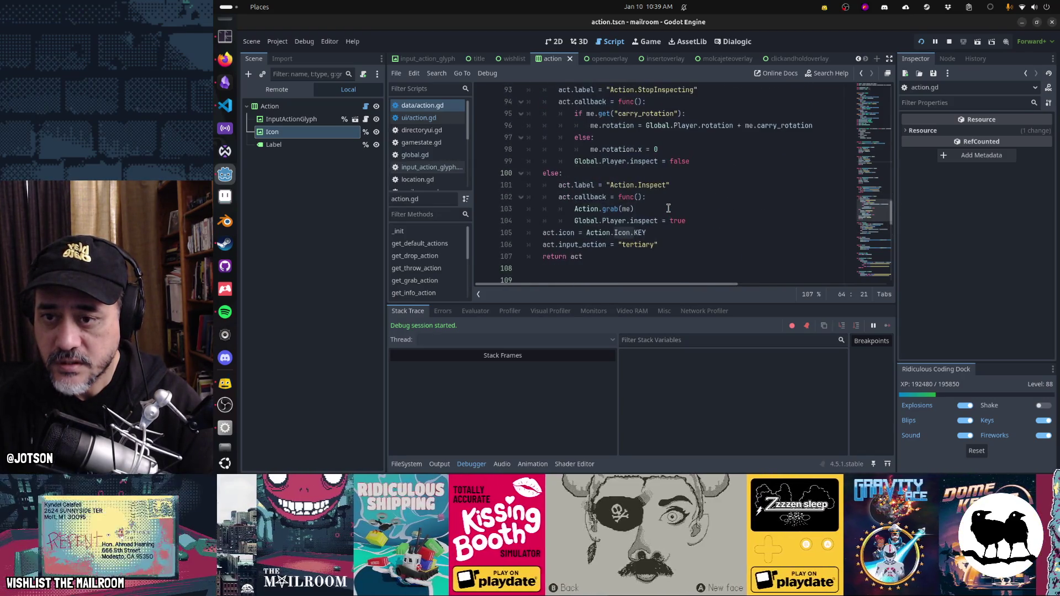
scroll(668, 208, "up", 3)
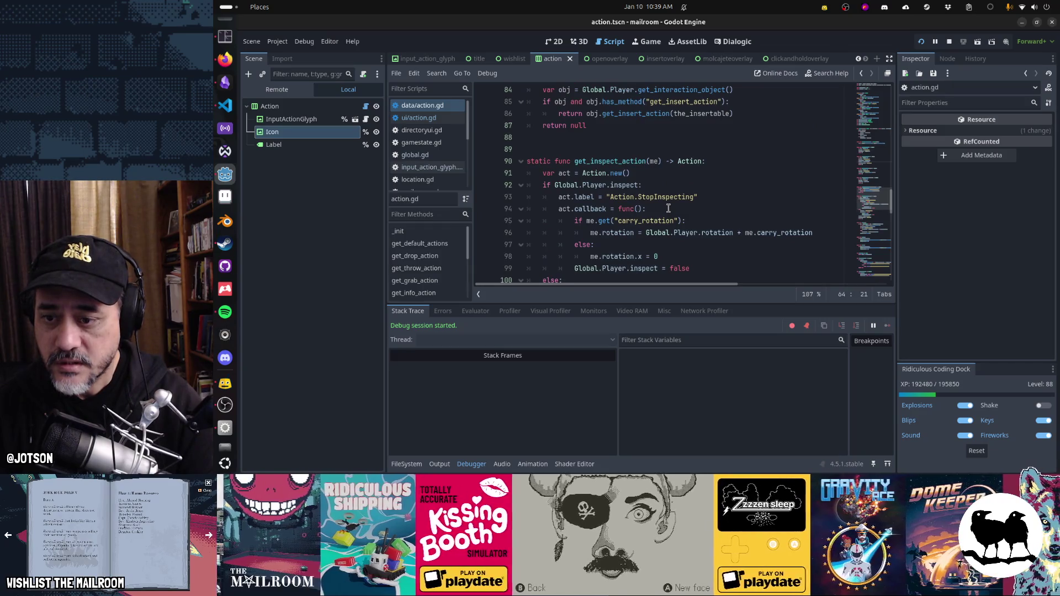
left_click(478, 466)
left_click(620, 221)
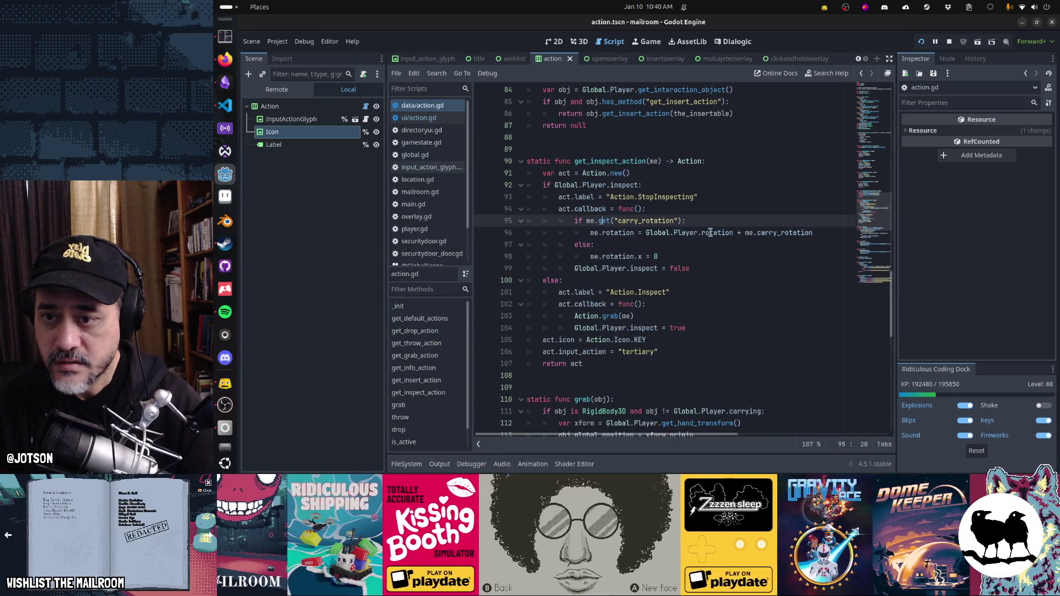
key("ctrl+f")
type("action_icon")
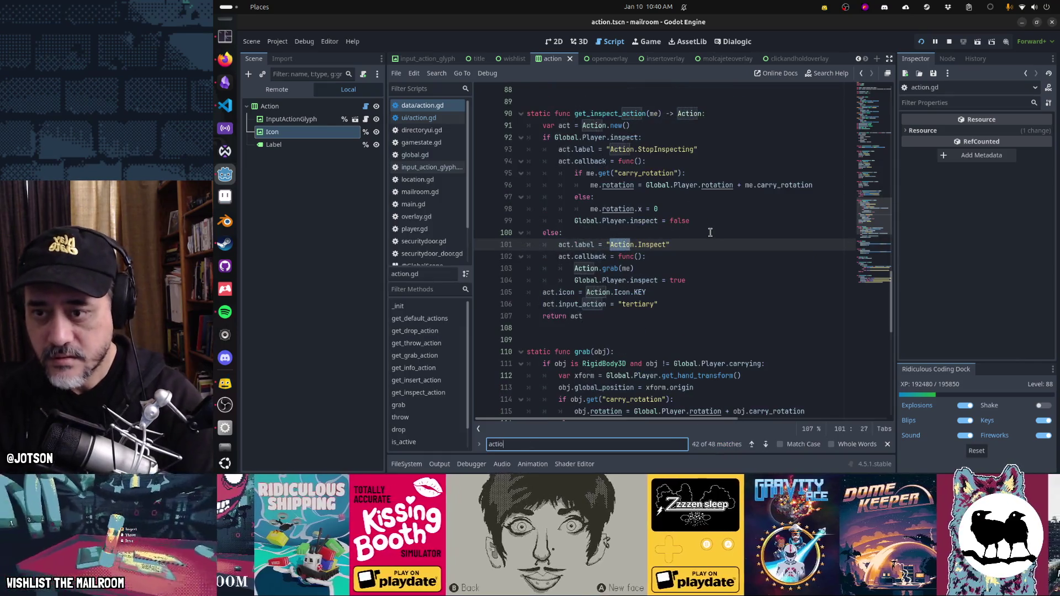
key("Escape")
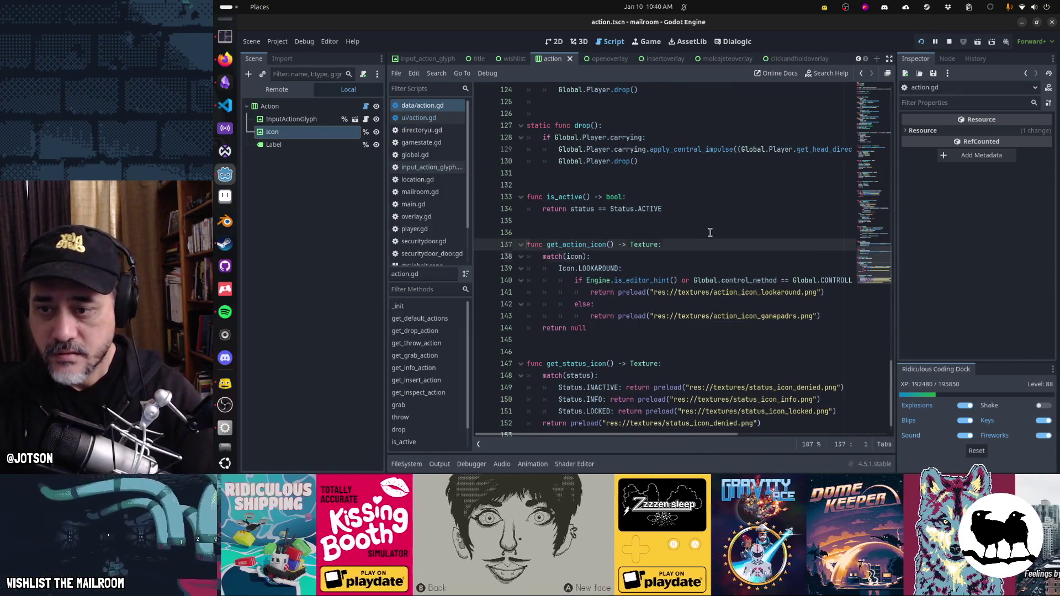
Cut the LOOKAROUND branch, then delete the rest of the get_action_icon function
key("Down")
key("Down")
key("Home")
key("shift+Down")
key("shift+Down")
key("shift+Down")
key("shift+Down")
key("shift+Down")
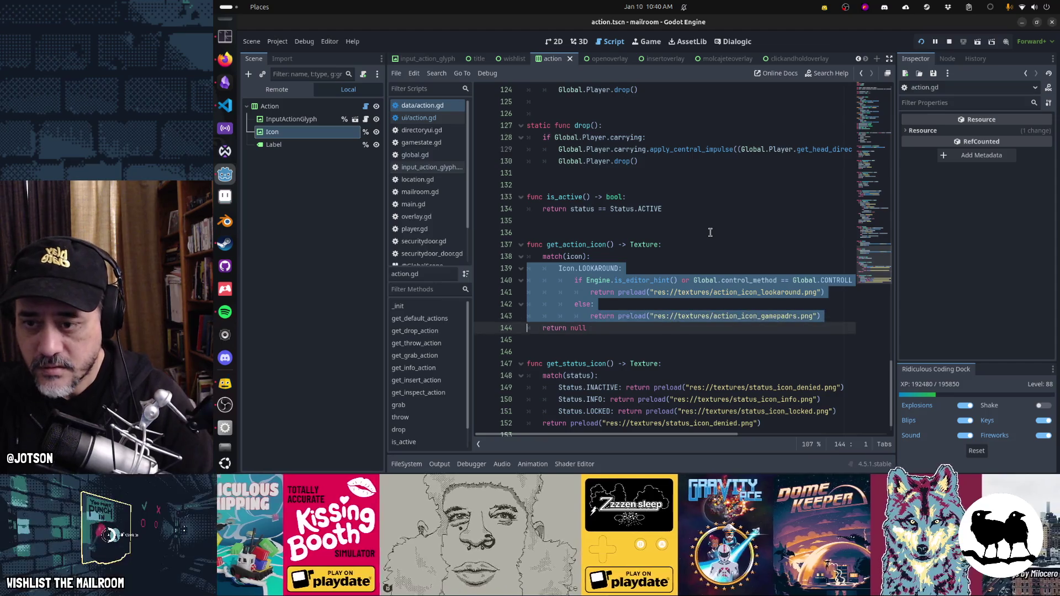
key("Up")
key("Up")
key("Up")
key("shift+Down")
key("shift+Down")
key("shift+Down")
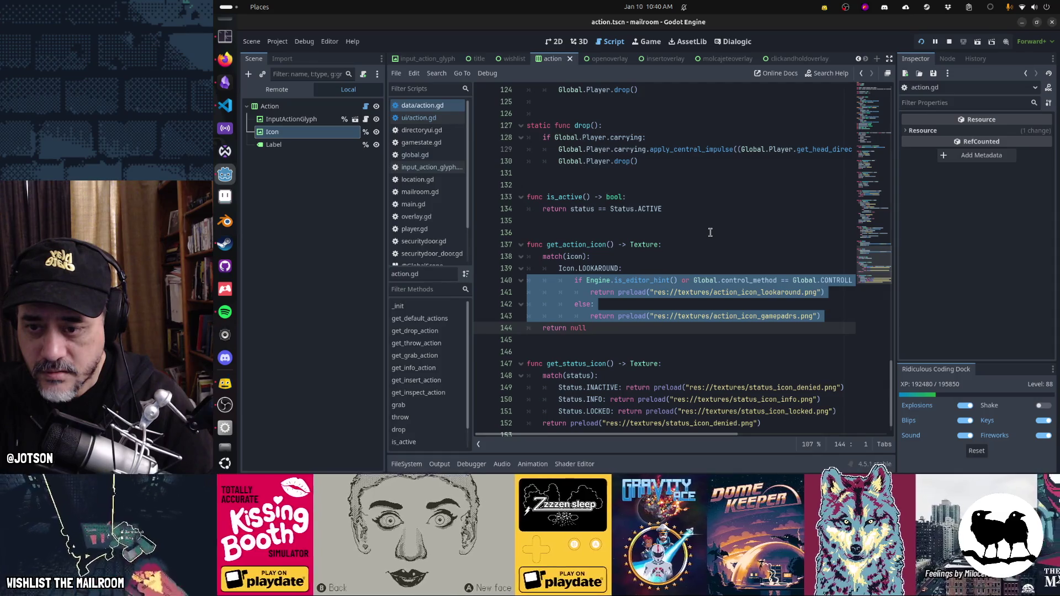
key("ctrl+x")
key("Up")
key("Up")
key("Up")
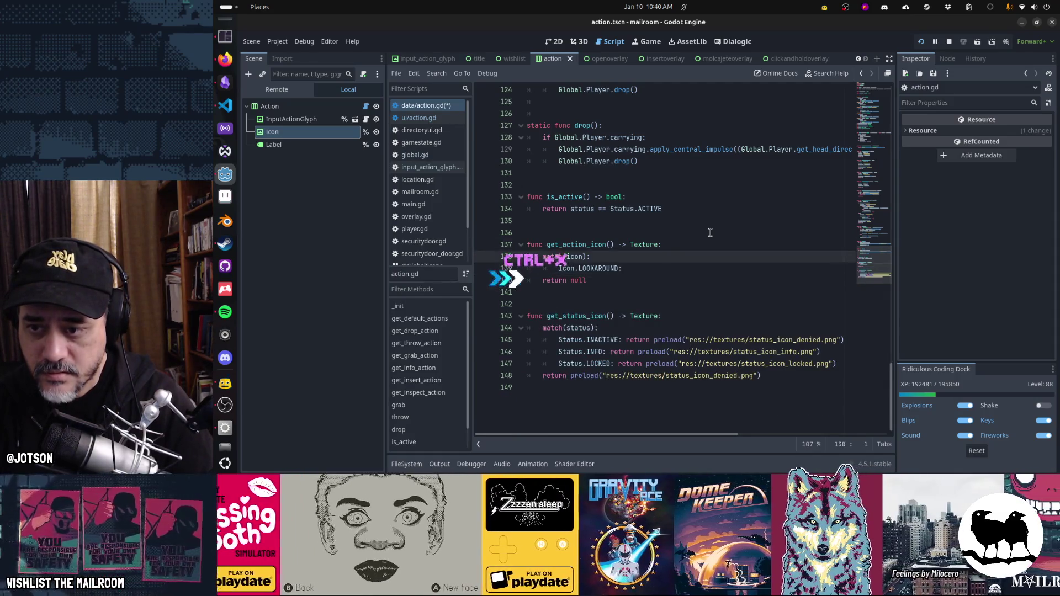
key("shift+Down")
key("shift+Down")
key("shift+Down")
key("Delete")
key("Delete")
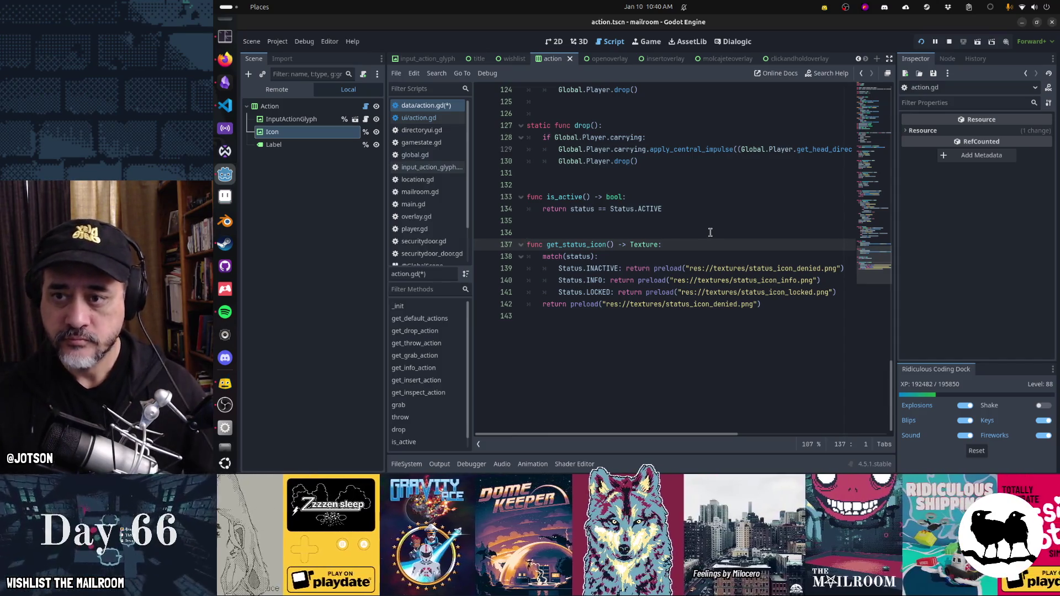
scroll(711, 232, "up", 5)
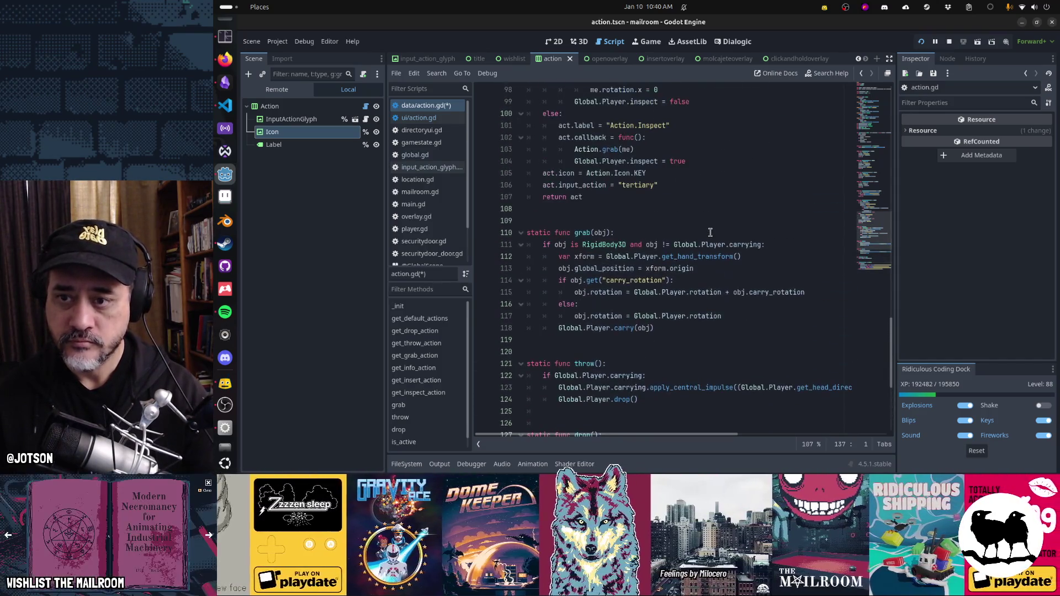
Save data/action.gd and select the InputActionGlyph node to view its properties
scroll(711, 232, "down", 3)
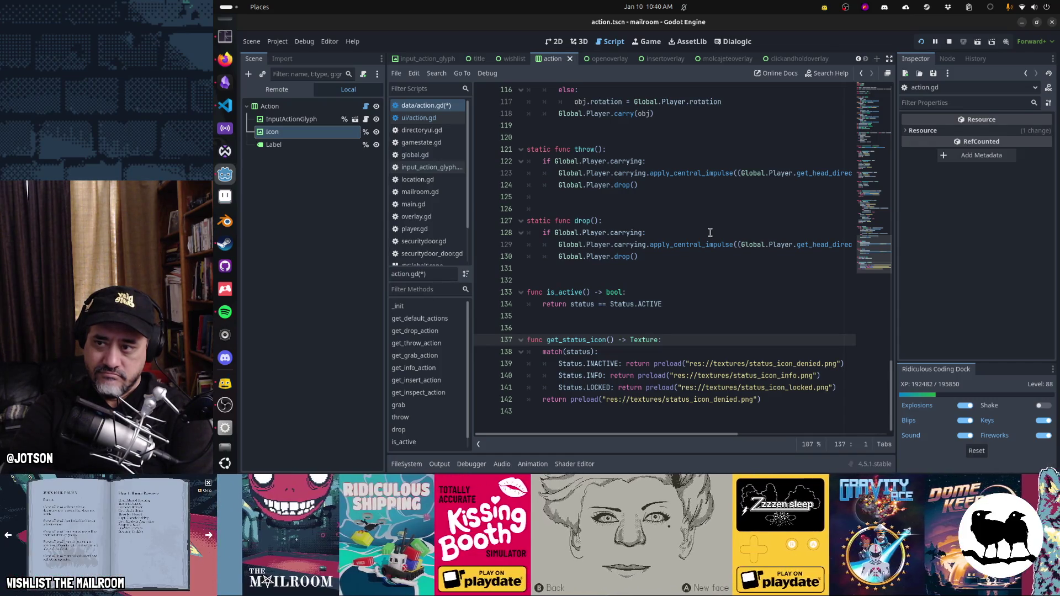
key("ctrl+s")
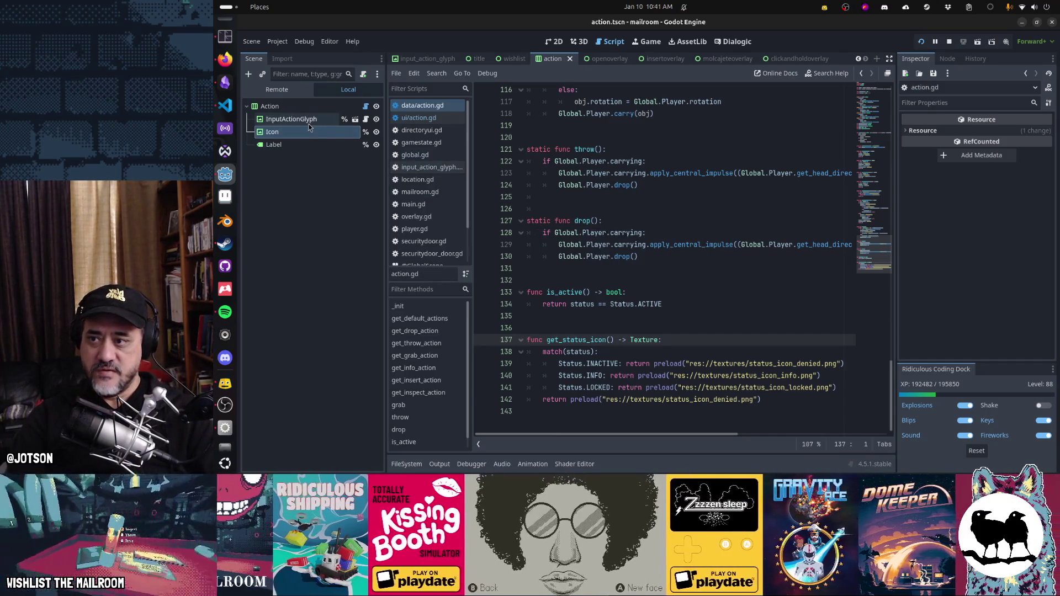
left_click(306, 120)
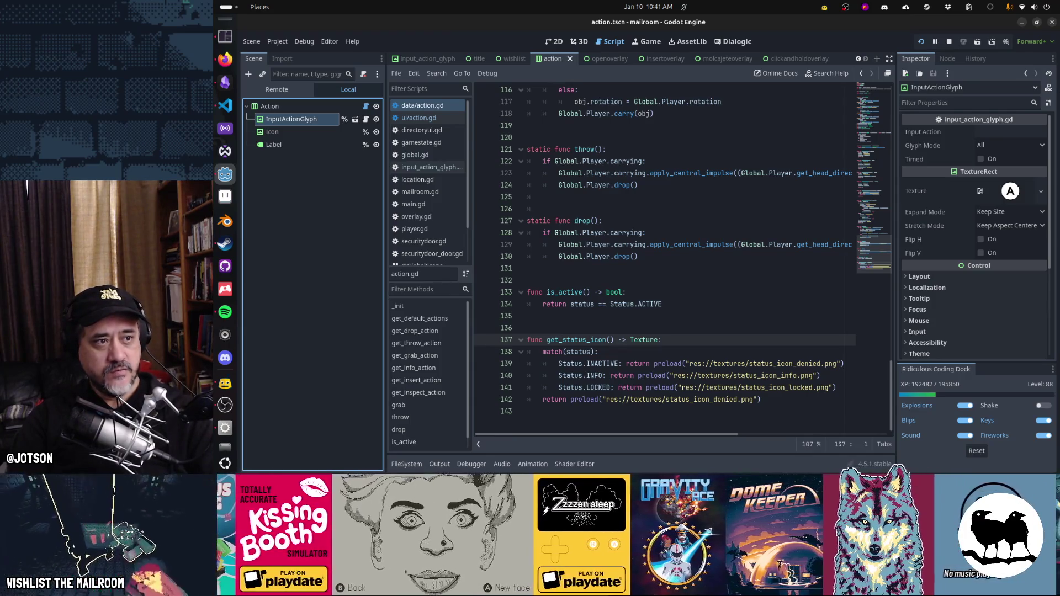
Bring up the project-wide Find in Files search
left_click(712, 184)
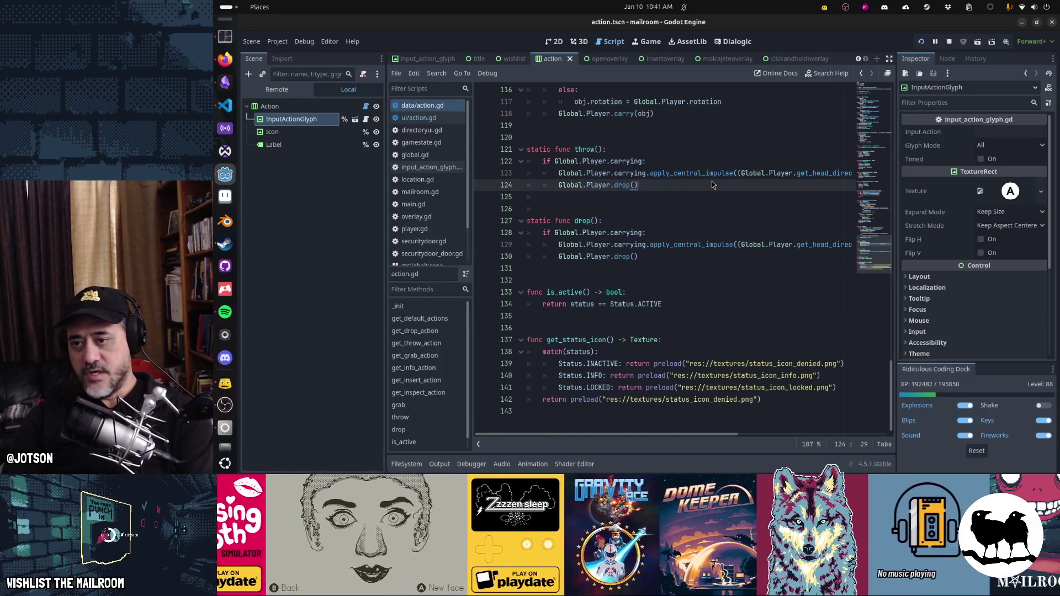
key("F1")
key("Escape")
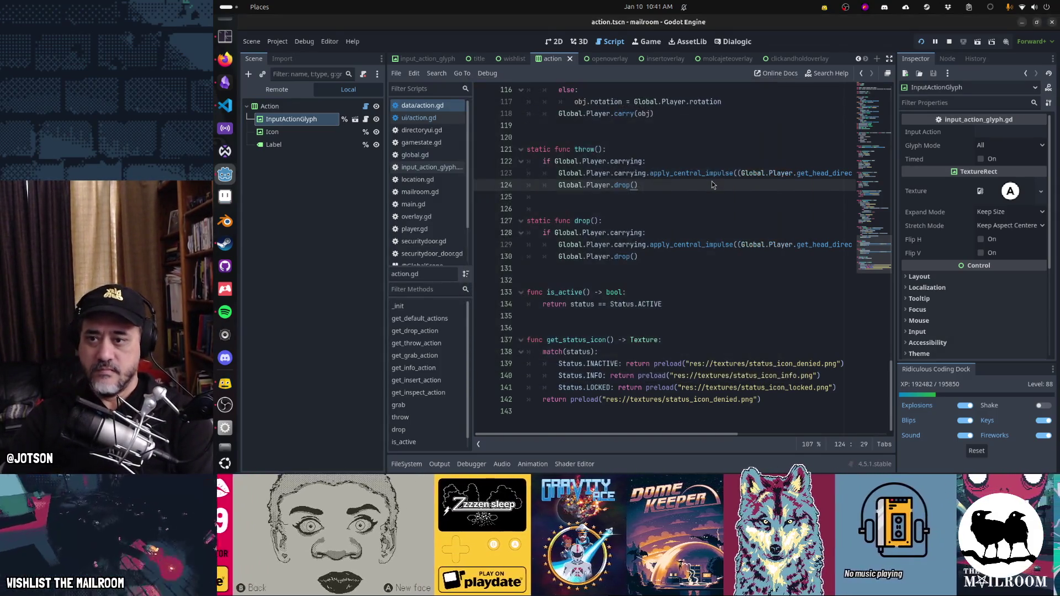
key("ctrl+shift+f")
Run the 'inspect' search across the project and open the ingredient.gd line 20 match
type("inspect")
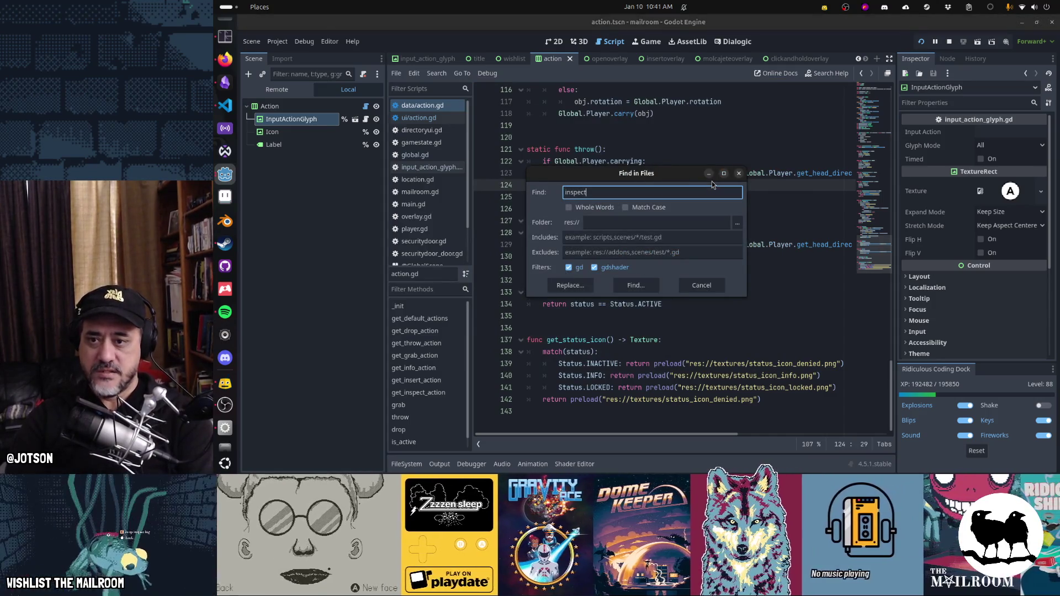
key("Return")
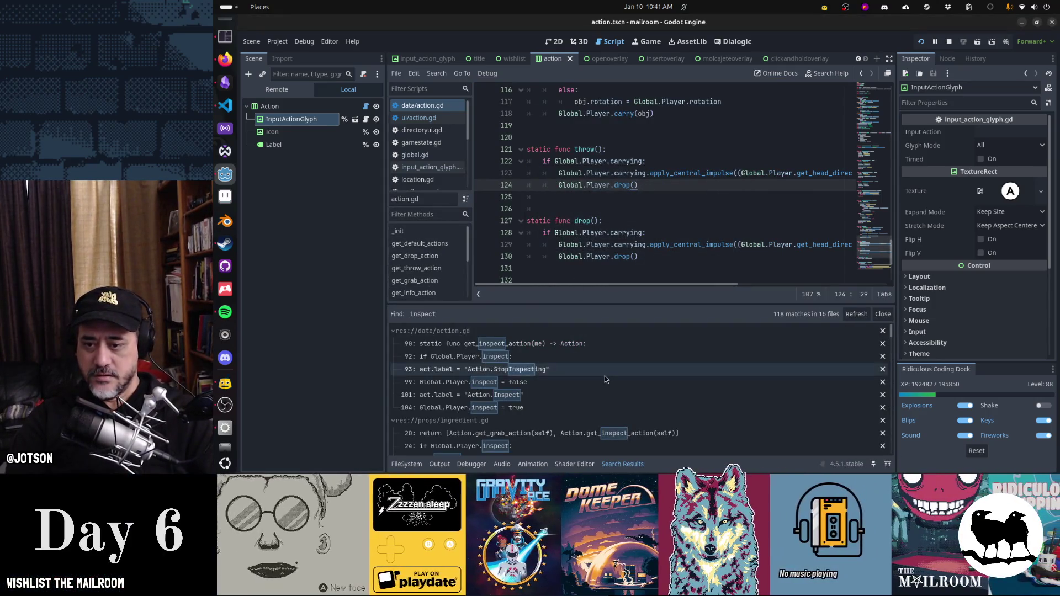
left_click(629, 434)
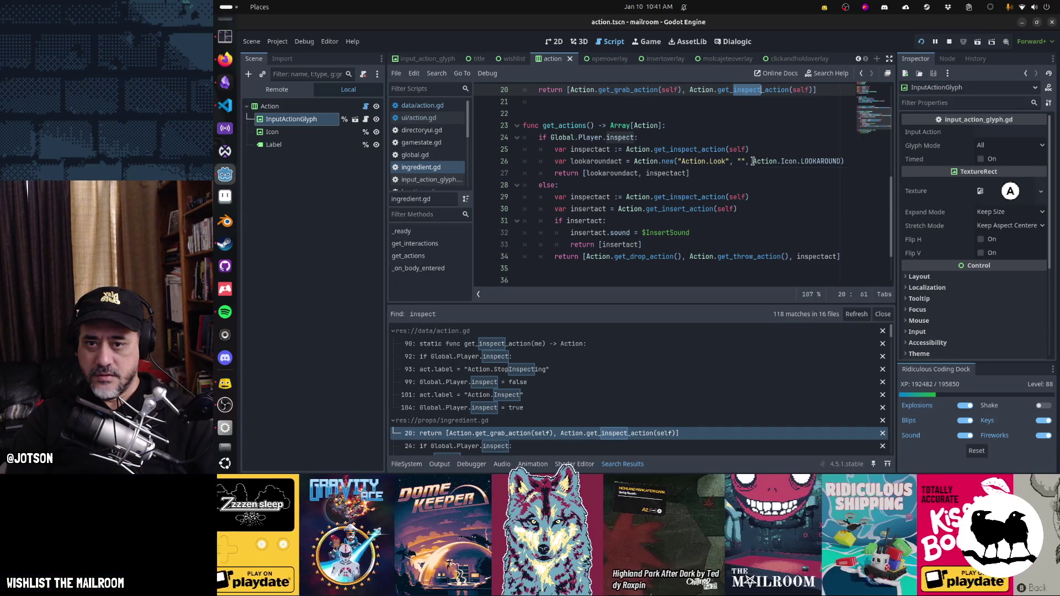
mouse_move(753, 160)
mouse_move(834, 162)
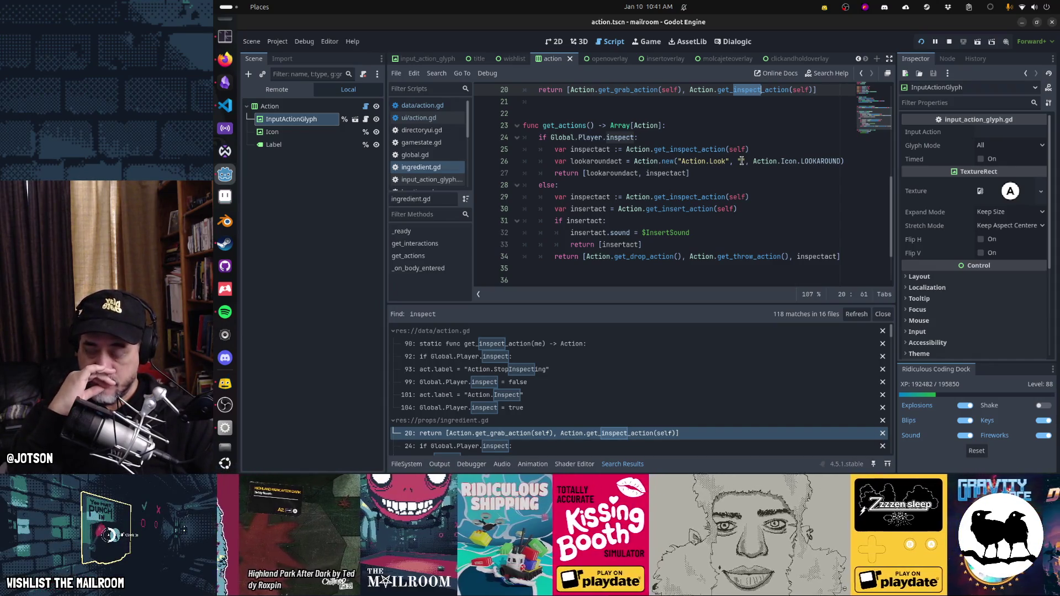
Look over the Project menu, then put the caret between line 26's empty quotes
left_click(277, 42)
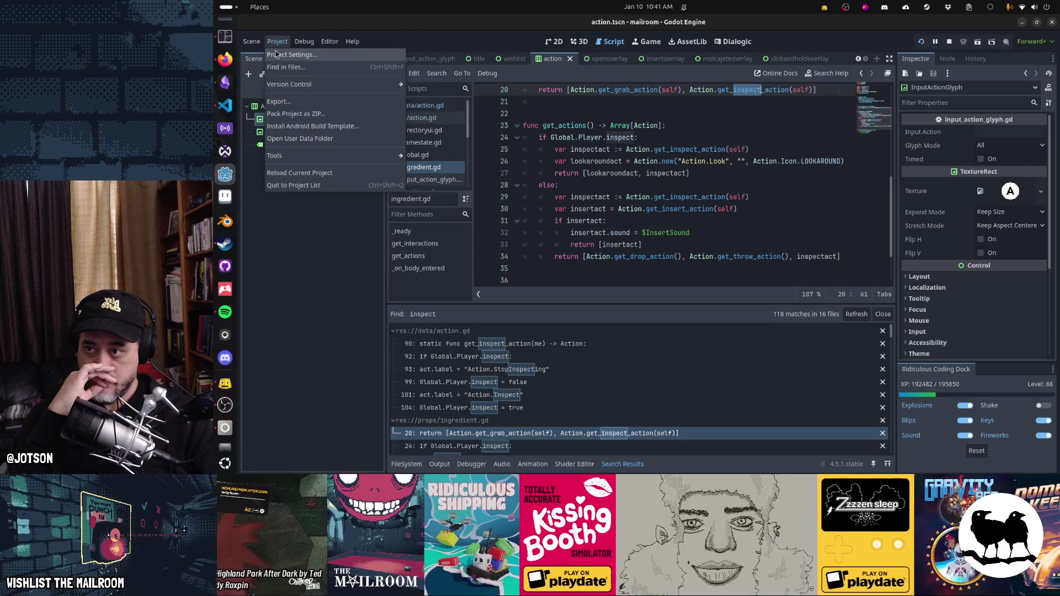
mouse_move(303, 47)
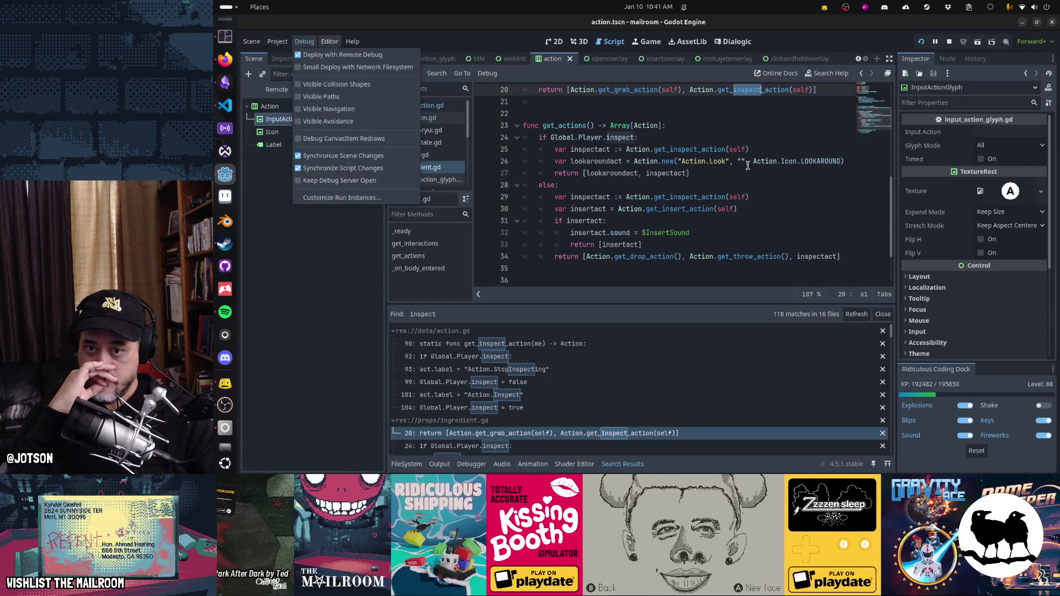
left_click(744, 161)
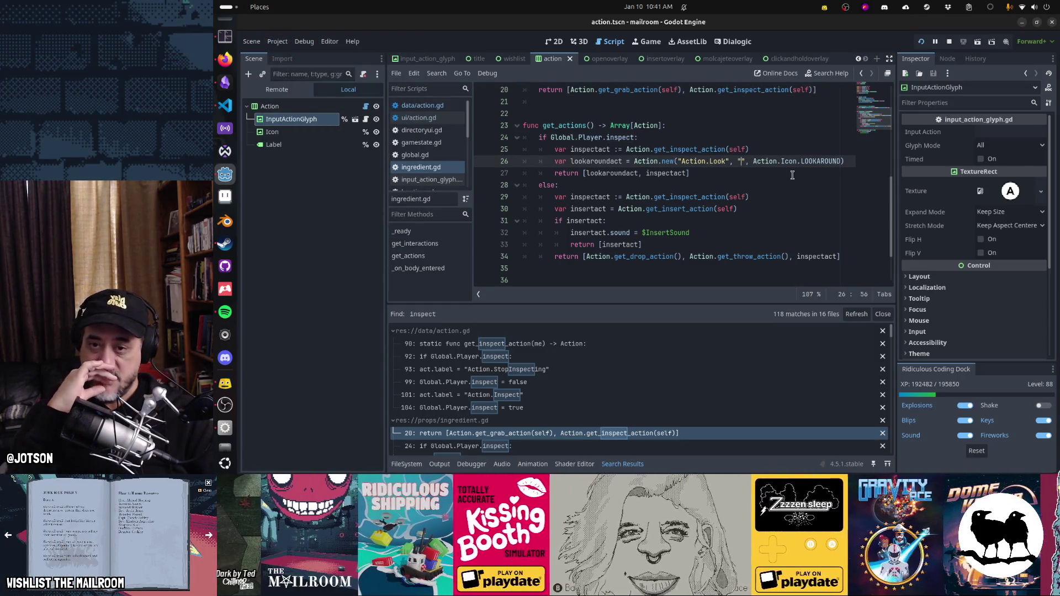